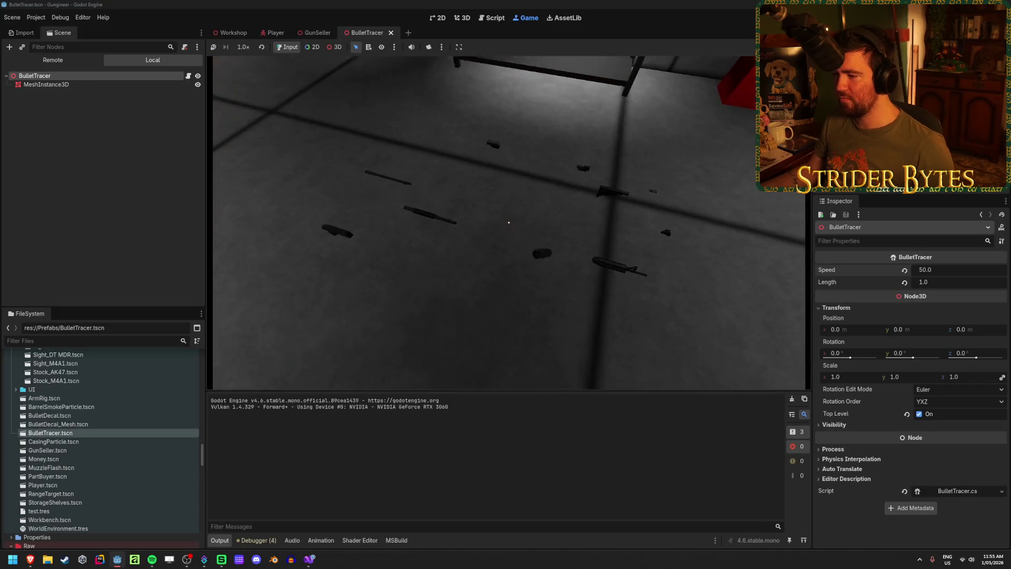
# - Equip the rifle with key 2, fire, reload with R, fire again, then release the mouse
pyautogui.moveTo(508, 222)
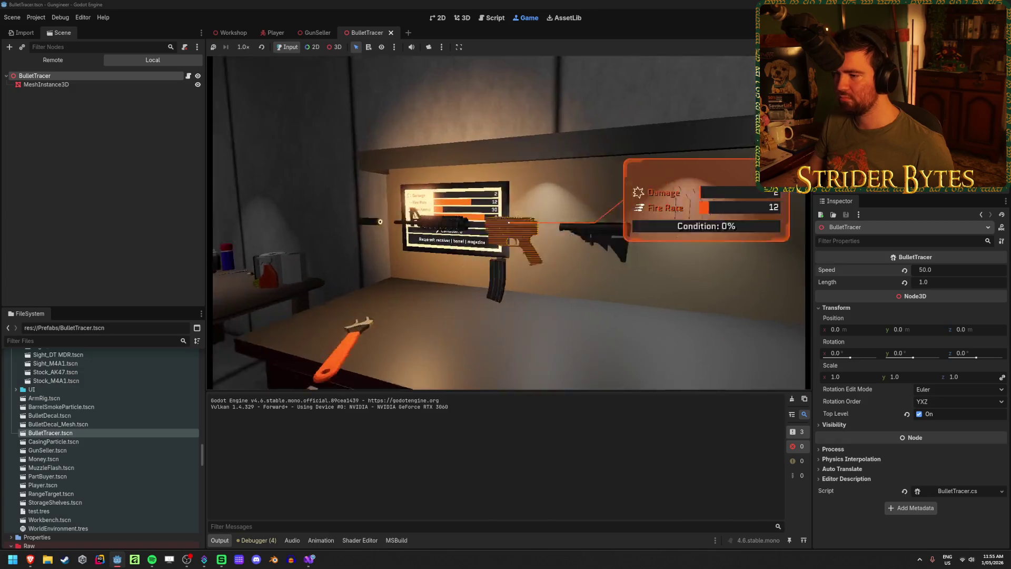
pyautogui.press('2')
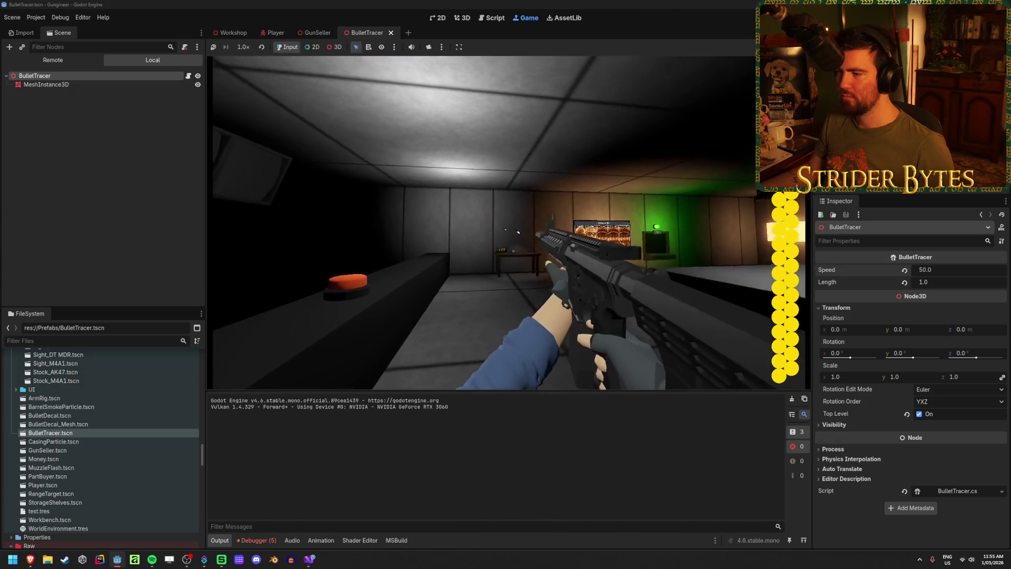
pyautogui.click(509, 222)
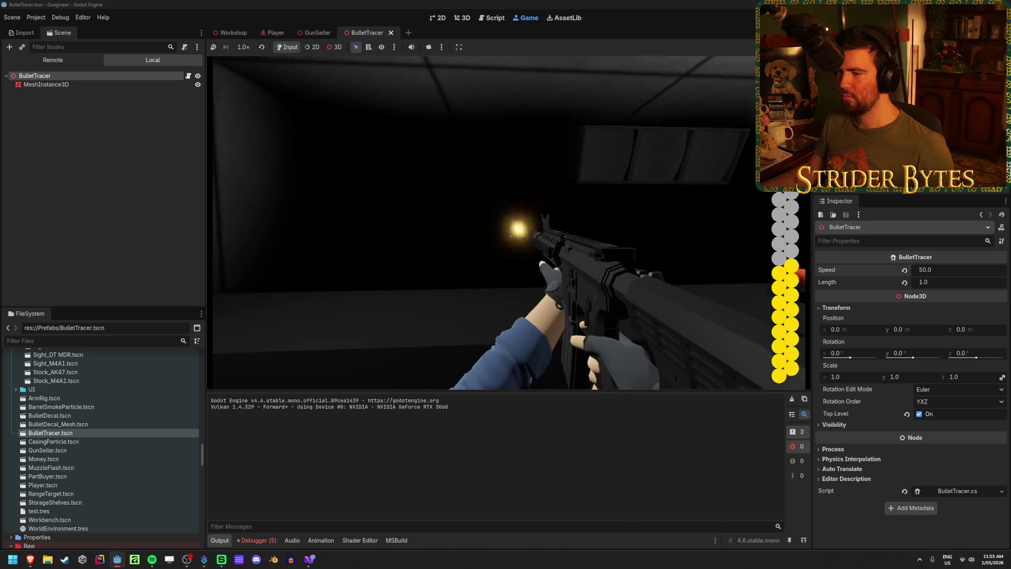
pyautogui.click(509, 222)
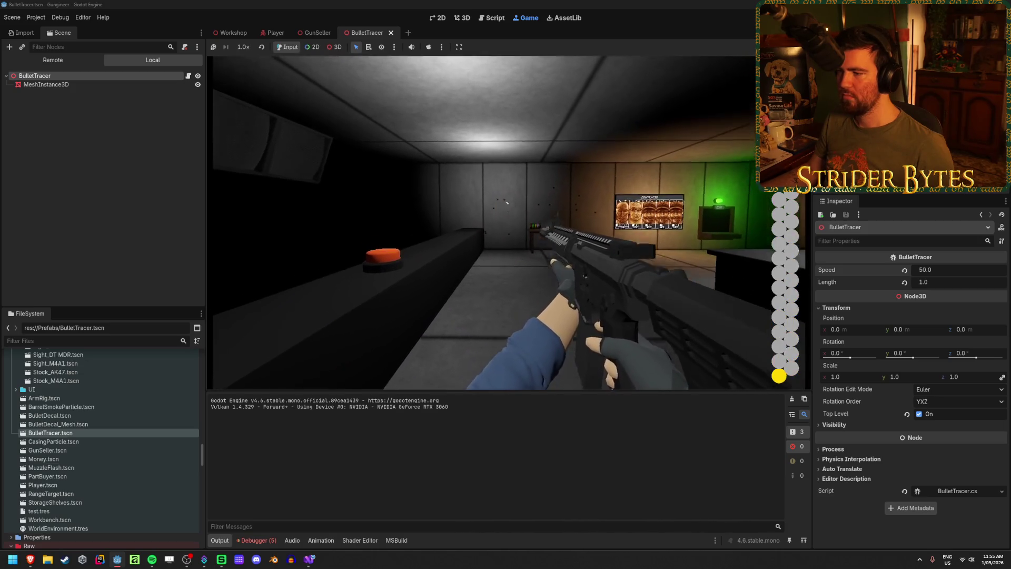
pyautogui.click(509, 222)
pyautogui.press('r')
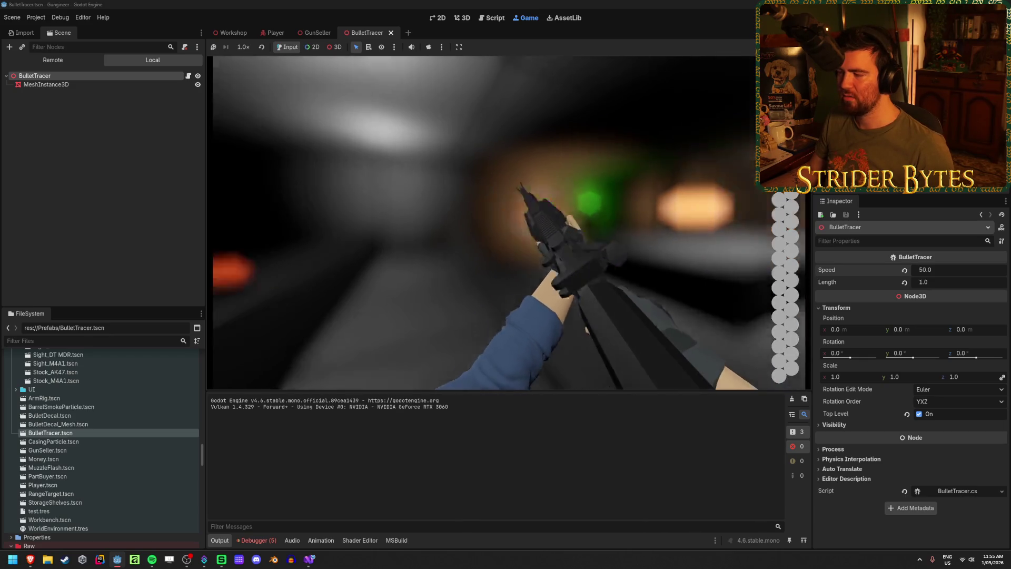
pyautogui.click(509, 222)
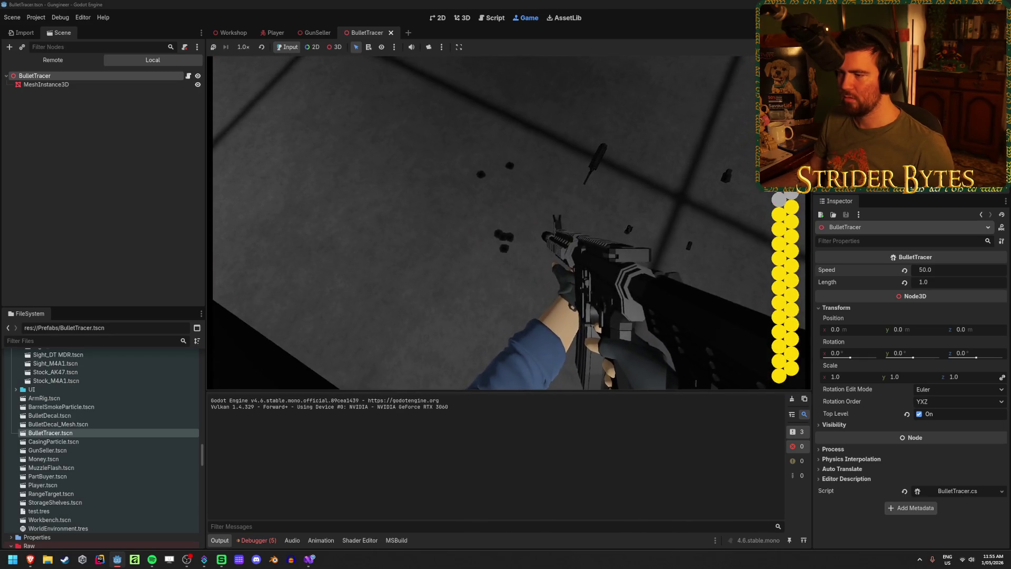
pyautogui.click(508, 223)
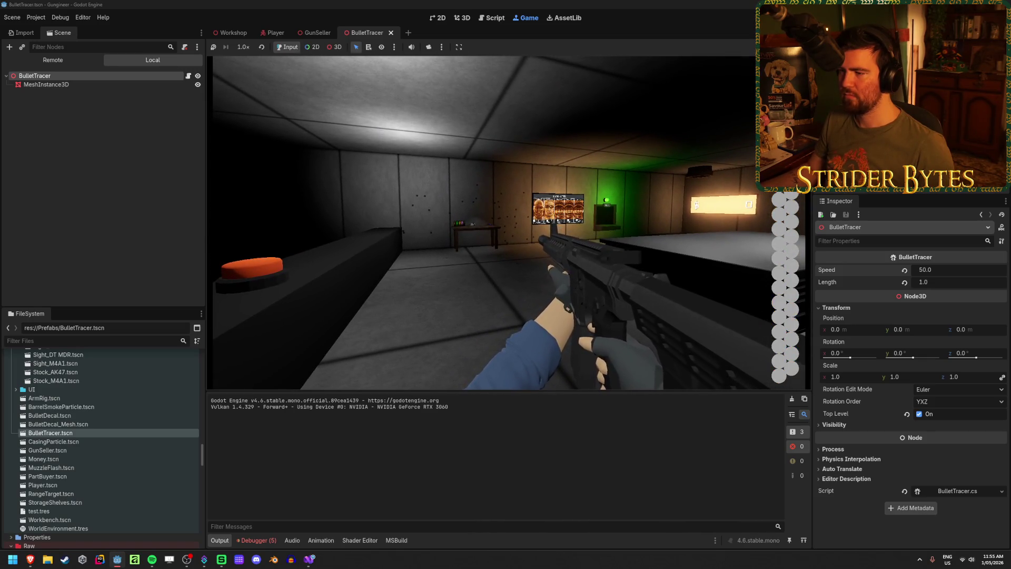
pyautogui.press('Escape')
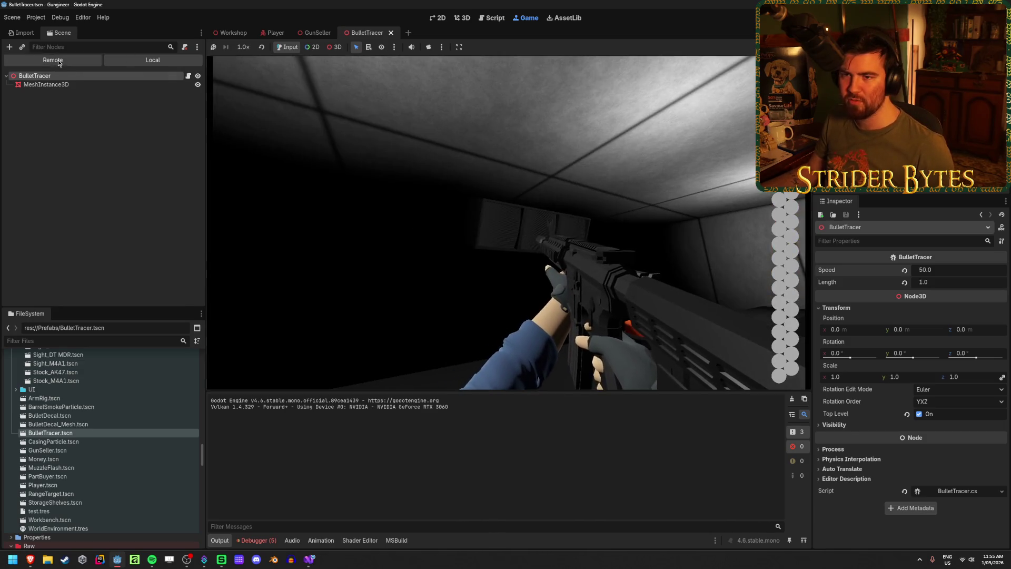
# - Show the running game's Remote node tree and expand Player Camera
pyautogui.click(58, 61)
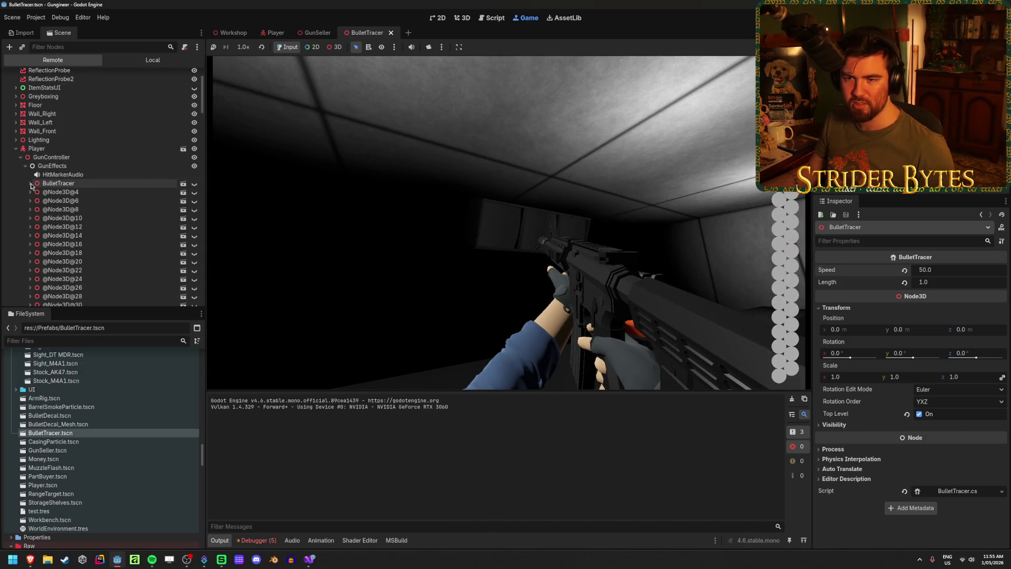
pyautogui.scroll(-20, 53, 187)
pyautogui.scroll(-10, 74, 188)
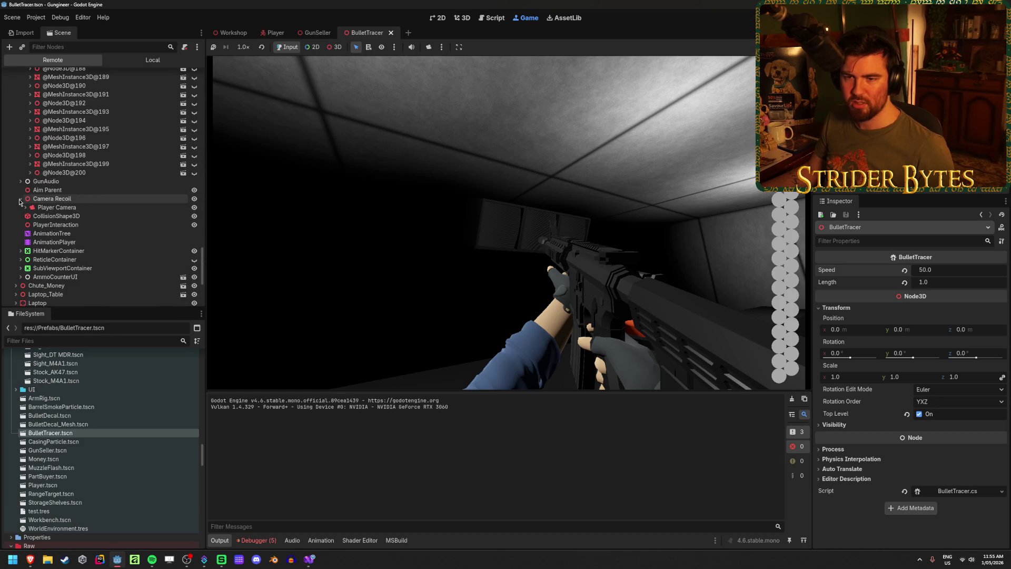
pyautogui.click(25, 208)
pyautogui.scroll(20, 74, 213)
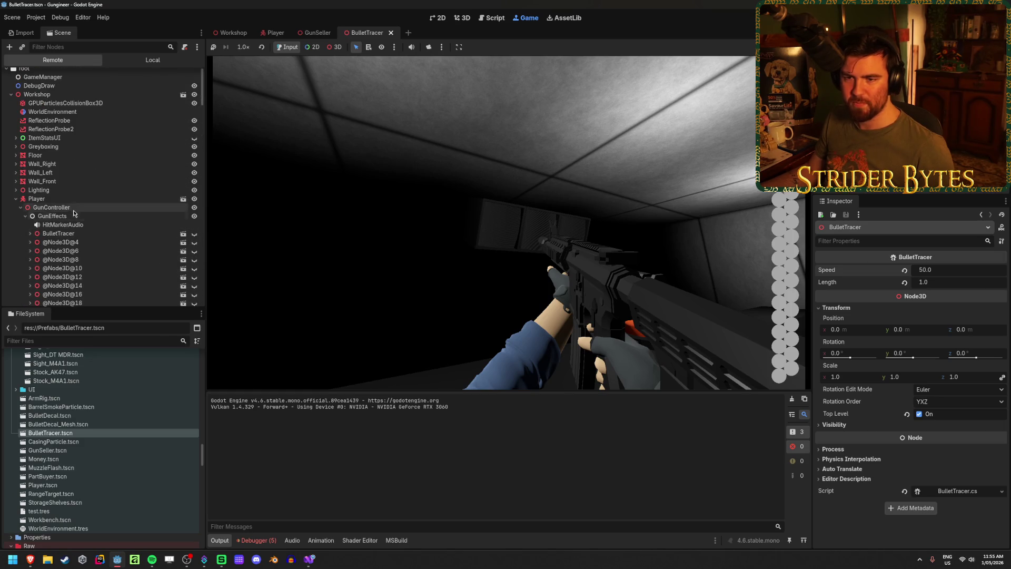
# - Inspect GunController, GunEffects, MuzzlePoint and MuzzleFlash, fire once more, then stop the game with F8
pyautogui.click(72, 208)
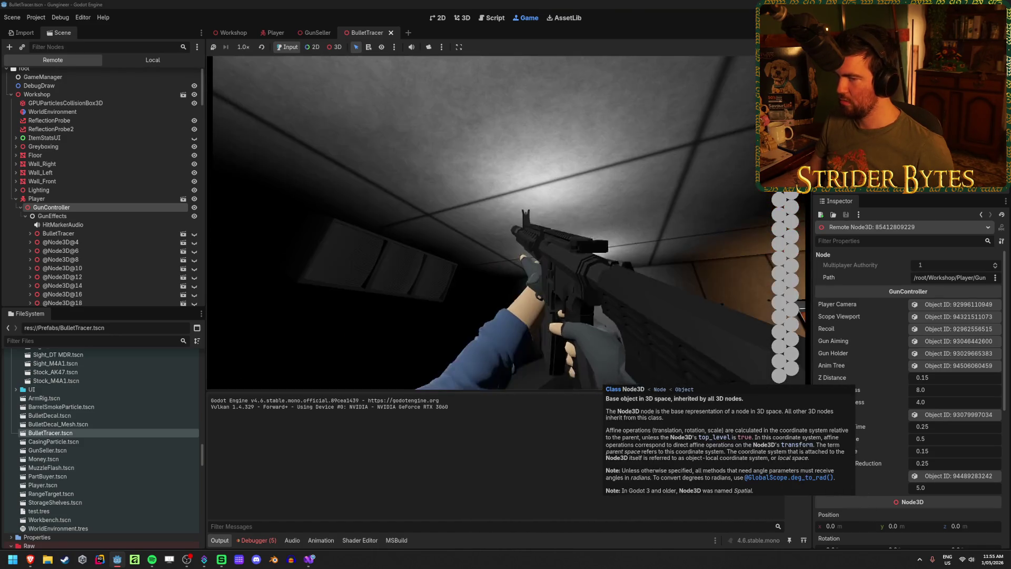
pyautogui.click(102, 219)
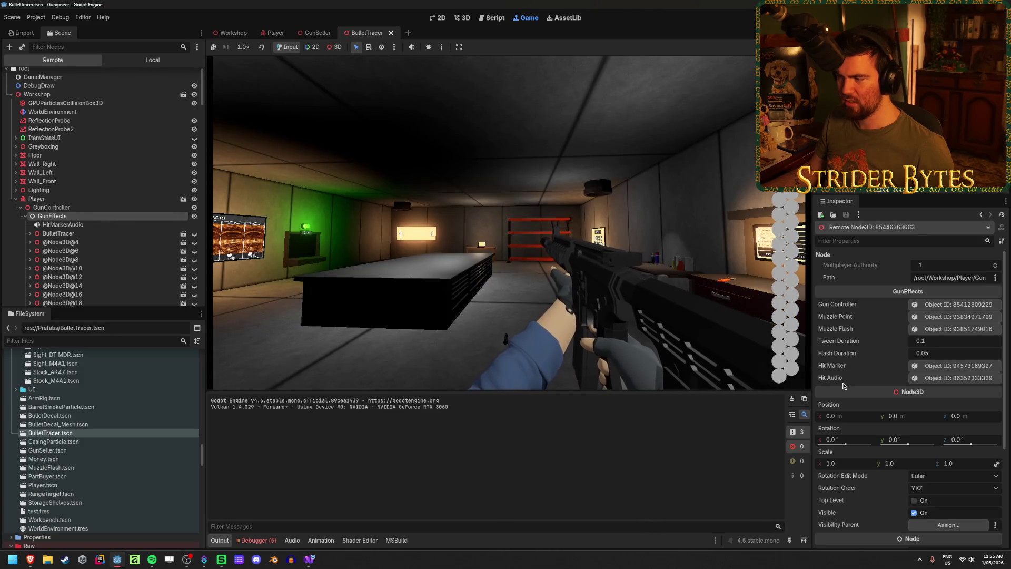
pyautogui.click(954, 316)
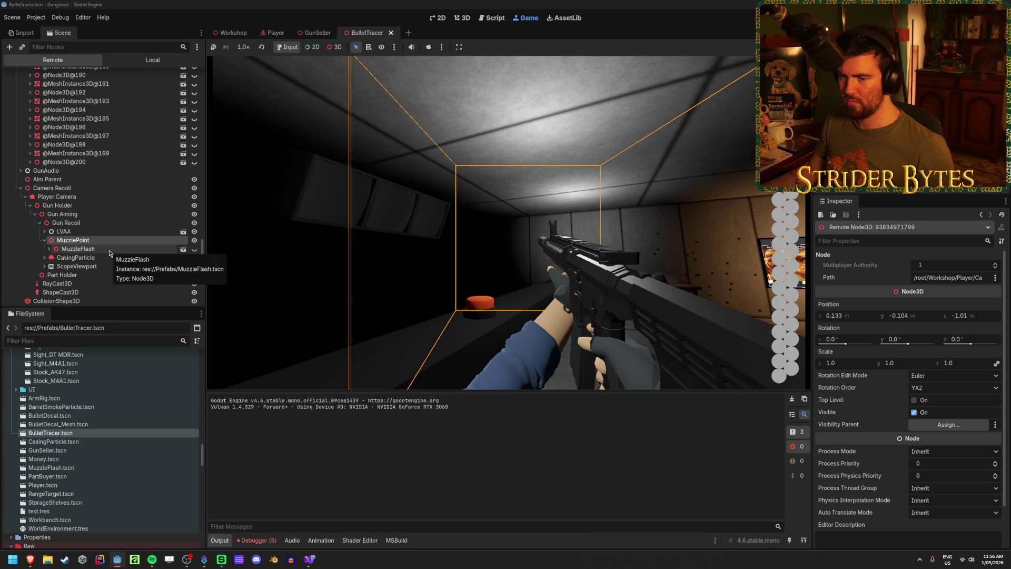
pyautogui.click(109, 250)
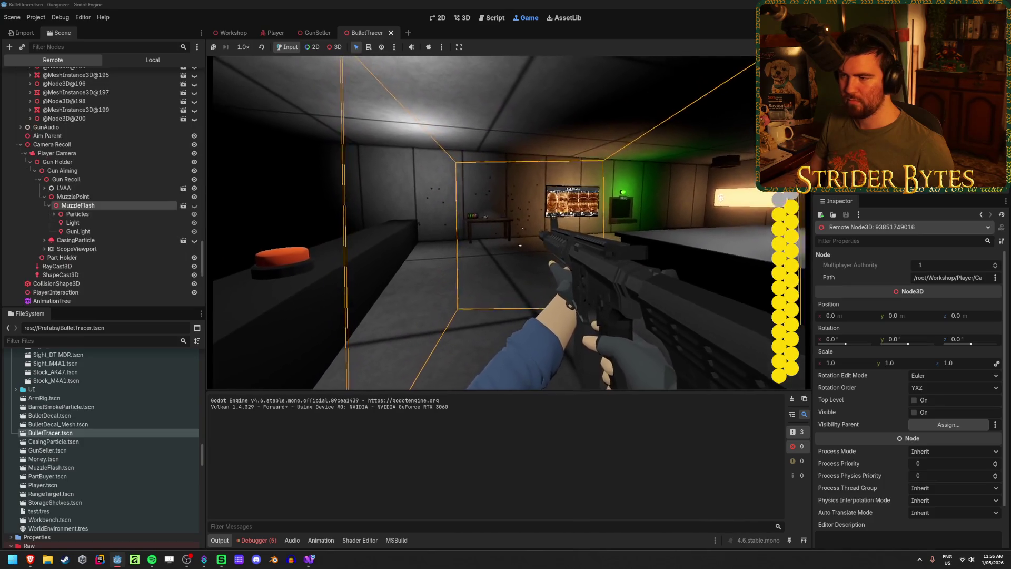
pyautogui.click(575, 192)
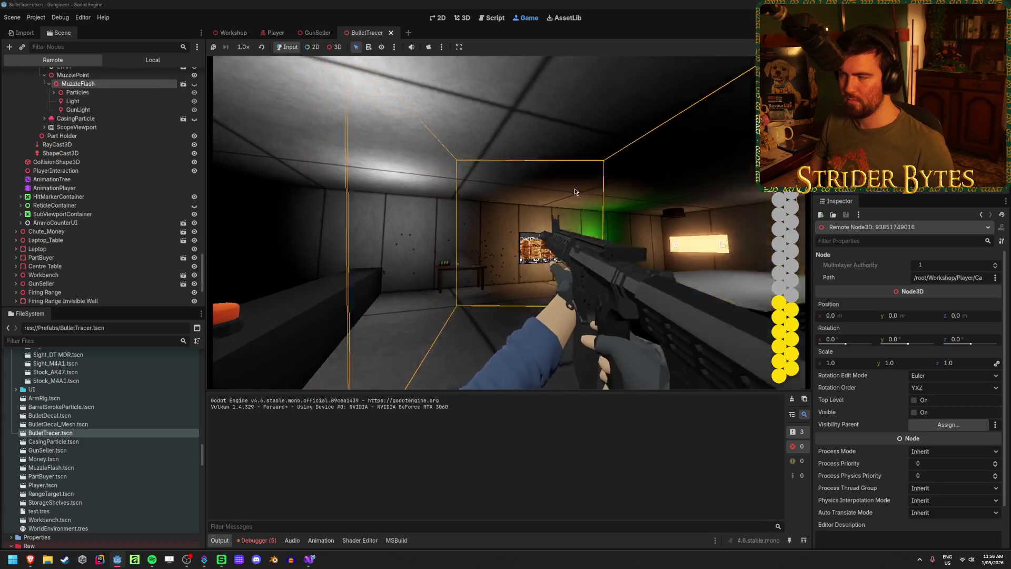
pyautogui.press('F8')
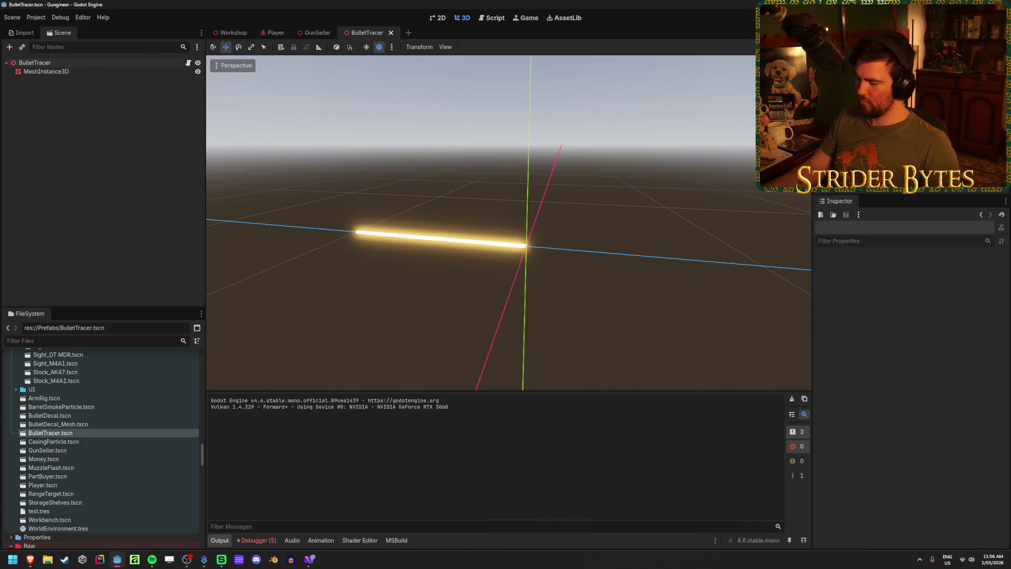
# - Lower the system volume and save the BulletTracer scene
pyautogui.press('XF86AudioLowerVolume')
pyautogui.hotkey('ctrl', 's')
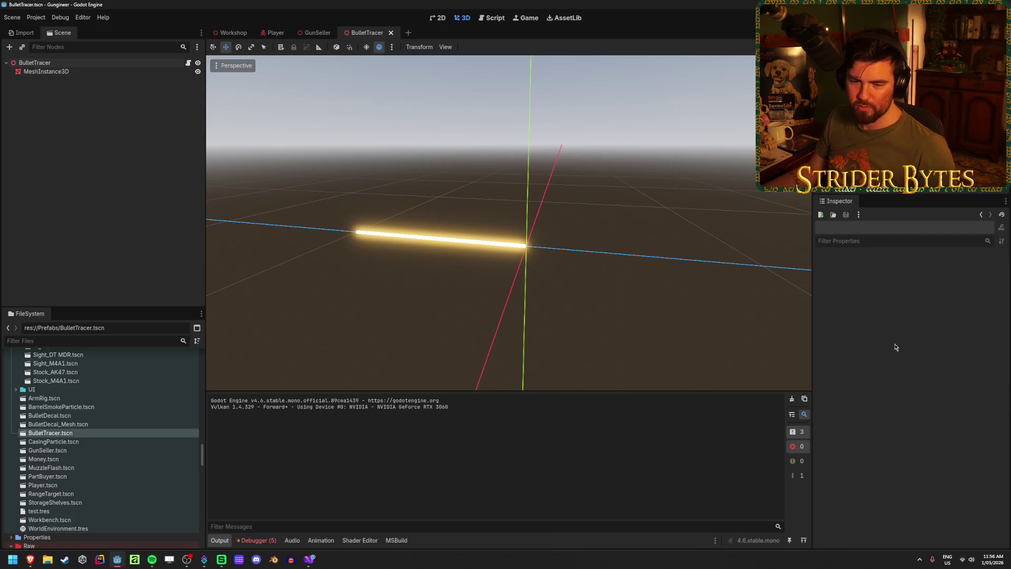
pyautogui.hotkey('ctrl', 's')
# - Select the MeshInstance3D tracer, focus the view on it, and show the preview environment settings
pyautogui.click(140, 72)
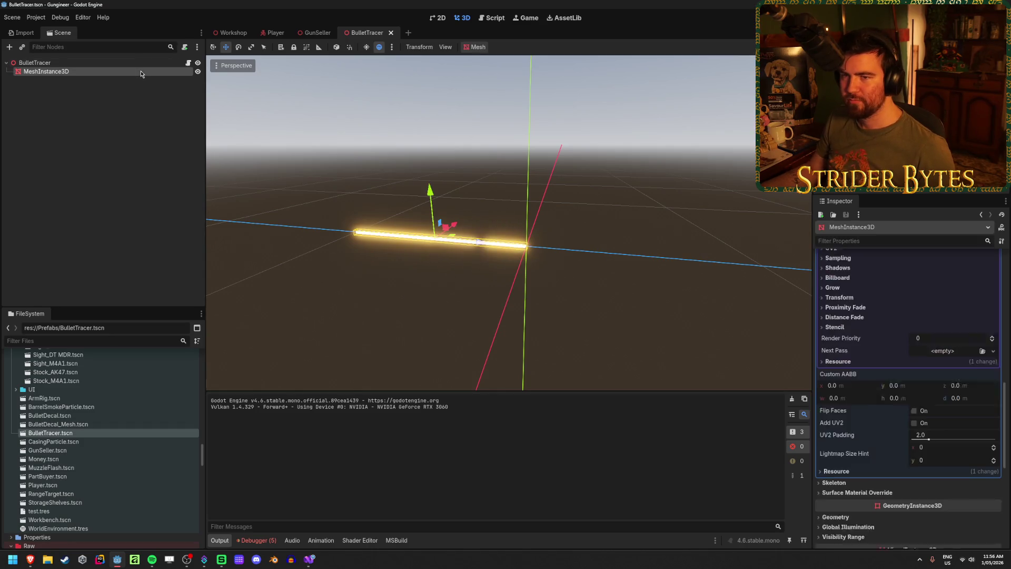
pyautogui.click(138, 62)
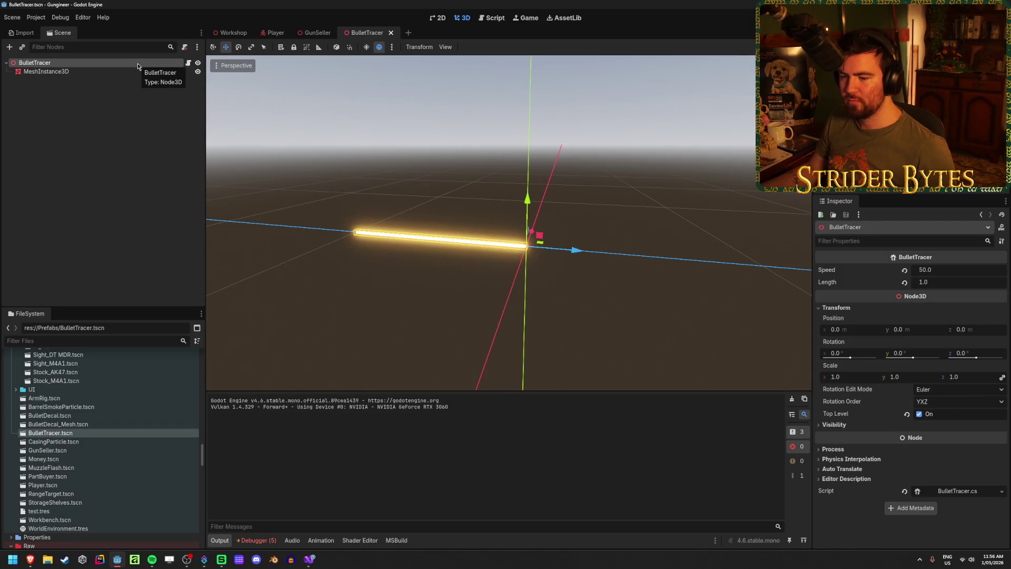
pyautogui.click(108, 191)
pyautogui.click(102, 73)
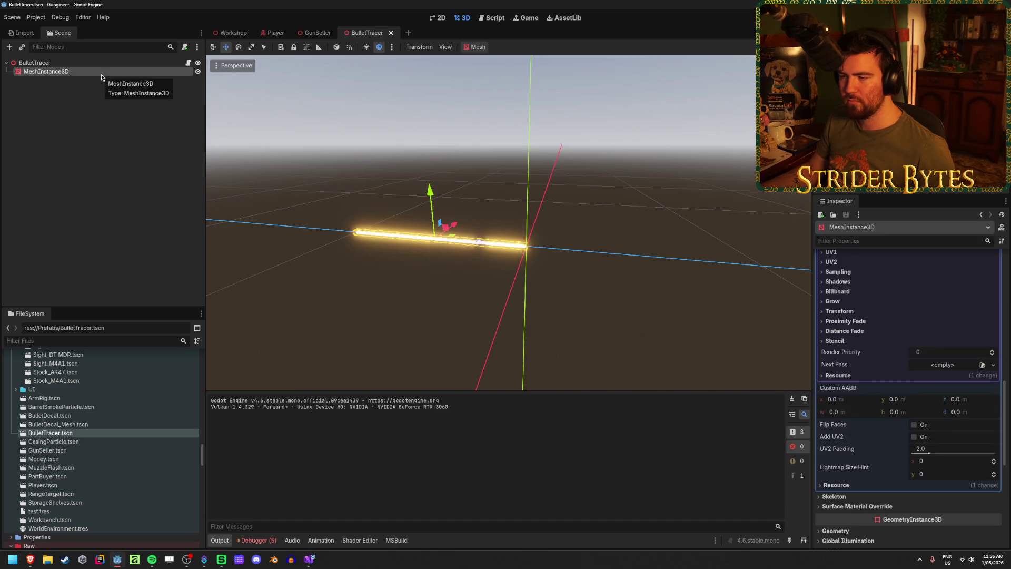
pyautogui.scroll(5, 422, 273)
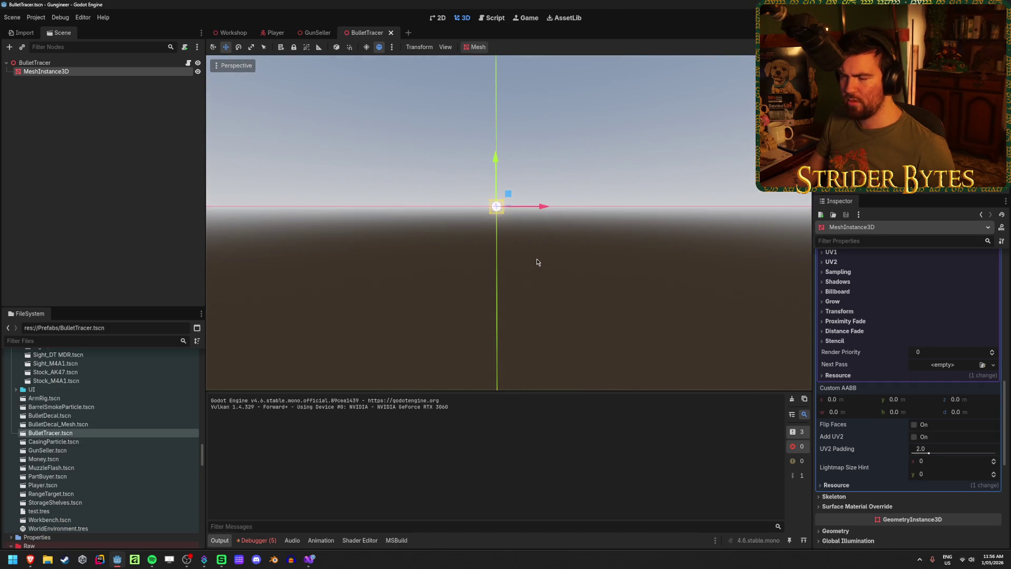
pyautogui.press('f')
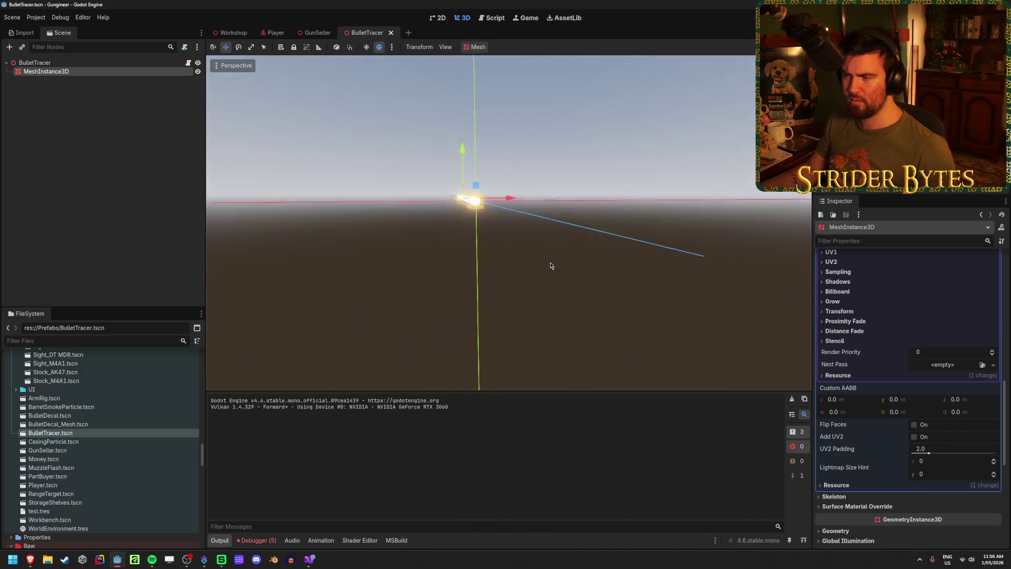
pyautogui.click(392, 47)
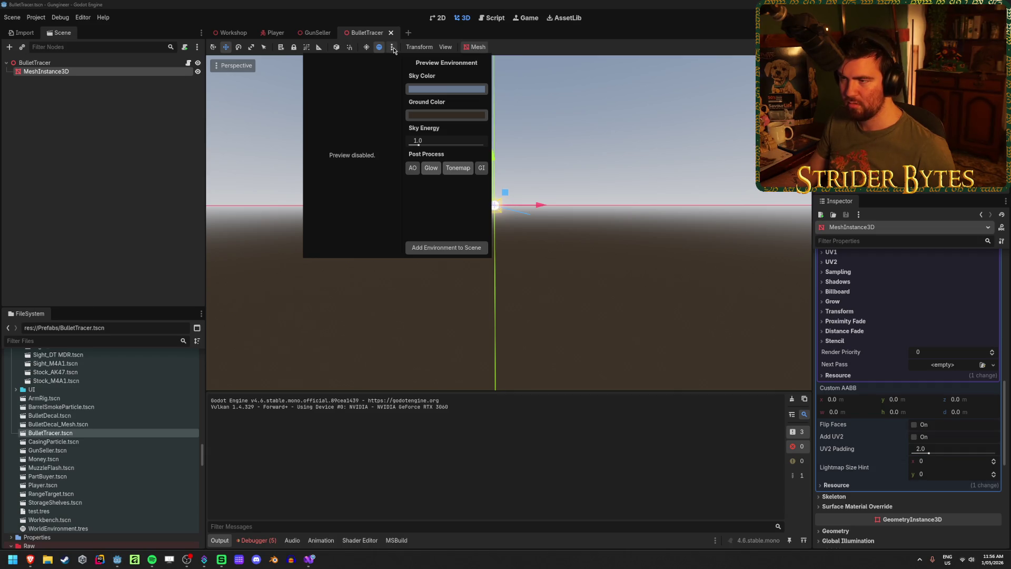
pyautogui.click(393, 48)
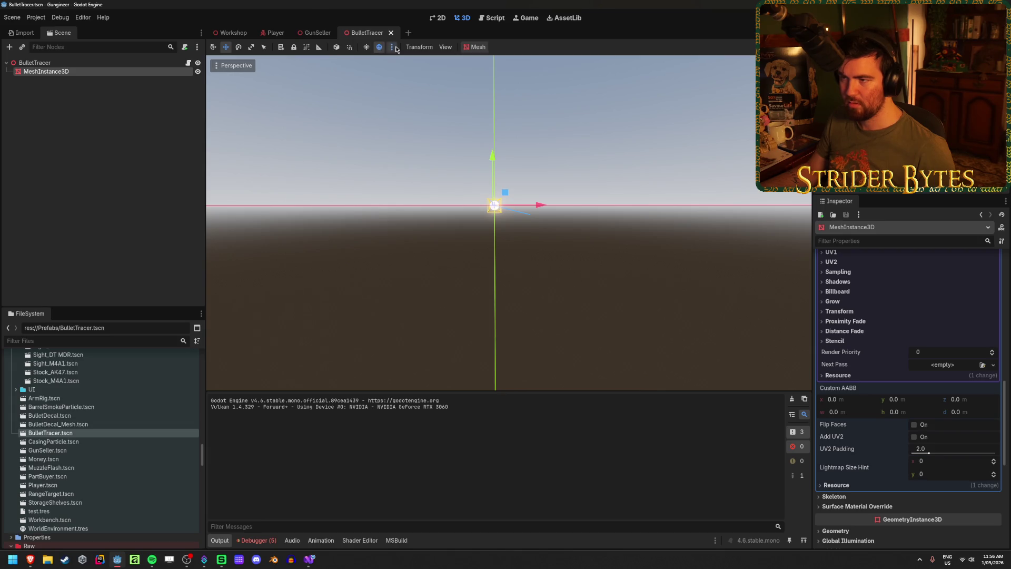
pyautogui.click(392, 47)
pyautogui.click(456, 248)
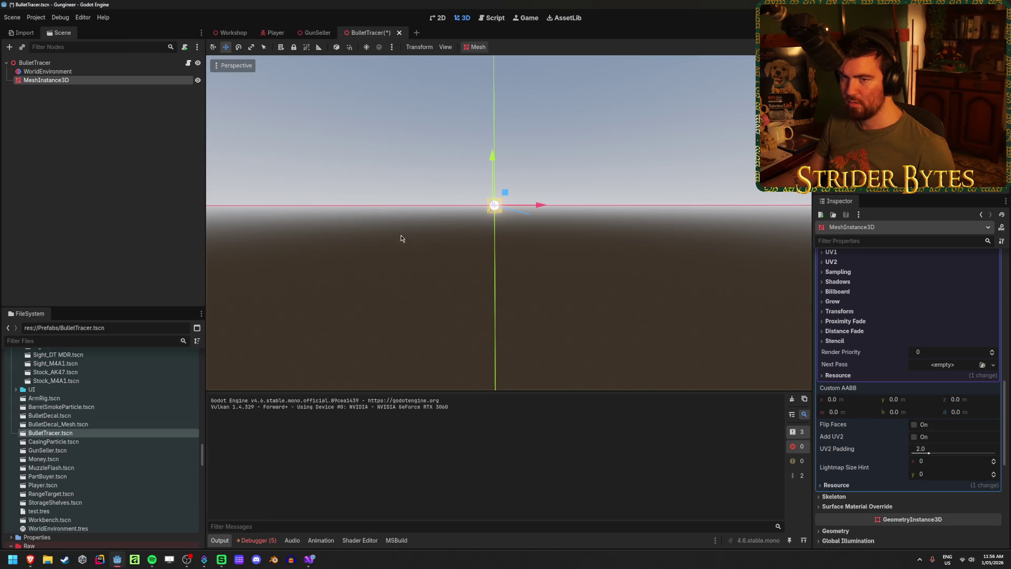
pyautogui.hotkey('ctrl', 'z')
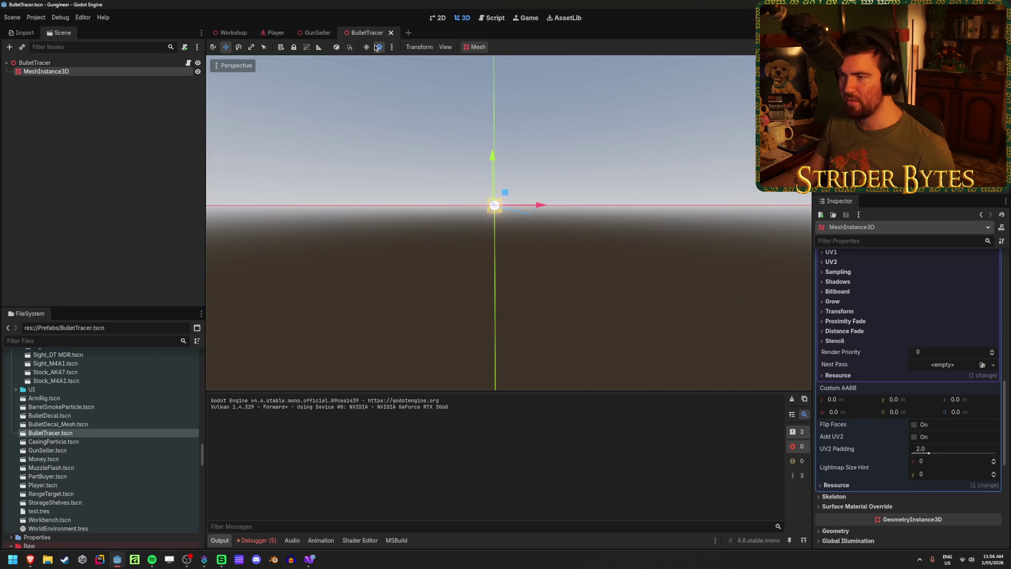
pyautogui.click(390, 48)
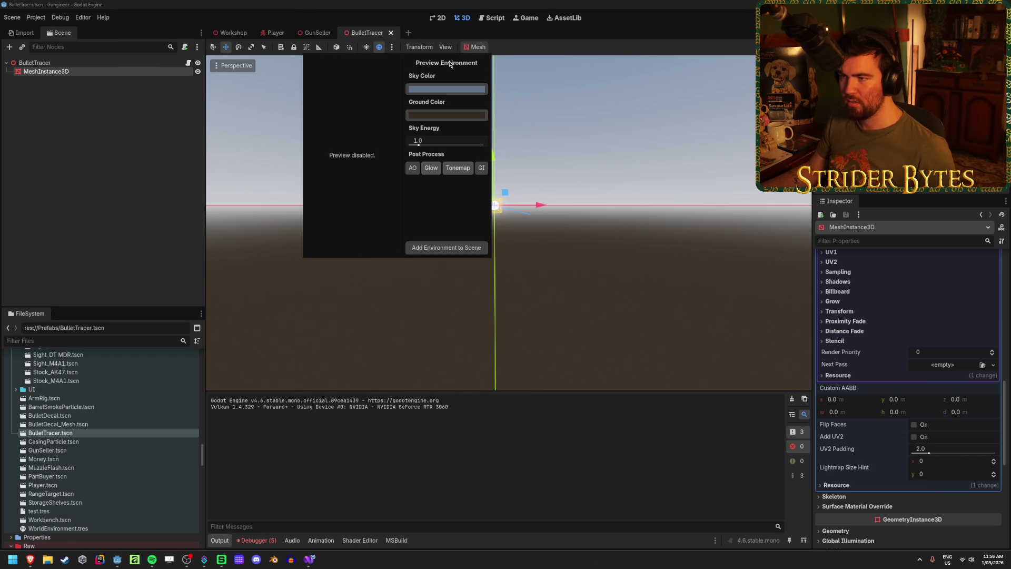
pyautogui.click(662, 240)
pyautogui.moveTo(595, 214)
pyautogui.mouseDown()
pyautogui.moveTo(557, 264)
pyautogui.moveTo(406, 239)
pyautogui.moveTo(614, 258)
pyautogui.moveTo(373, 181)
pyautogui.moveTo(377, 193)
pyautogui.mouseUp()
pyautogui.scroll(3, 557, 264)
pyautogui.scroll(-2, 374, 181)
pyautogui.scroll(-3, 375, 181)
pyautogui.scroll(-3, 429, 248)
pyautogui.moveTo(429, 248)
pyautogui.mouseDown()
pyautogui.moveTo(500, 313)
pyautogui.moveTo(551, 313)
pyautogui.moveTo(521, 321)
pyautogui.moveTo(577, 343)
pyautogui.moveTo(558, 274)
pyautogui.moveTo(637, 266)
pyautogui.moveTo(489, 251)
pyautogui.mouseUp()
pyautogui.scroll(6, 583, 340)
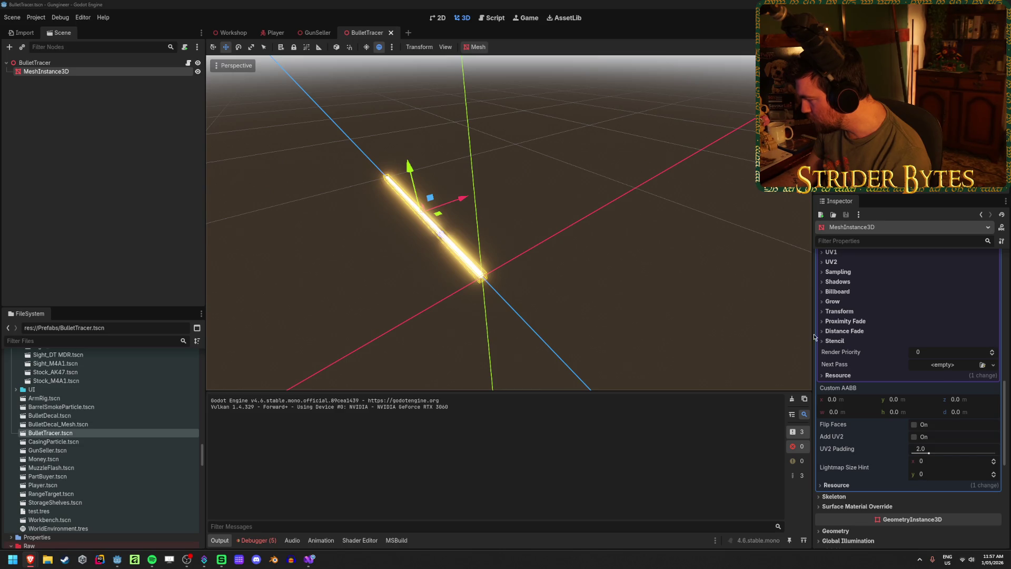
pyautogui.scroll(5, 864, 358)
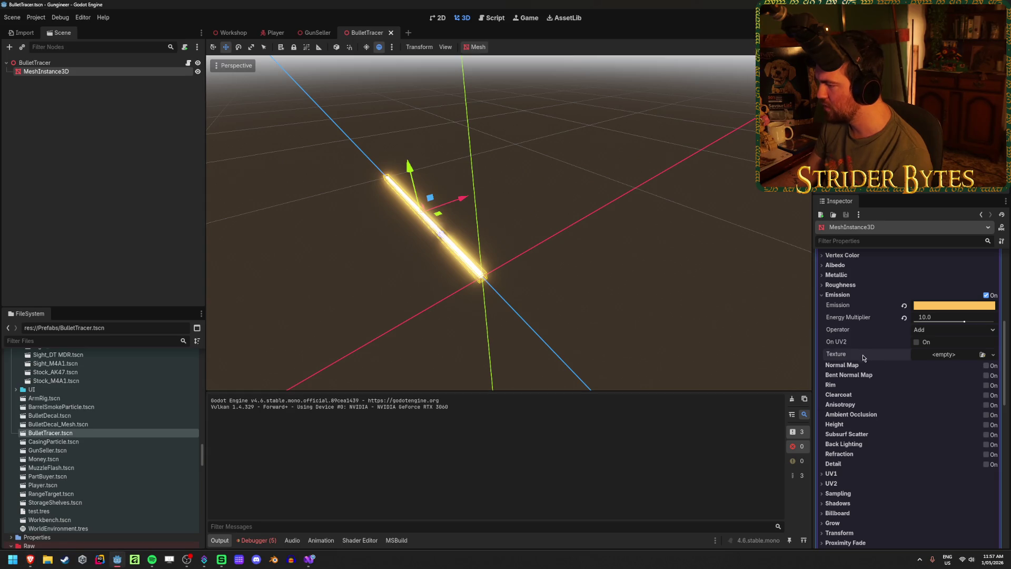
# - Set the tracer's emission operator to Multiply and orbit to view the dimmed tracer
pyautogui.click(932, 332)
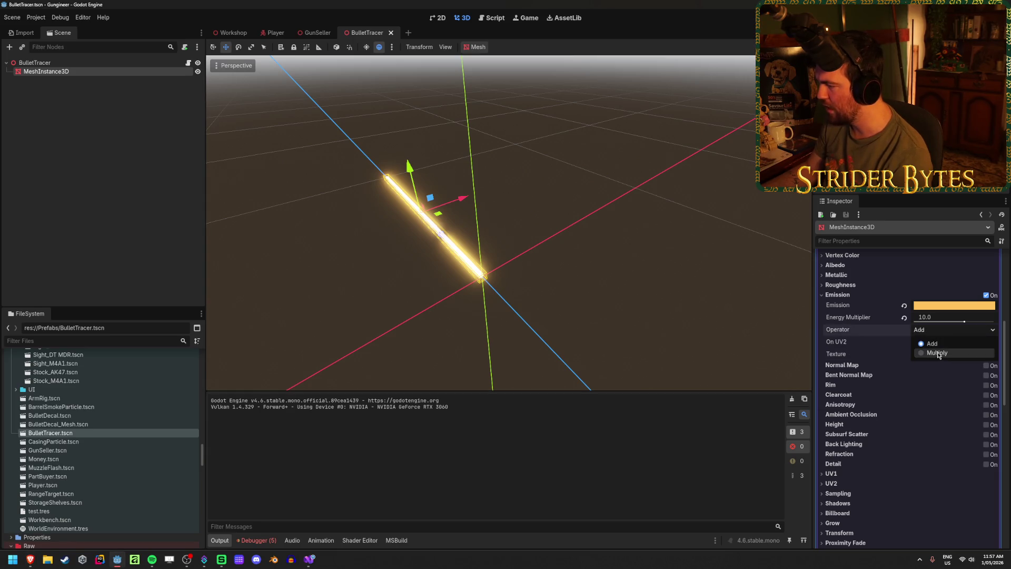
pyautogui.click(938, 353)
pyautogui.moveTo(506, 252)
pyautogui.mouseDown()
pyautogui.moveTo(569, 266)
pyautogui.moveTo(486, 296)
pyautogui.moveTo(501, 286)
pyautogui.mouseUp()
pyautogui.click(486, 296)
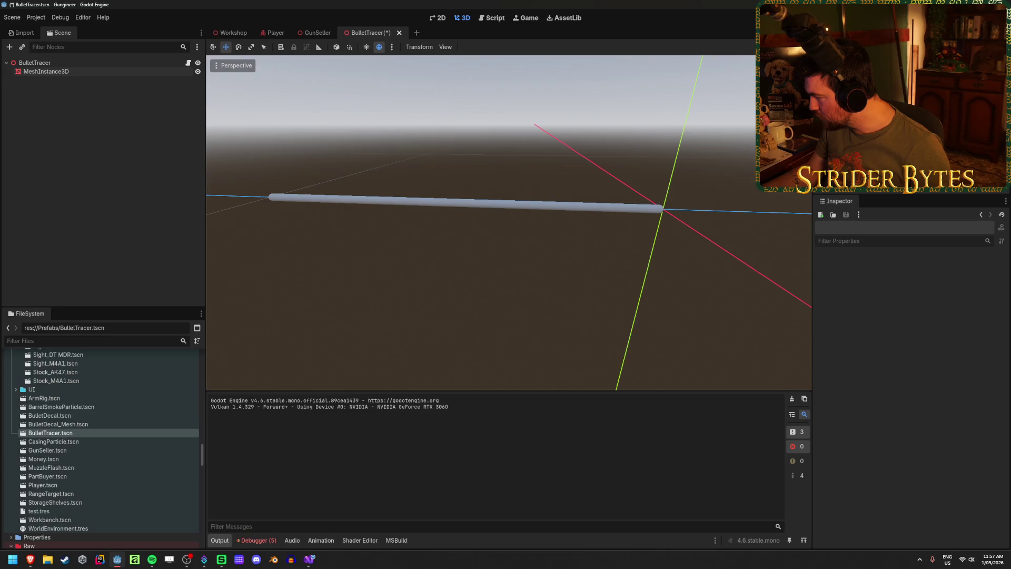
# - Save the BulletTracer scene and bring the forum glow thread up full-screen
pyautogui.hotkey('alt', 'Tab')
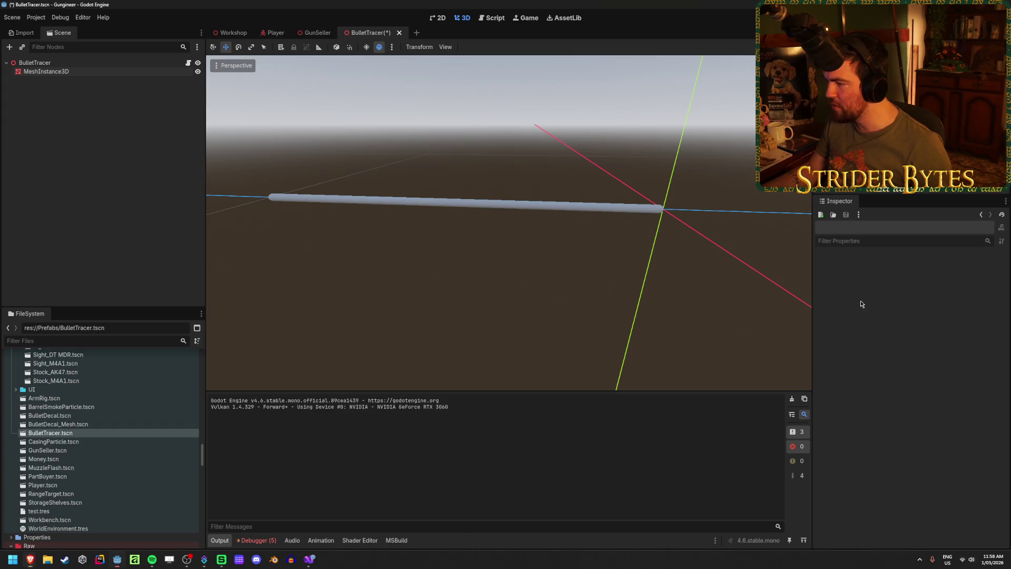
pyautogui.hotkey('ctrl', 's')
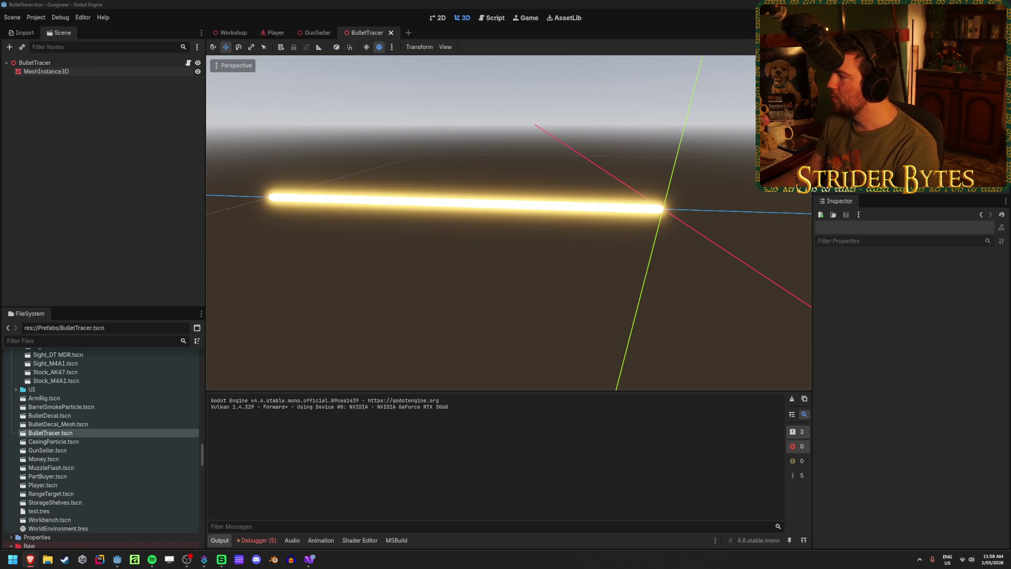
pyautogui.hotkey('alt', 'Tab')
pyautogui.moveTo(430, 213); pyautogui.dragTo(429, 3)
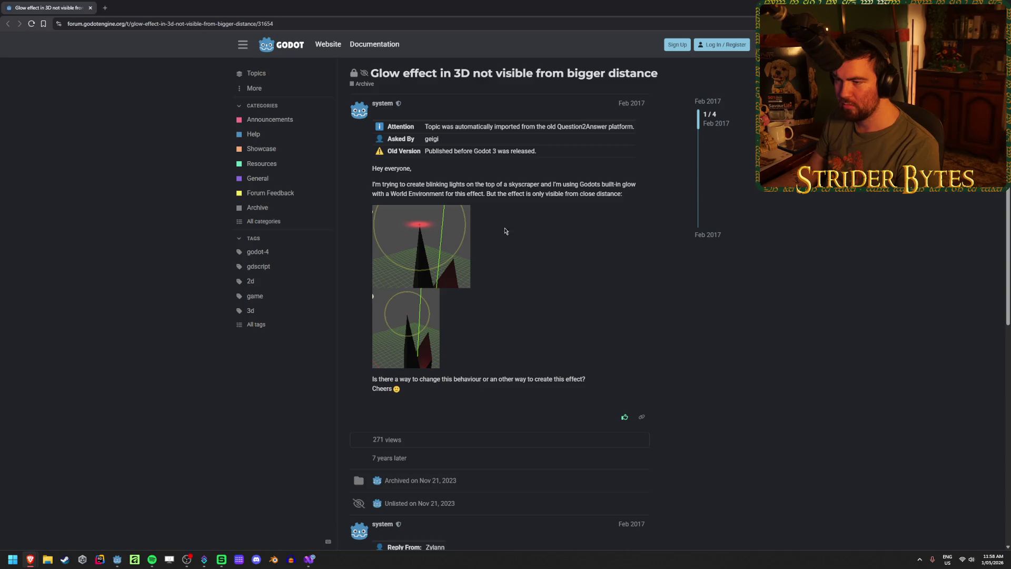
# - Read the thread's question and the screen-space glow explanation, highlighting key lines
pyautogui.moveTo(411, 185); pyautogui.dragTo(480, 185)
pyautogui.click(516, 184)
pyautogui.moveTo(583, 193); pyautogui.dragTo(483, 193)
pyautogui.click(484, 193)
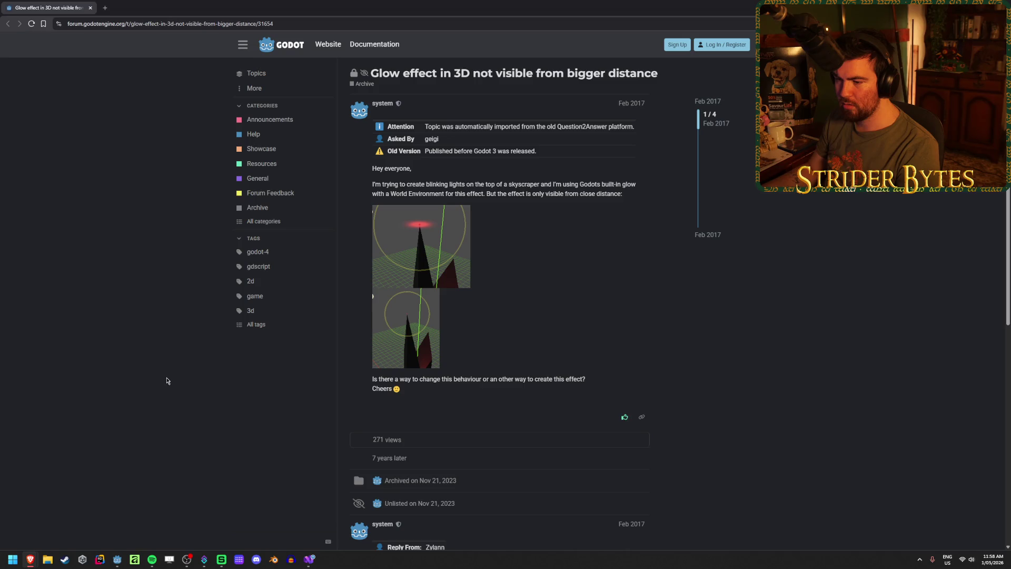
pyautogui.scroll(-5, 167, 380)
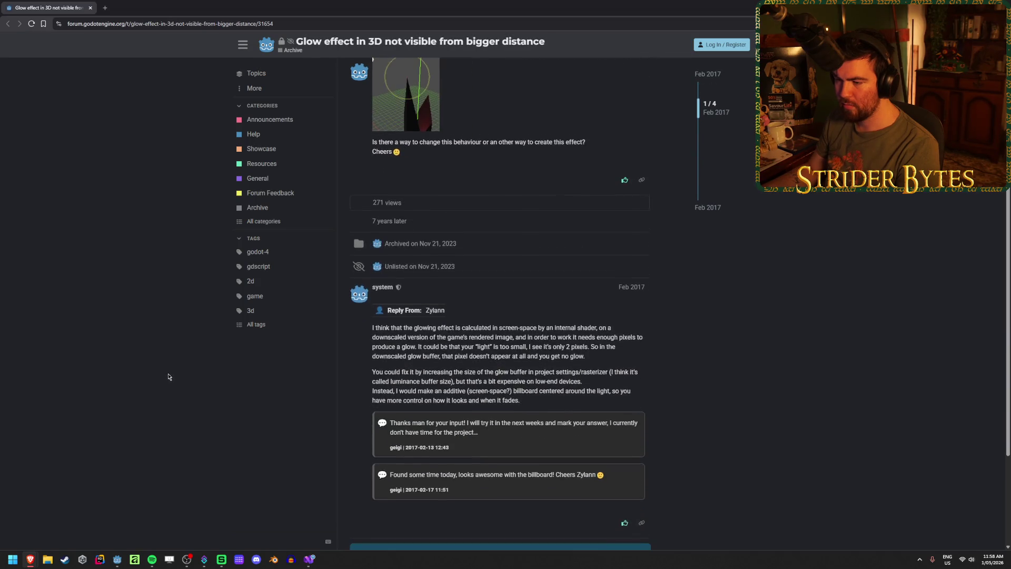
pyautogui.moveTo(611, 288); pyautogui.dragTo(459, 290)
pyautogui.click(459, 290)
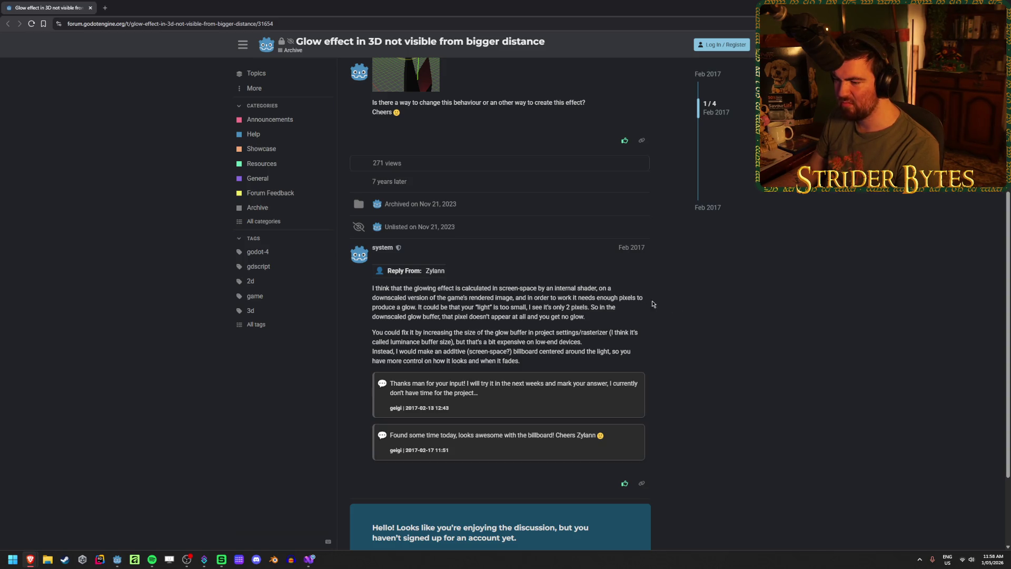
# - Scroll down and read the reply's billboard suggestion
pyautogui.scroll(-1, 756, 356)
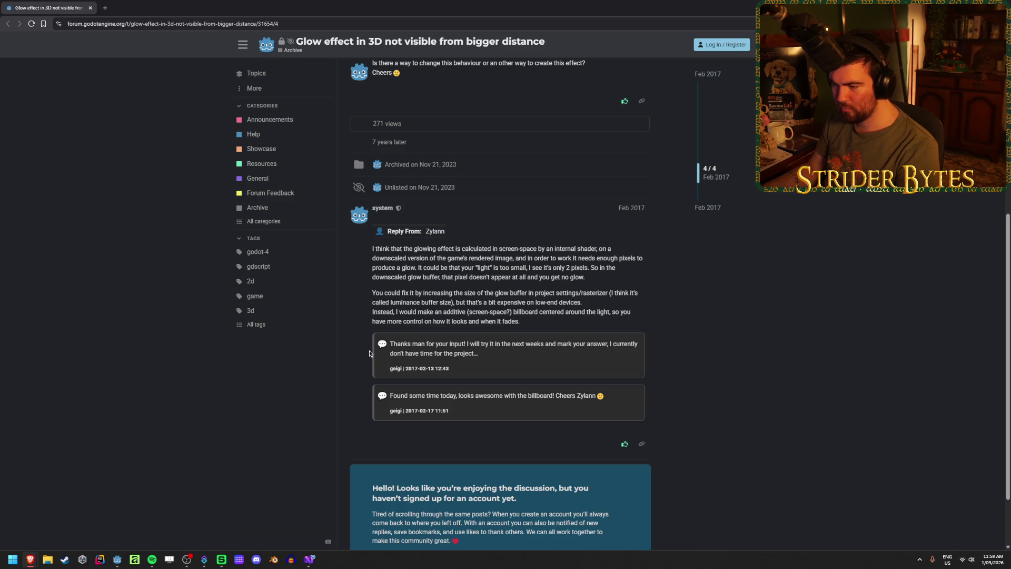
pyautogui.scroll(-1, 577, 338)
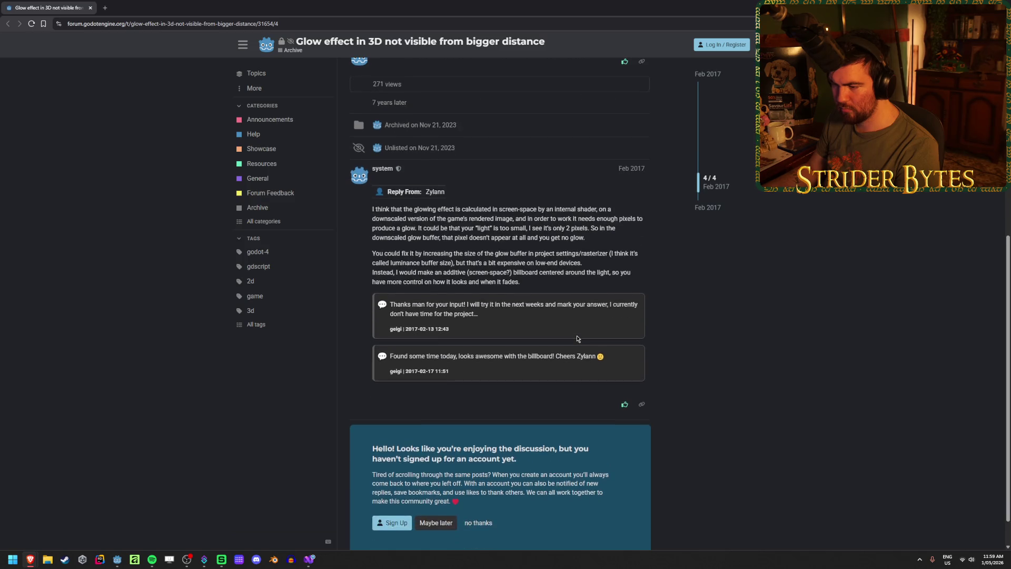
pyautogui.scroll(2, 576, 335)
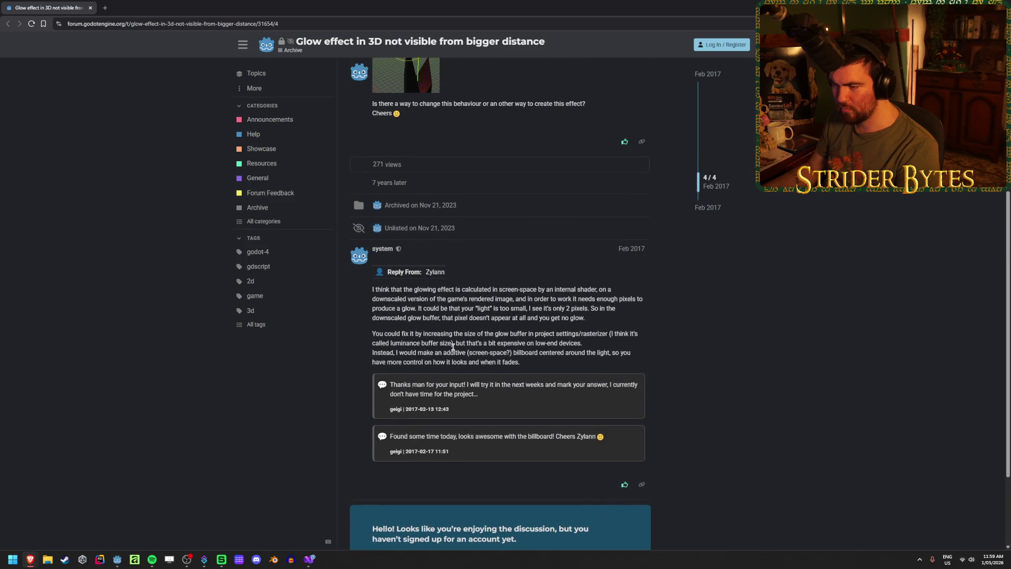
pyautogui.moveTo(397, 354); pyautogui.dragTo(595, 352)
pyautogui.moveTo(419, 352); pyautogui.dragTo(521, 353)
pyautogui.click(504, 354)
pyautogui.moveTo(439, 352); pyautogui.dragTo(600, 352)
# - Minimize the browser and select the tracer mesh in Godot to show its material
pyautogui.click(600, 352)
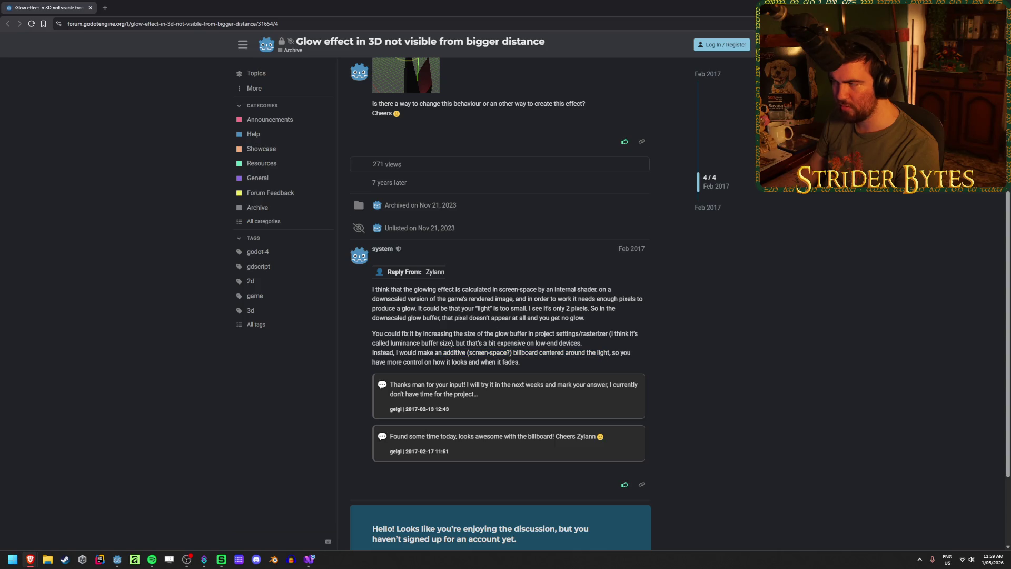
pyautogui.press('super+Down')
pyautogui.click(113, 72)
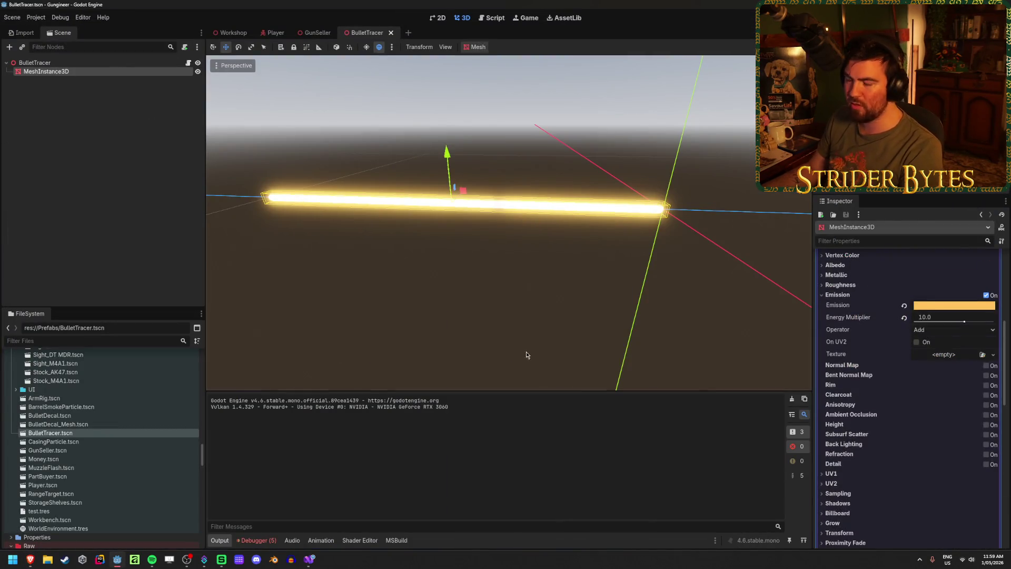
# - Expand the material's Billboard settings, set Mode to Y-Billboard, and try rotating the tracer
pyautogui.scroll(-2, 907, 401)
pyautogui.click(846, 476)
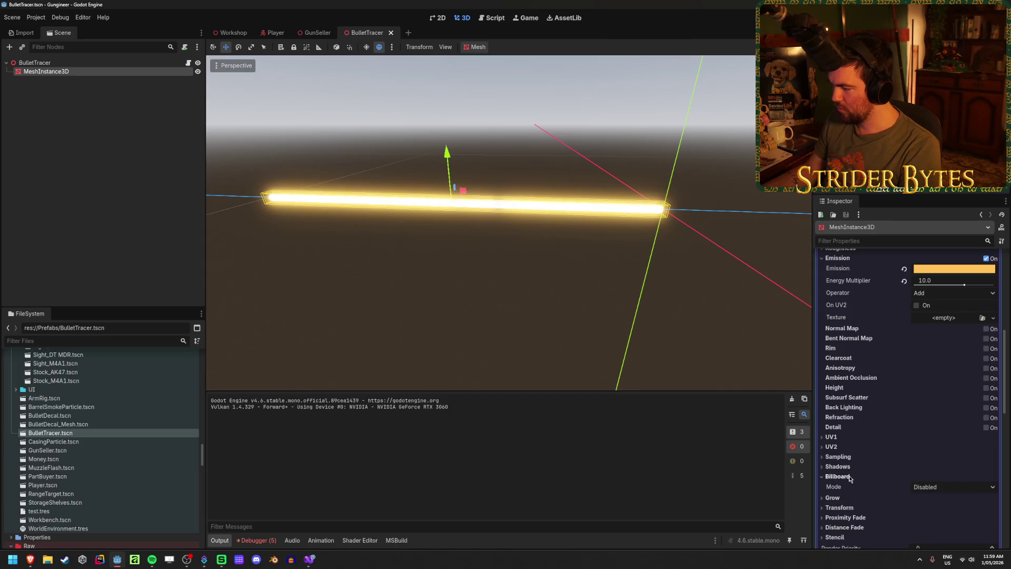
pyautogui.click(958, 488)
pyautogui.click(942, 520)
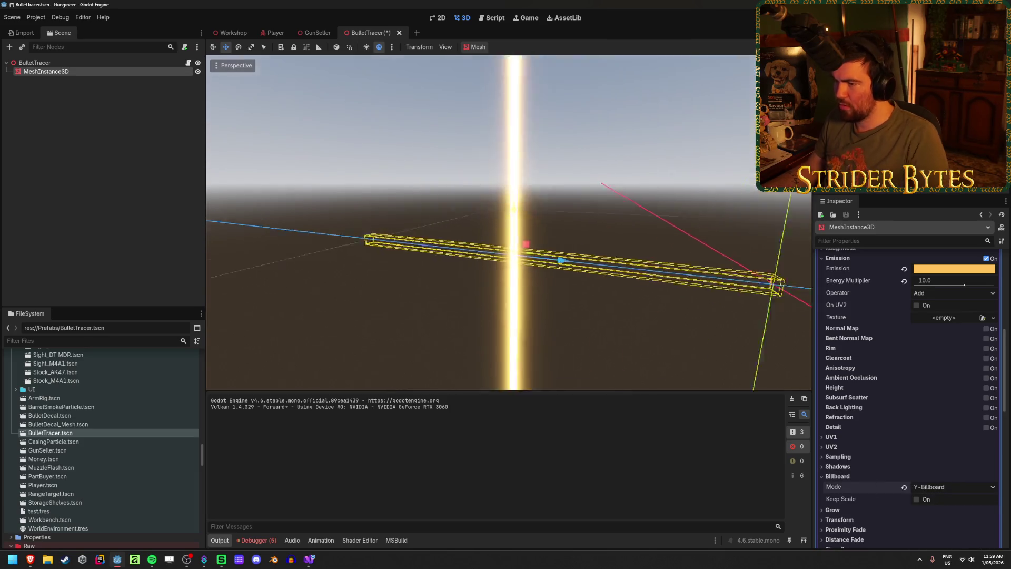
pyautogui.moveTo(505, 219)
pyautogui.mouseDown()
pyautogui.moveTo(526, 248)
pyautogui.moveTo(579, 226)
pyautogui.mouseUp()
pyautogui.press('e')
pyautogui.hotkey('ctrl', 'z')
# - Change Billboard Mode to Enabled and orbit around the camera-facing tracer
pyautogui.click(953, 492)
pyautogui.click(932, 508)
pyautogui.moveTo(548, 295); pyautogui.dragTo(579, 307)
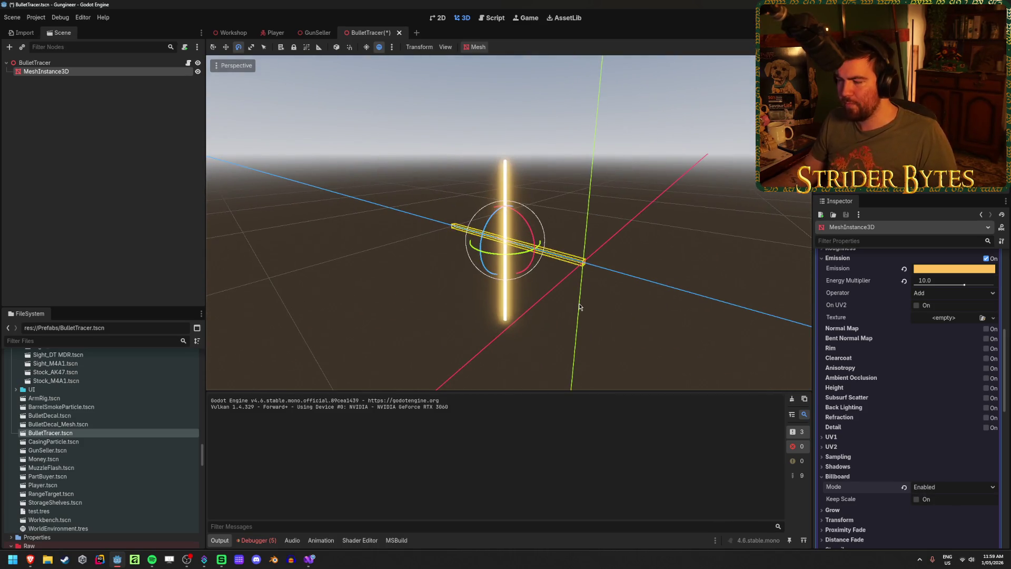
pyautogui.click(955, 487)
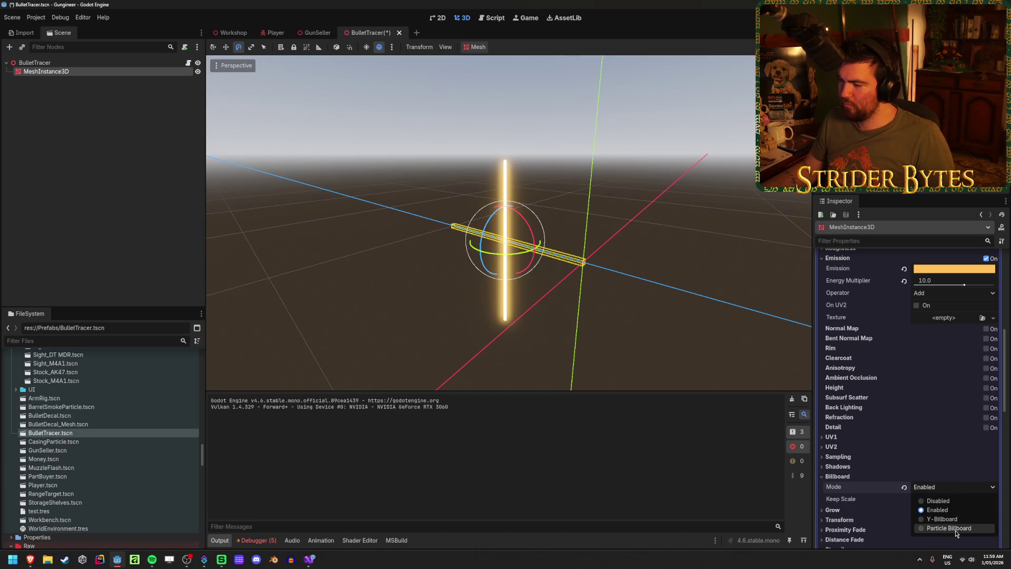
pyautogui.click(955, 533)
pyautogui.click(937, 488)
pyautogui.click(501, 362)
pyautogui.moveTo(625, 183); pyautogui.dragTo(625, 183)
# - Rotate the BulletTracer root about the X axis, then reselect the tracer mesh
pyautogui.click(35, 63)
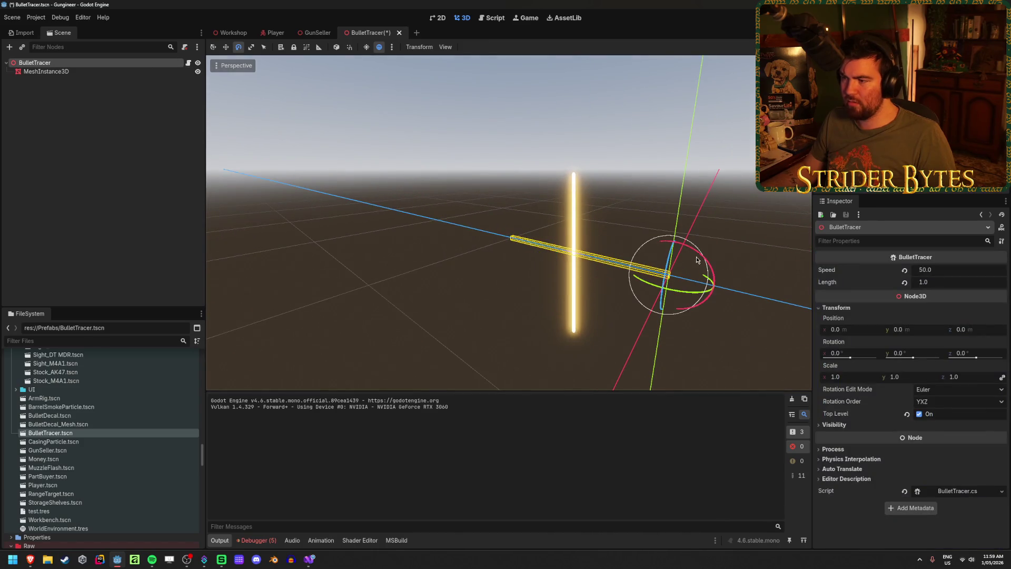
pyautogui.moveTo(696, 257)
pyautogui.mouseDown()
pyautogui.moveTo(739, 326)
pyautogui.moveTo(747, 295)
pyautogui.moveTo(716, 248)
pyautogui.moveTo(700, 264)
pyautogui.moveTo(703, 283)
pyautogui.mouseUp()
pyautogui.click(46, 71)
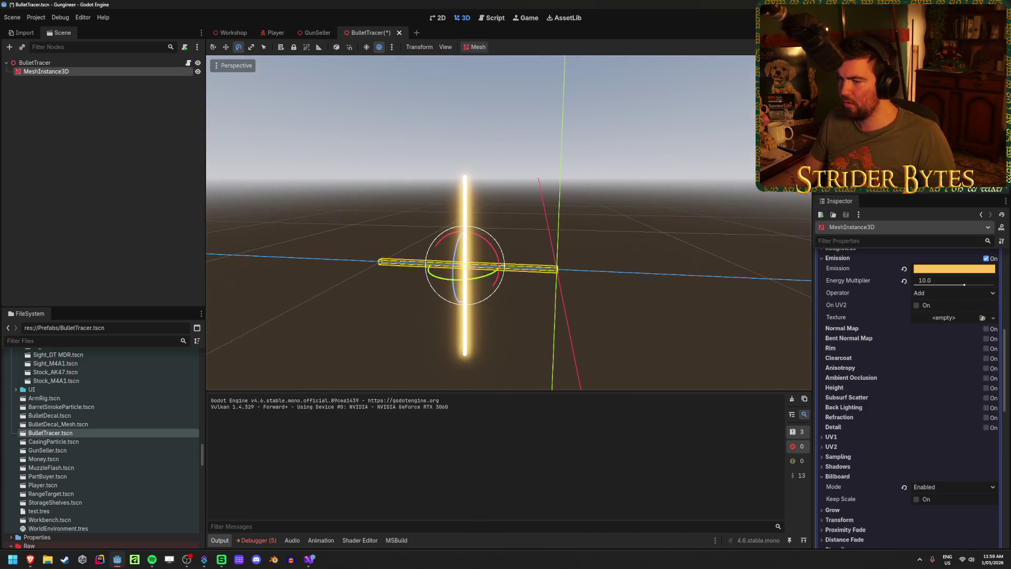
pyautogui.scroll(15, 860, 443)
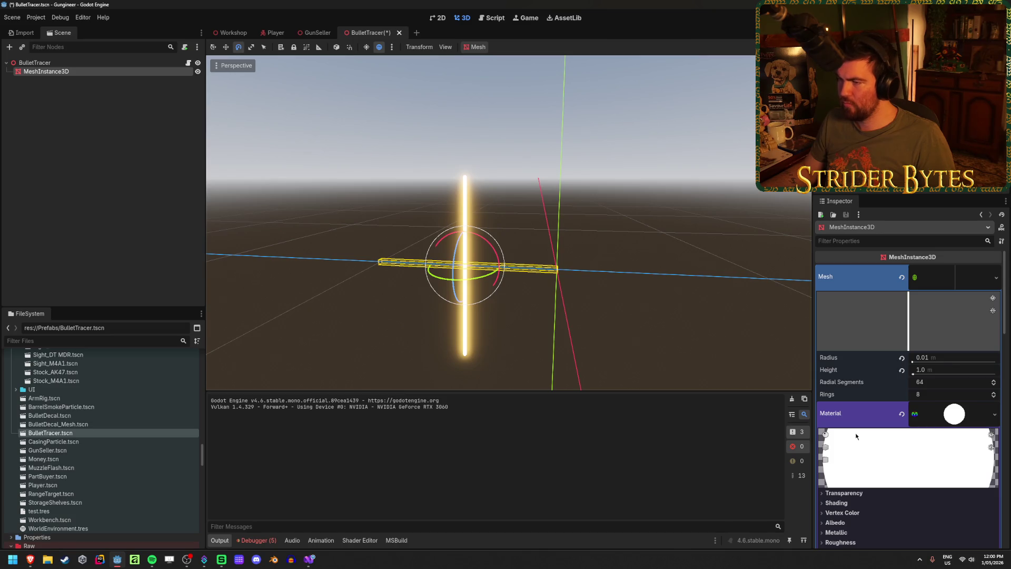
# - Drag the CylinderMesh Radial Segments down to 4 and Rings to 2, then save BulletTracer
pyautogui.scroll(3, 508, 224)
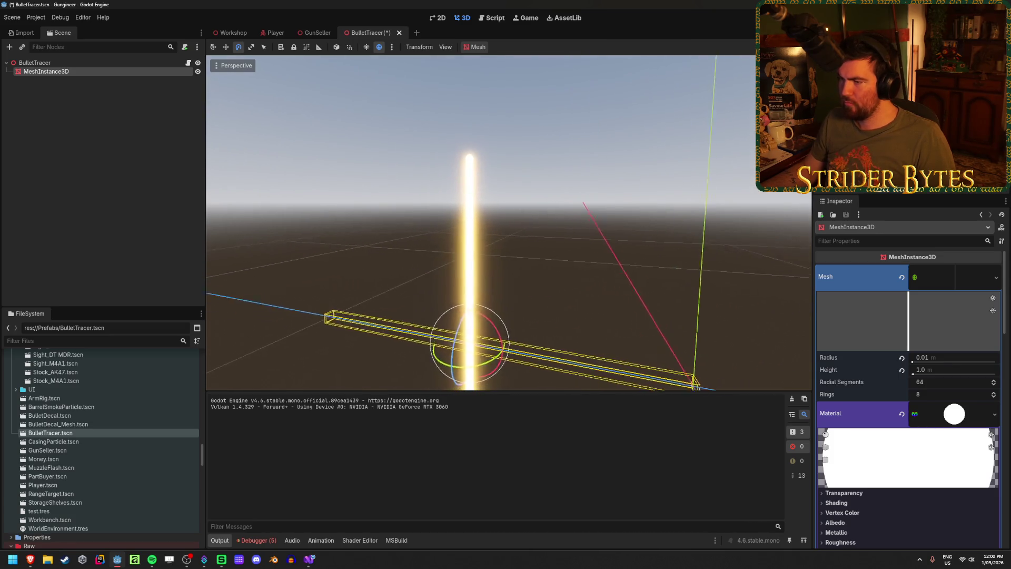
pyautogui.moveTo(942, 383); pyautogui.dragTo(927, 383)
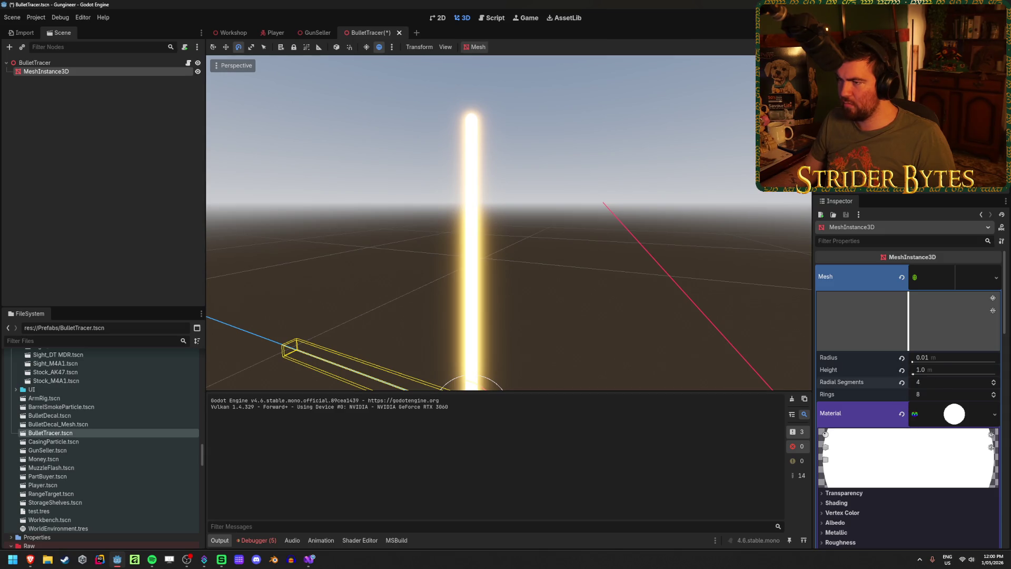
pyautogui.moveTo(508, 223)
pyautogui.mouseDown()
pyautogui.moveTo(458, 253)
pyautogui.moveTo(445, 241)
pyautogui.mouseUp()
pyautogui.moveTo(936, 396); pyautogui.dragTo(924, 396)
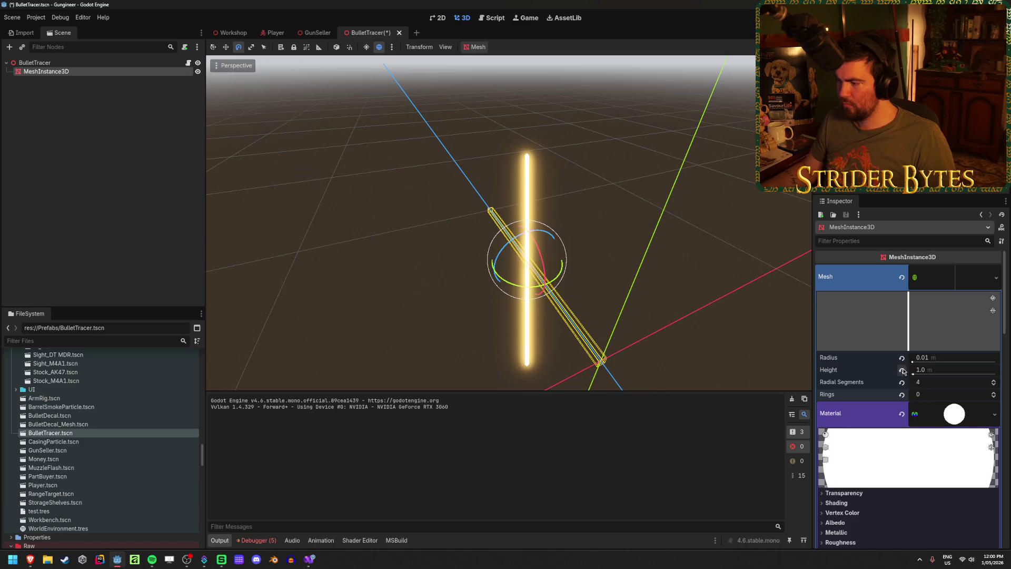
pyautogui.moveTo(933, 395); pyautogui.dragTo(943, 395)
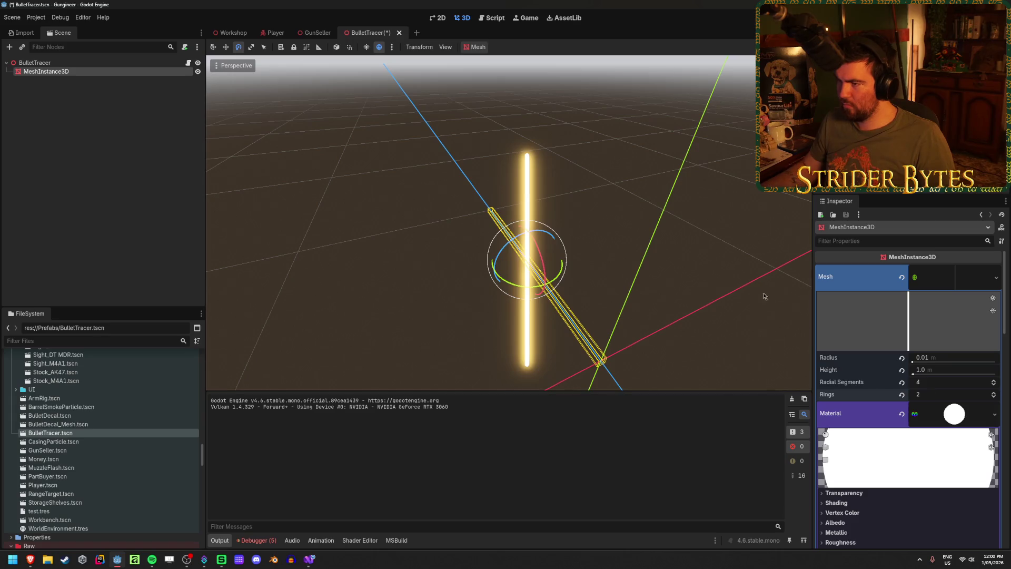
pyautogui.hotkey('ctrl', 's')
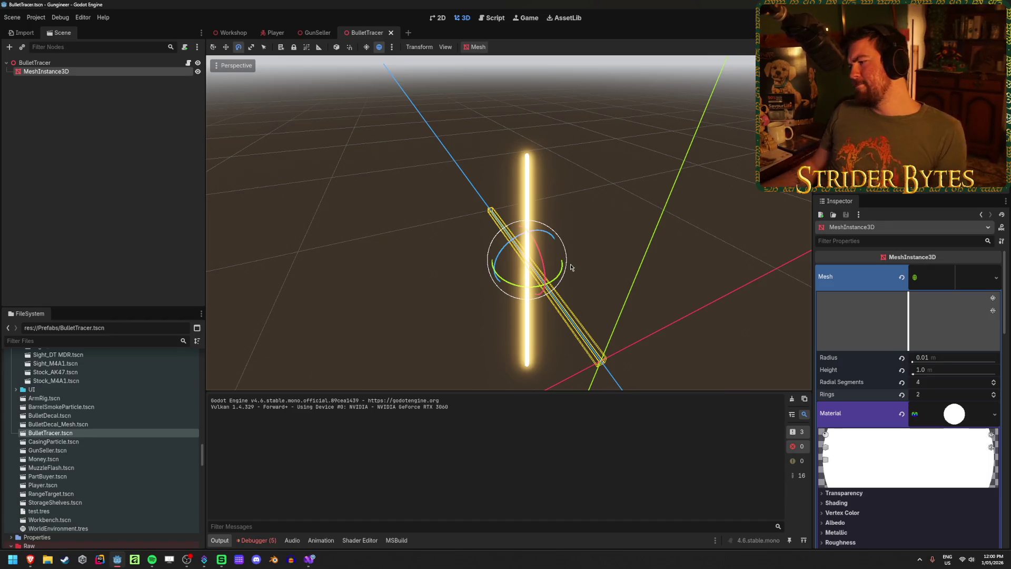
pyautogui.scroll(-5, 892, 421)
pyautogui.scroll(-9, 892, 422)
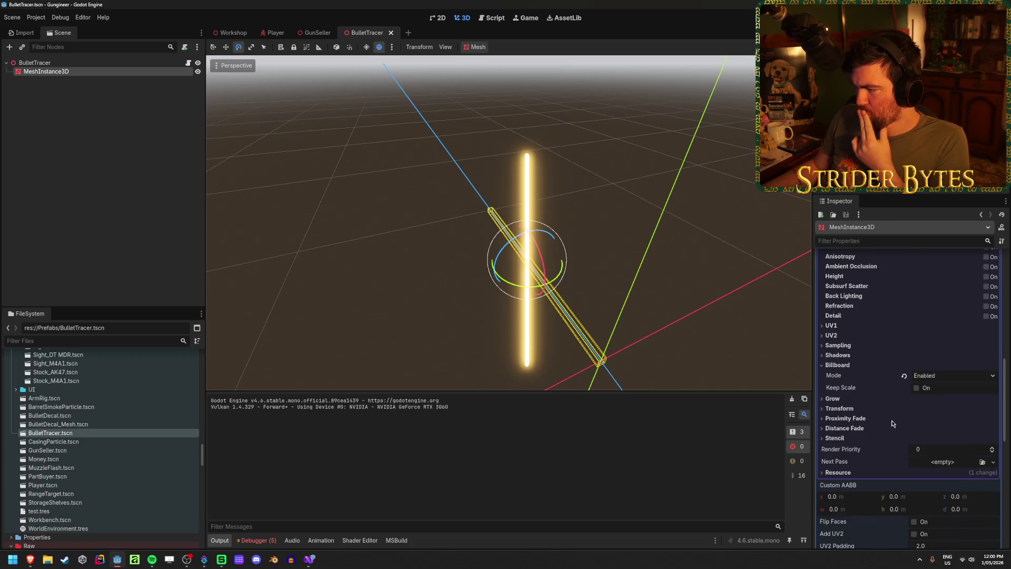
pyautogui.moveTo(884, 381)
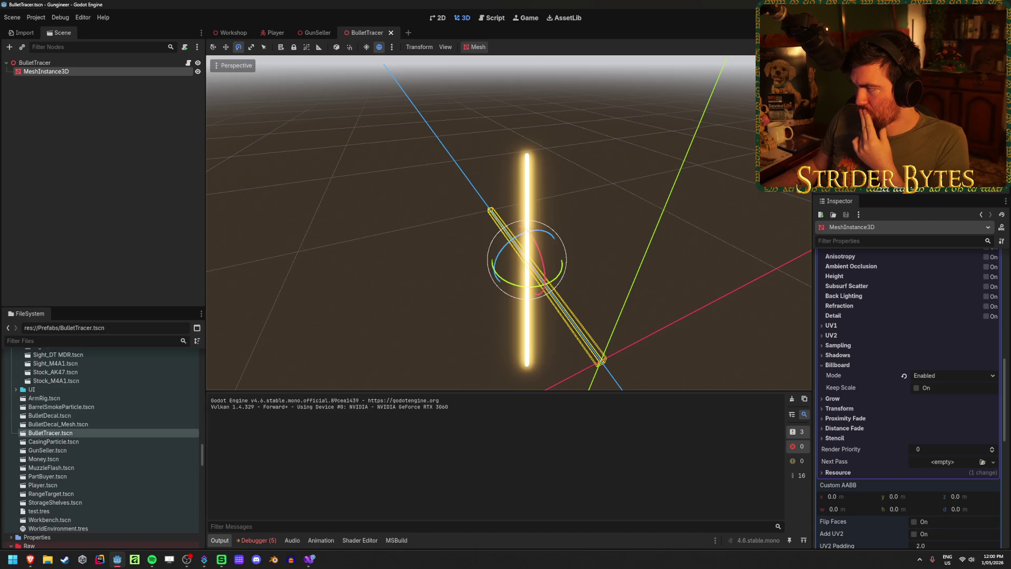
pyautogui.moveTo(30, 559)
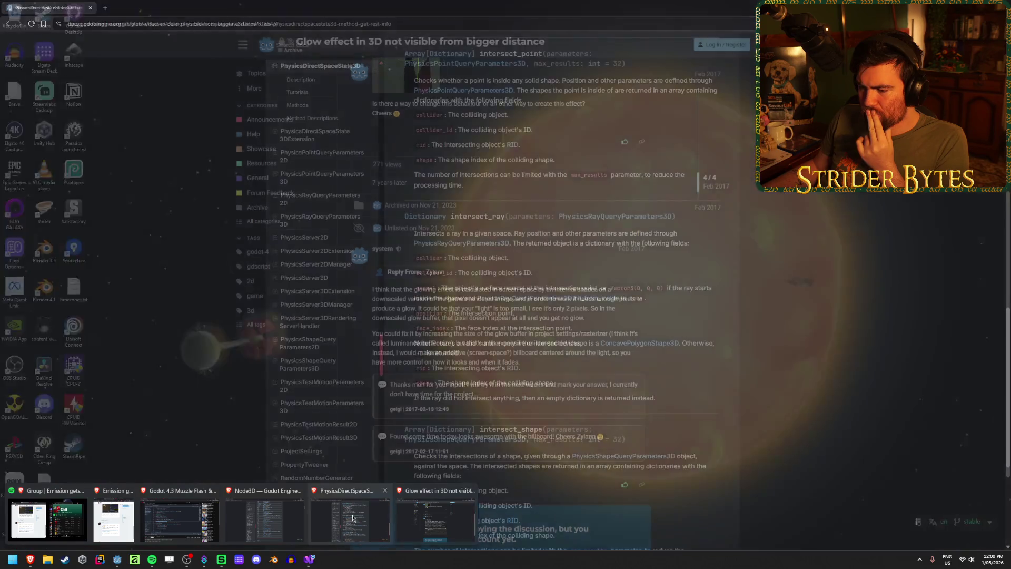
pyautogui.middleClick(350, 520)
pyautogui.middleClick(266, 520)
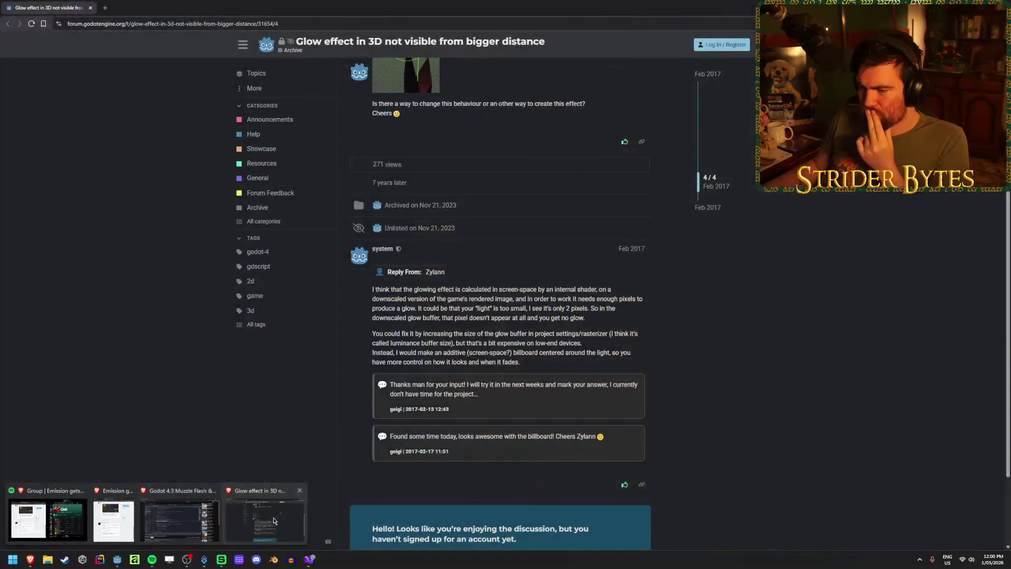
# - Reread the forum reply's additive billboard suggestion, then return to the Godot editor
pyautogui.click(273, 520)
pyautogui.moveTo(468, 355); pyautogui.dragTo(625, 352)
pyautogui.click(519, 361)
pyautogui.click(419, 360)
pyautogui.moveTo(425, 352); pyautogui.dragTo(544, 353)
pyautogui.click(557, 361)
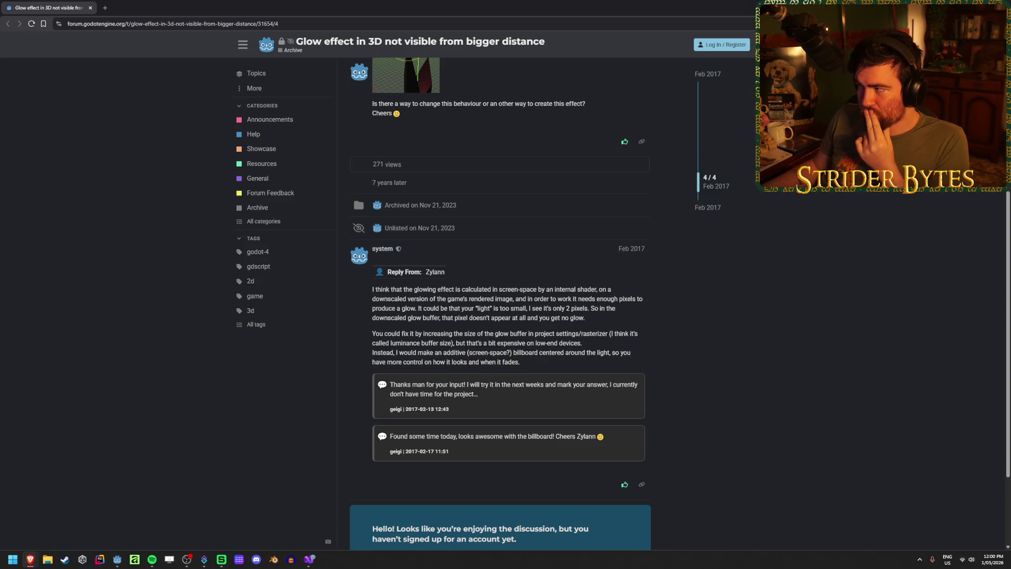
pyautogui.hotkey('alt', 'Tab')
pyautogui.scroll(5, 838, 369)
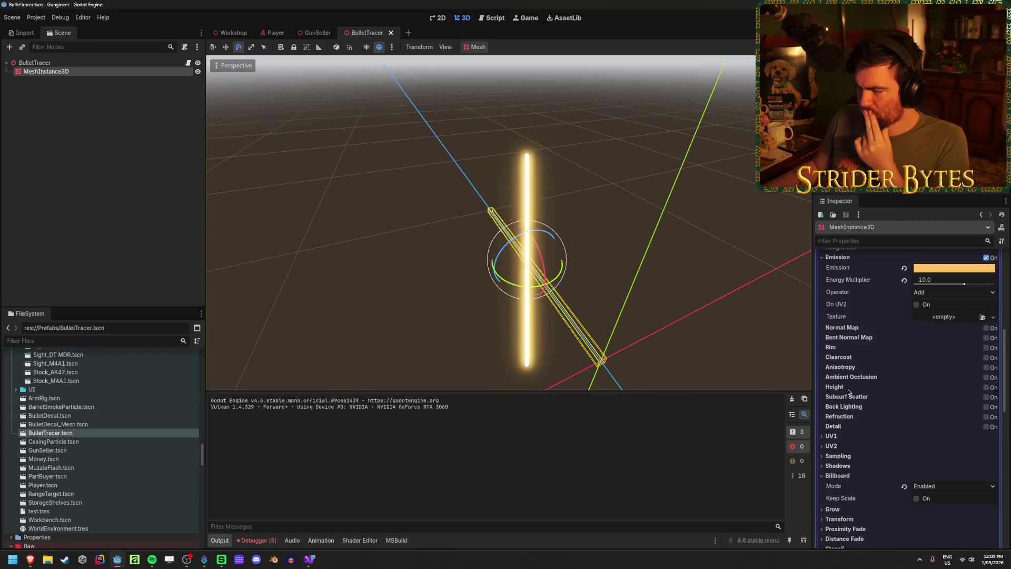
# - Run the game with F5 to test the tracers, then stop it
pyautogui.scroll(-6, 845, 392)
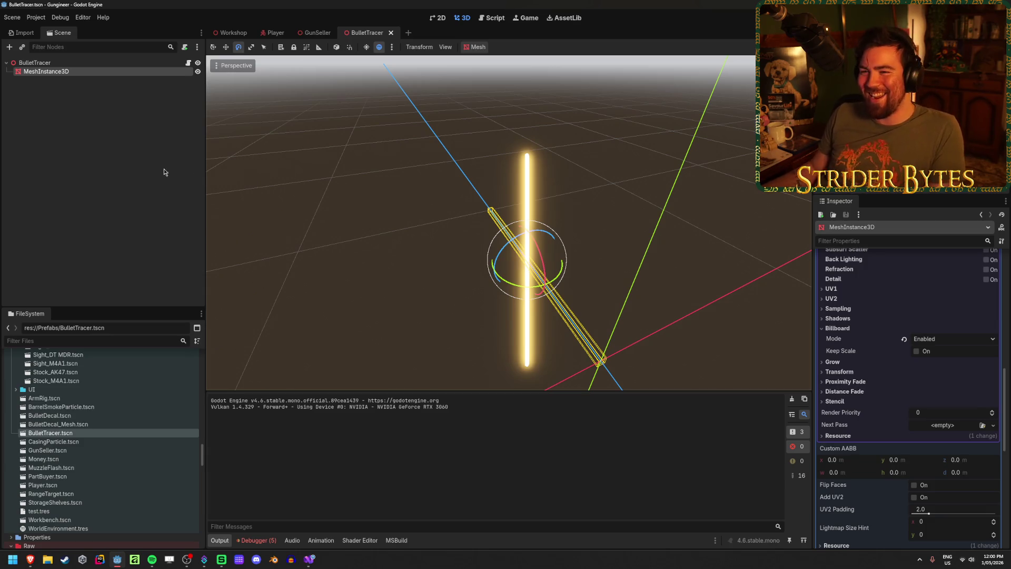
pyautogui.click(231, 139)
pyautogui.press('F5')
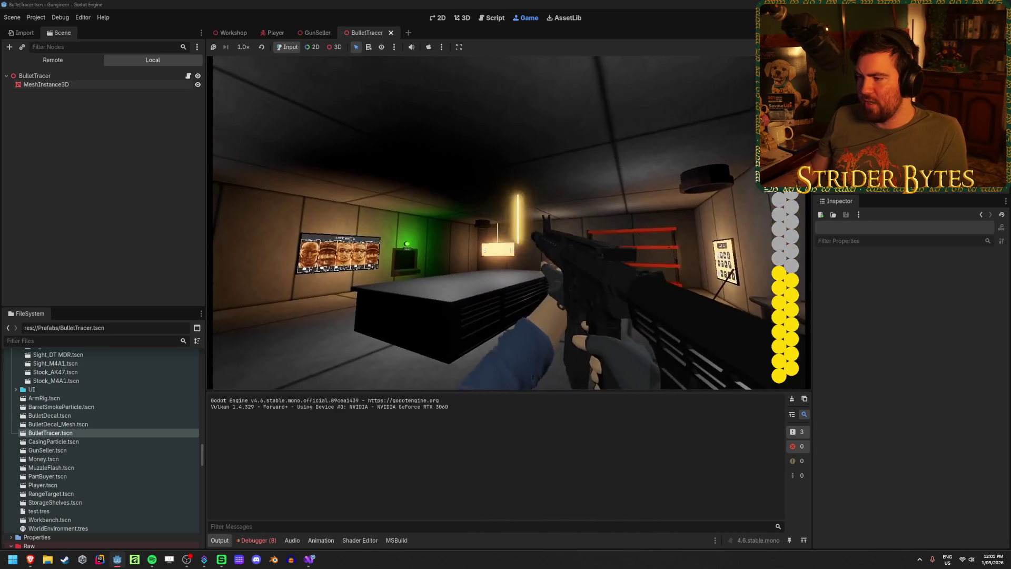
pyautogui.press('F8')
# - Set the tracer mesh's Billboard Mode to Disabled and orbit to view the flat tracer
pyautogui.click(79, 71)
pyautogui.click(946, 340)
pyautogui.click(932, 350)
pyautogui.moveTo(511, 267)
pyautogui.mouseDown()
pyautogui.moveTo(386, 218)
pyautogui.moveTo(491, 318)
pyautogui.moveTo(559, 360)
pyautogui.mouseUp()
pyautogui.scroll(-2, 560, 360)
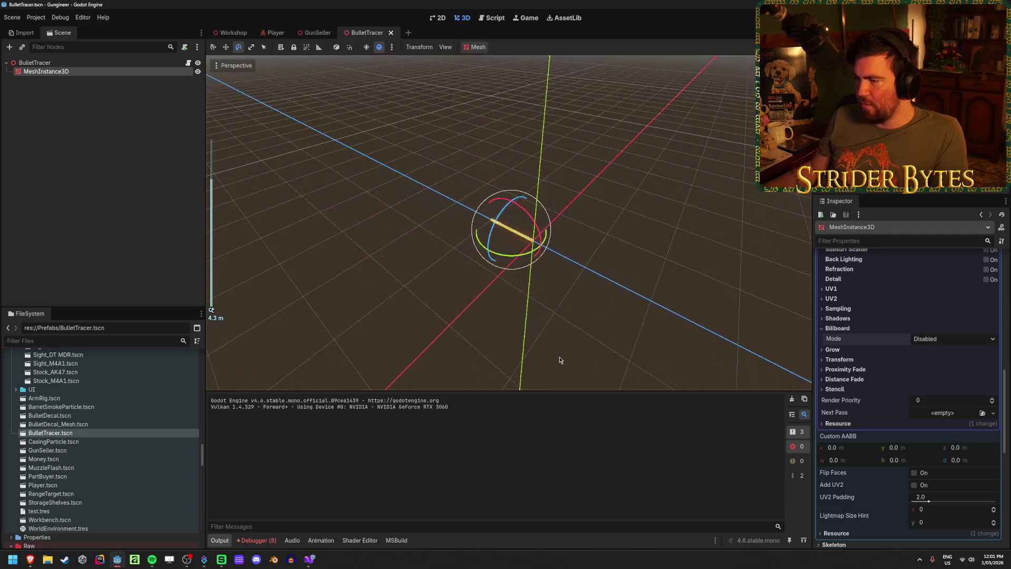
pyautogui.click(560, 360)
pyautogui.scroll(-3, 452, 289)
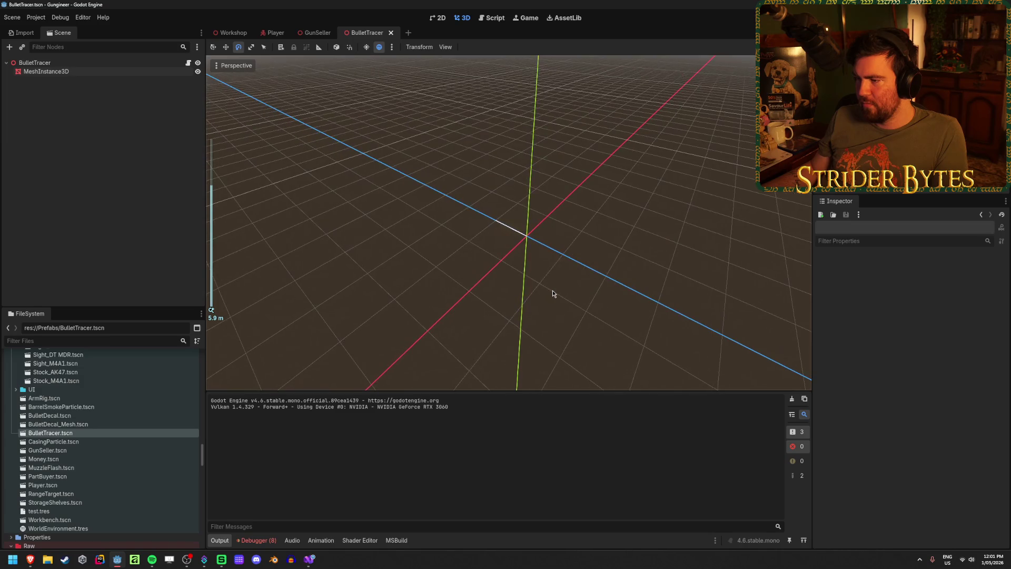
pyautogui.scroll(18, 552, 294)
pyautogui.moveTo(509, 312); pyautogui.dragTo(630, 322)
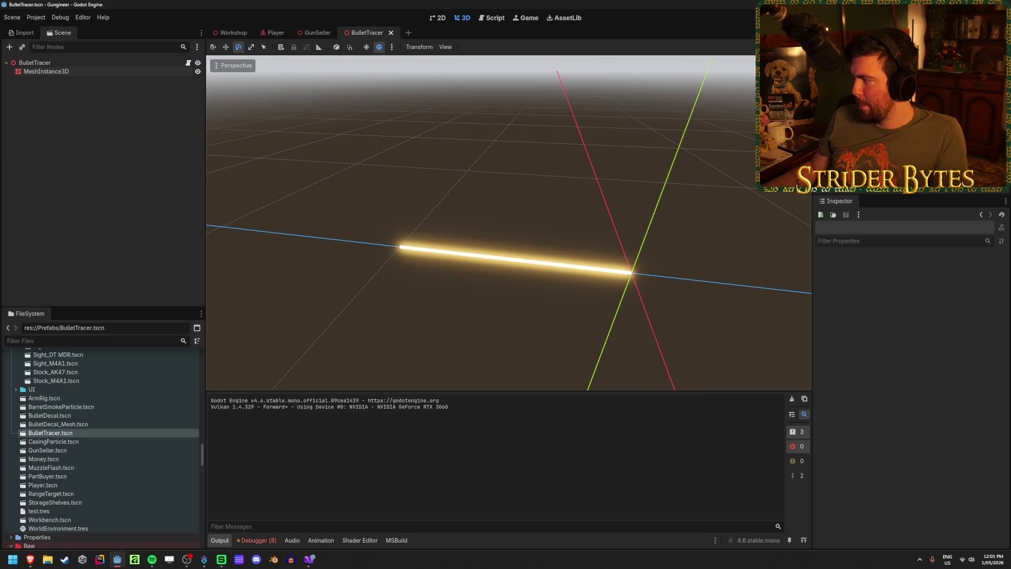
pyautogui.hotkey('alt', 'Tab')
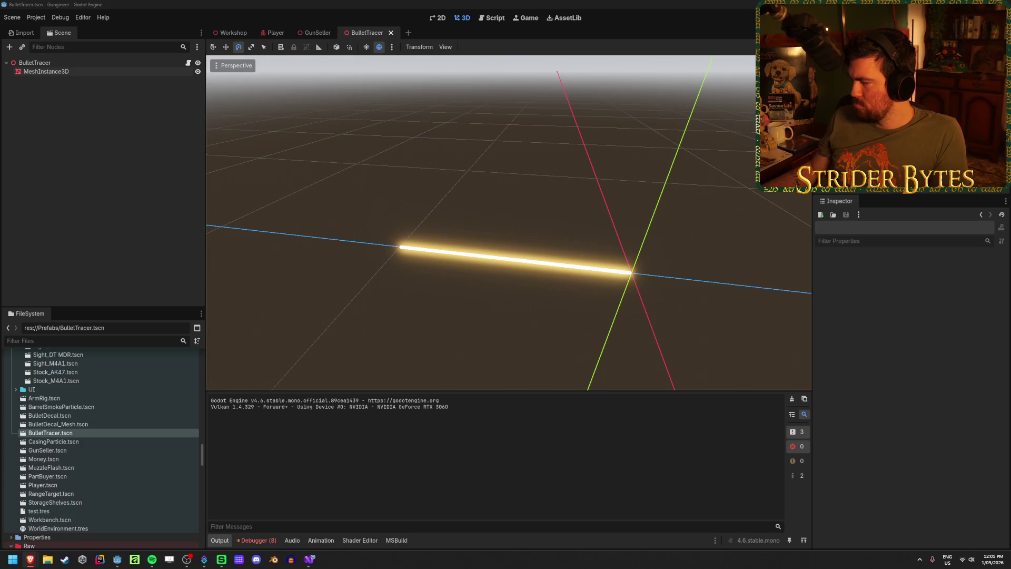
pyautogui.moveTo(30, 559)
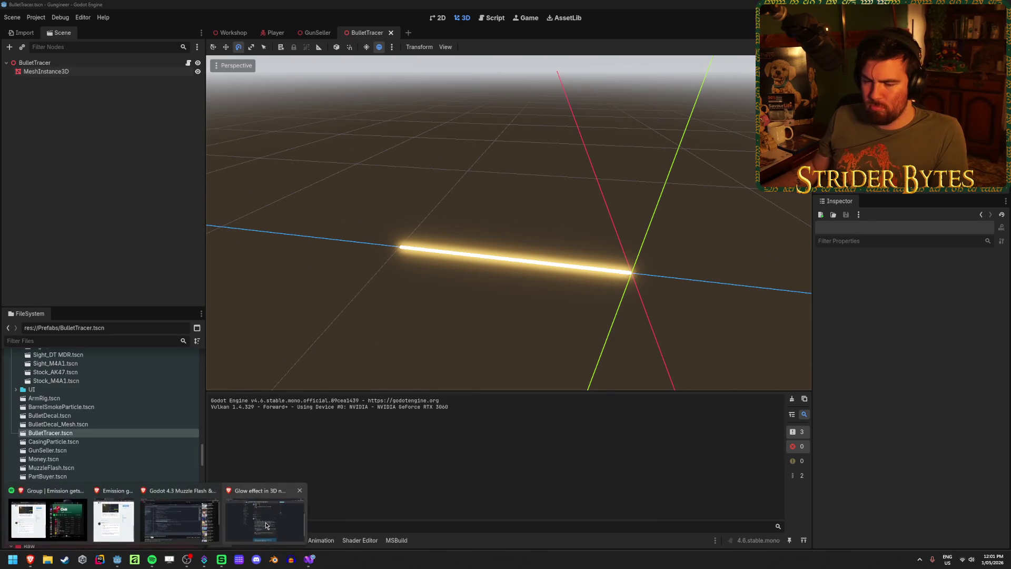
# - Reread the thread's additive billboard suggestion, then return to Godot and select MeshInstance3D
pyautogui.click(263, 519)
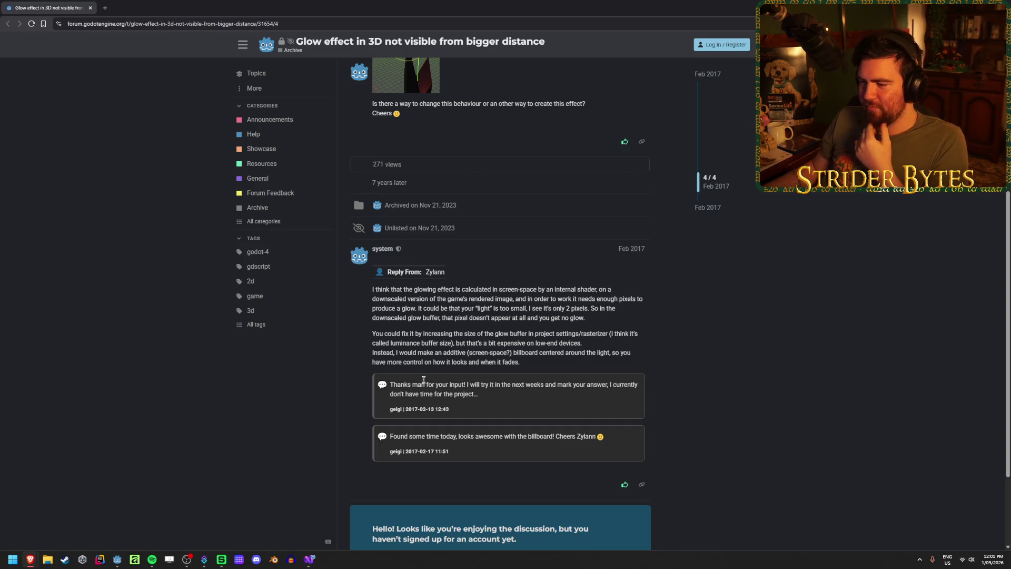
pyautogui.moveTo(385, 354); pyautogui.dragTo(476, 351)
pyautogui.moveTo(571, 352)
pyautogui.mouseDown()
pyautogui.moveTo(372, 352)
pyautogui.moveTo(538, 352)
pyautogui.mouseUp()
pyautogui.click(655, 355)
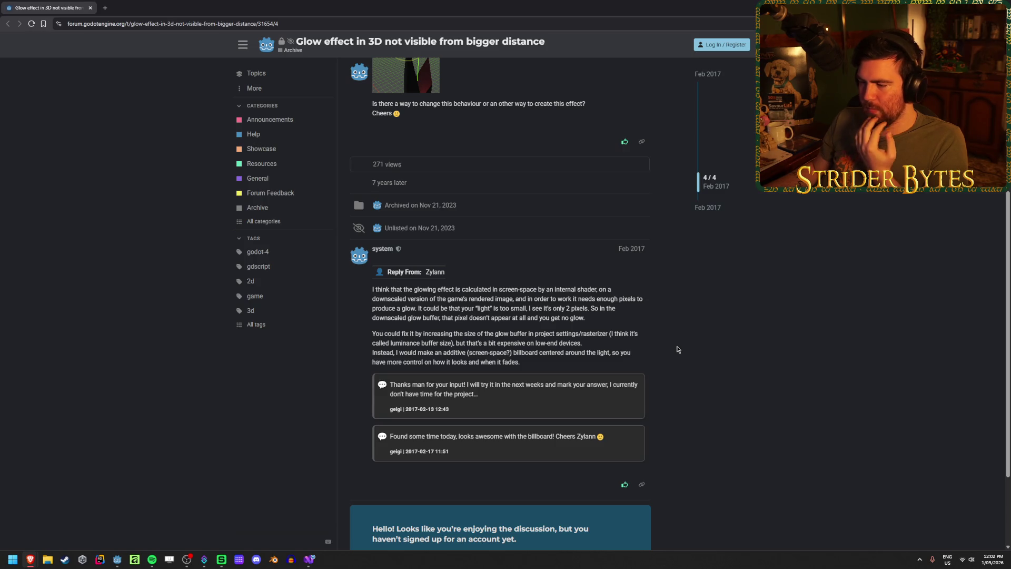
pyautogui.scroll(2, 678, 349)
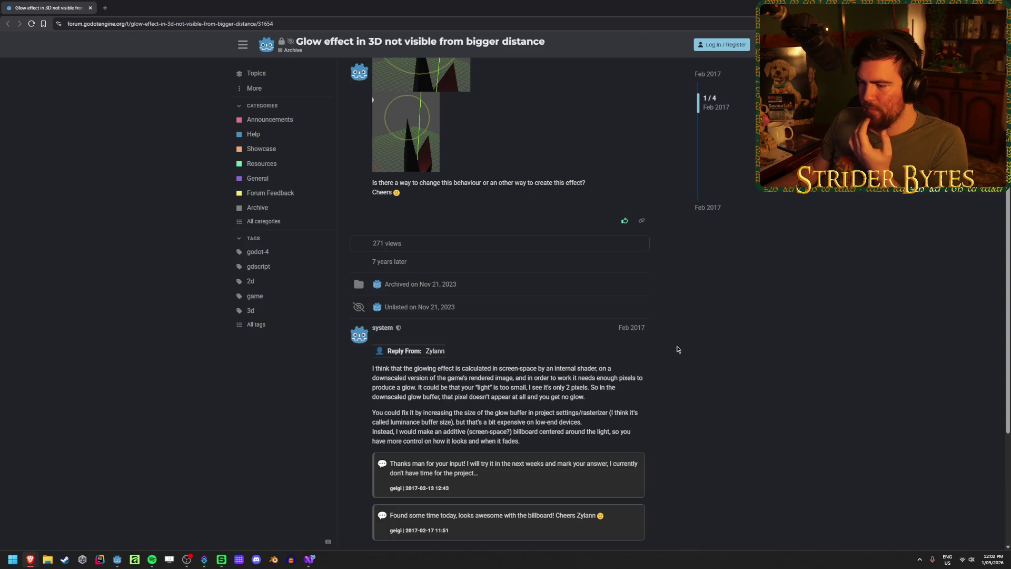
pyautogui.scroll(-1, 677, 349)
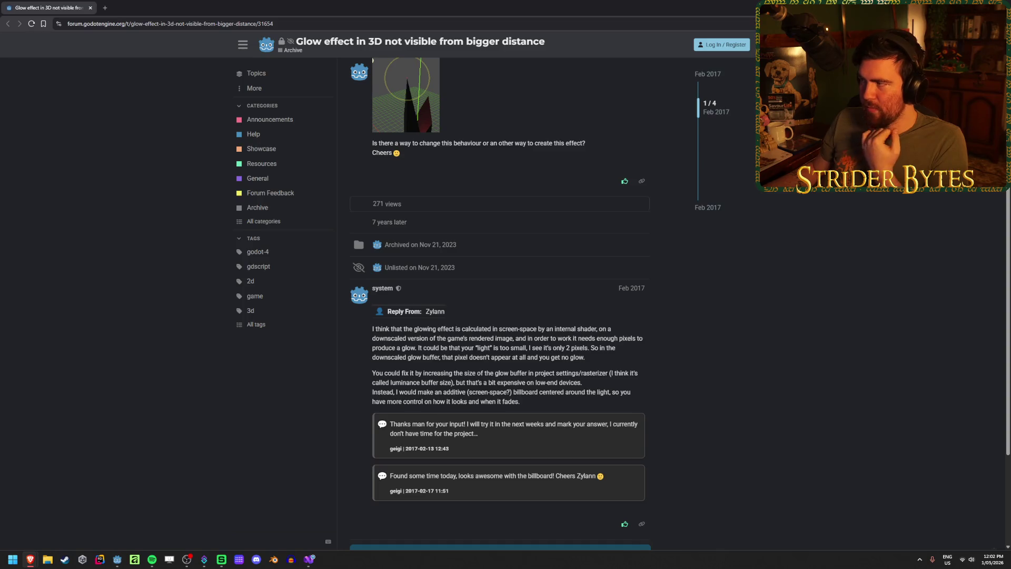
pyautogui.hotkey('alt', 'Tab')
pyautogui.click(84, 74)
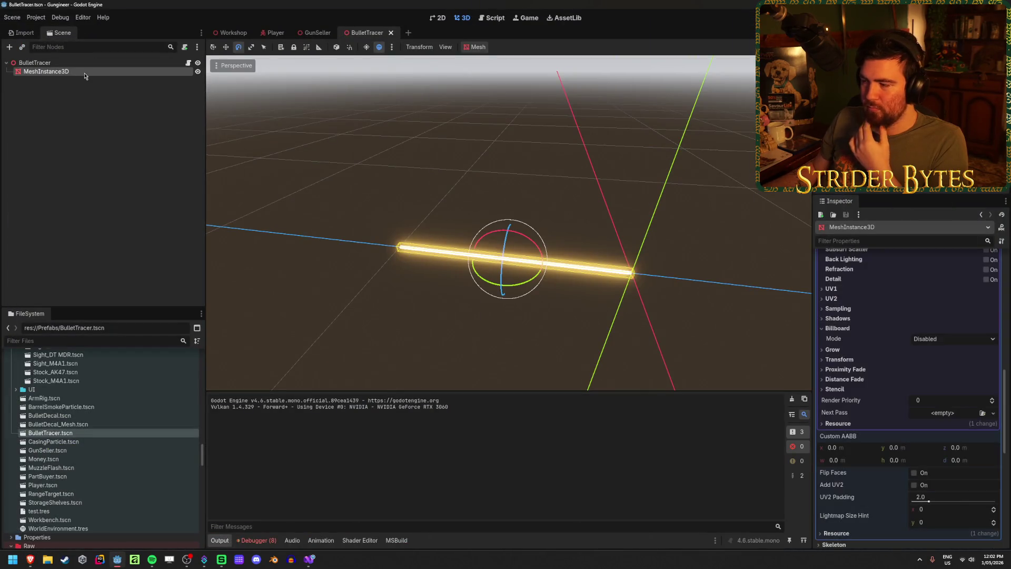
# - Turn on rim lighting with tint about 0.71 and drop emission energy multiplier to 0.0
pyautogui.scroll(5, 861, 378)
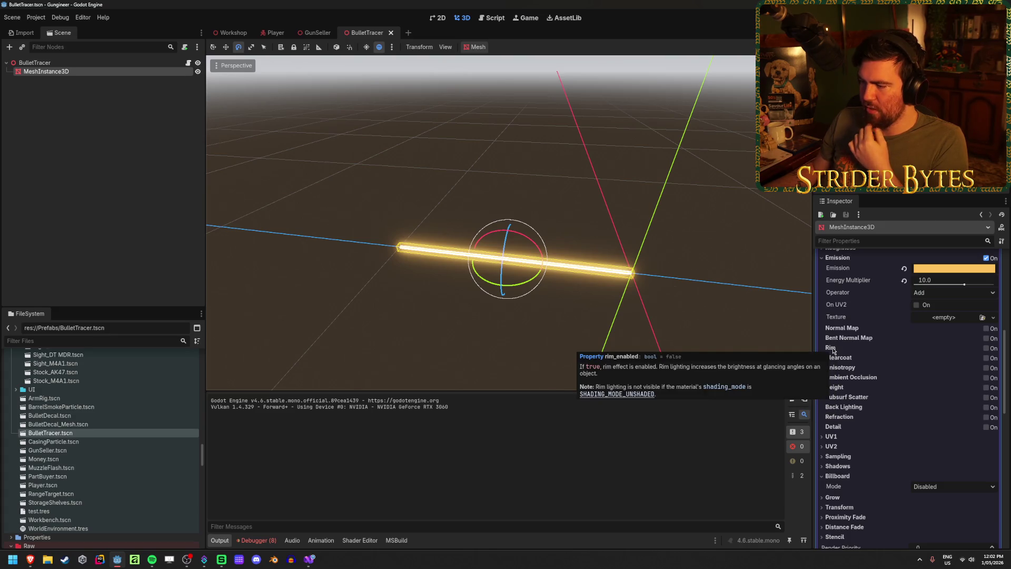
pyautogui.click(986, 349)
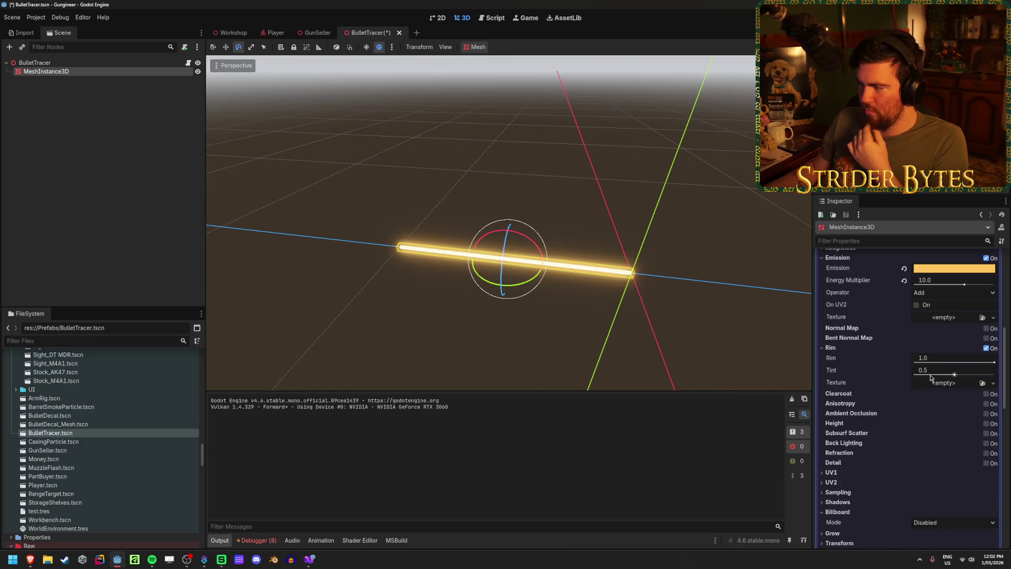
pyautogui.click(973, 375)
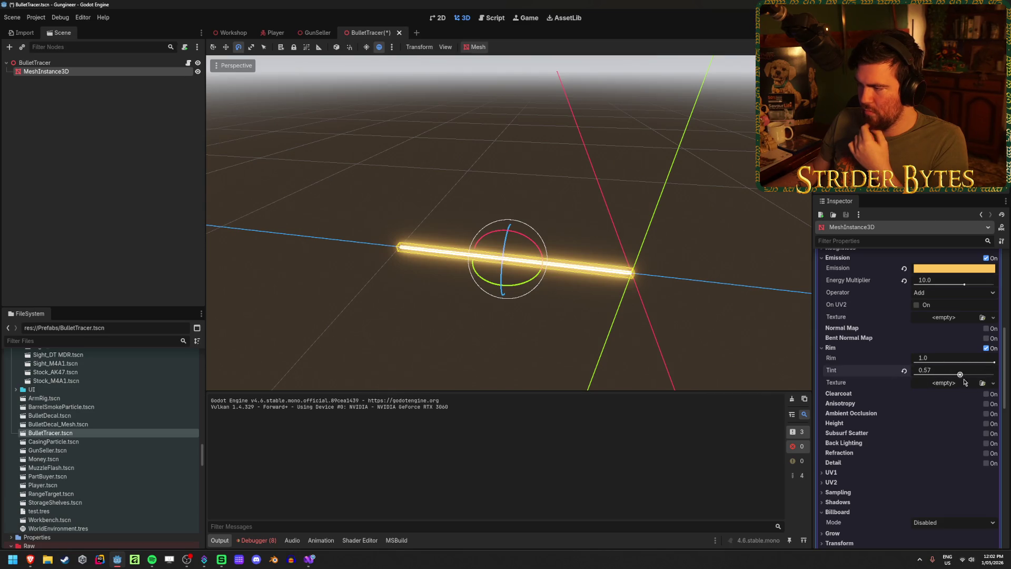
pyautogui.moveTo(961, 287); pyautogui.dragTo(908, 286)
# - Try rim amount and tint at 0.0 and the rim texture list, then leave rim lighting off
pyautogui.scroll(5, 571, 318)
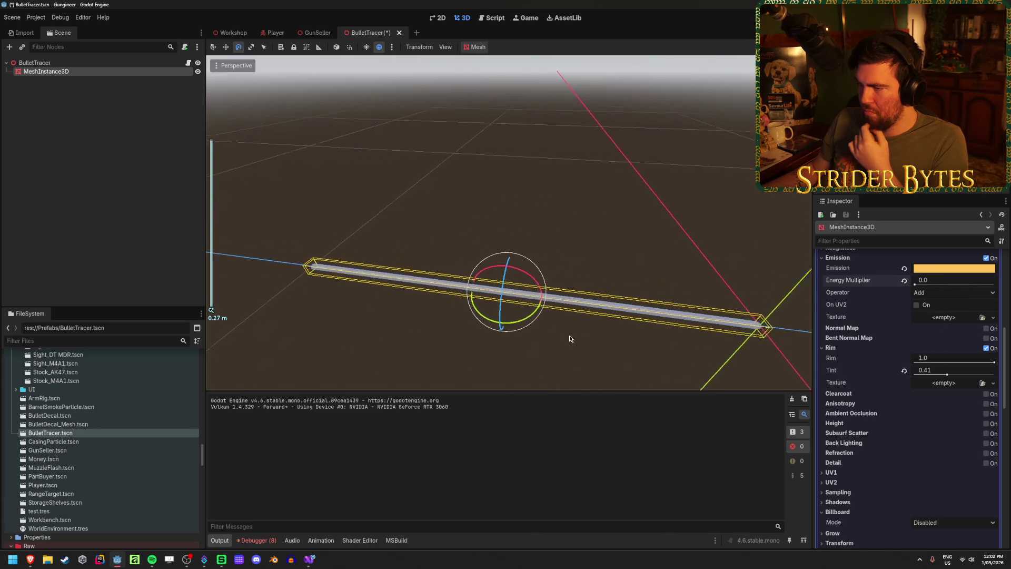
pyautogui.moveTo(958, 362); pyautogui.dragTo(915, 362)
pyautogui.moveTo(975, 374); pyautogui.dragTo(915, 374)
pyautogui.click(993, 383)
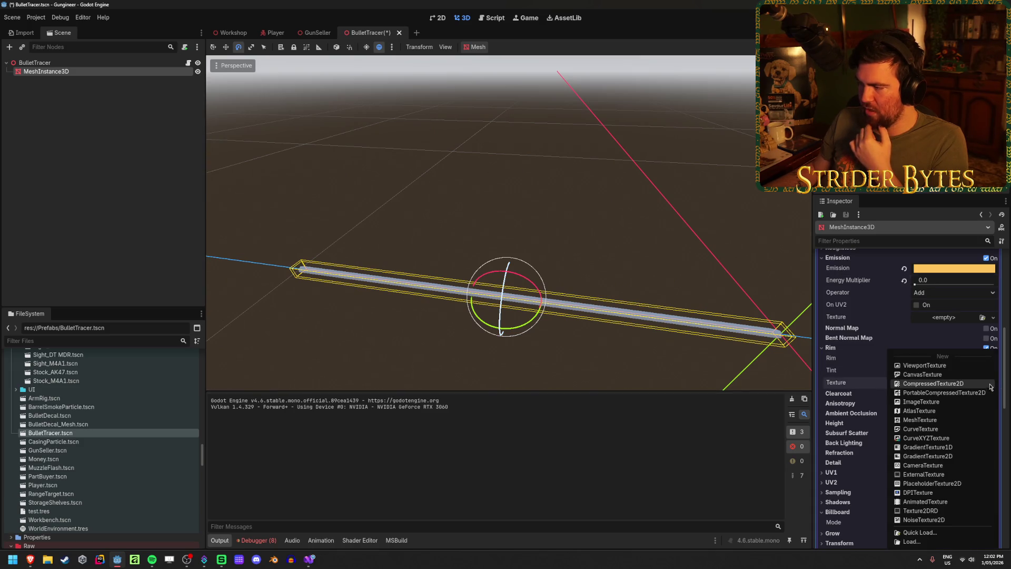
pyautogui.click(842, 384)
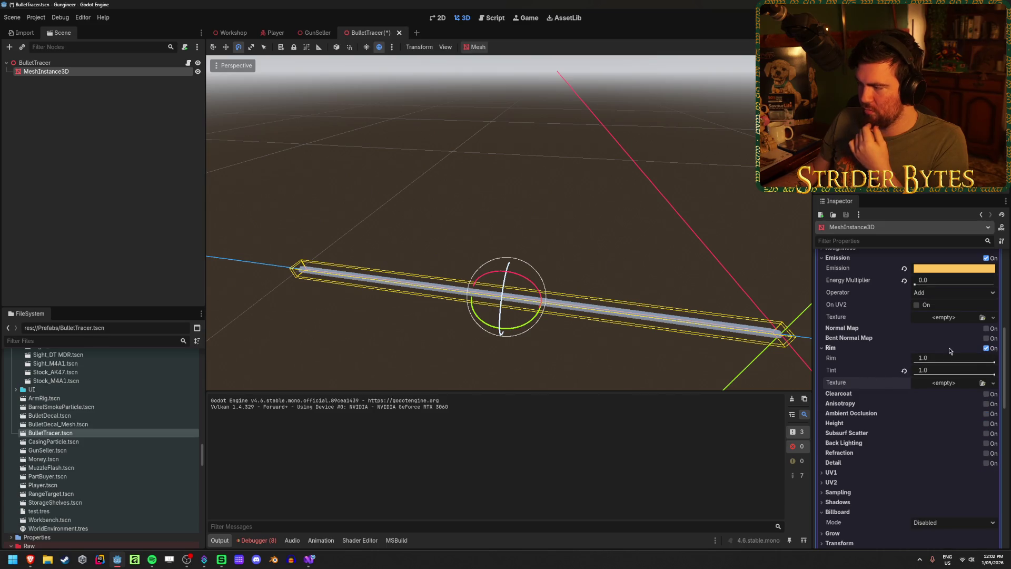
pyautogui.click(986, 348)
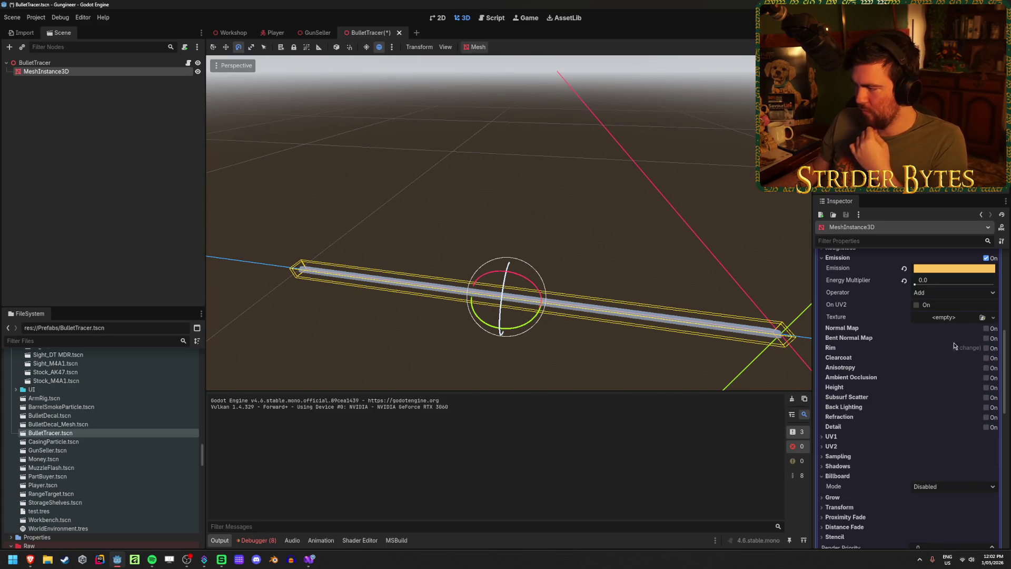
pyautogui.click(986, 348)
pyautogui.click(903, 371)
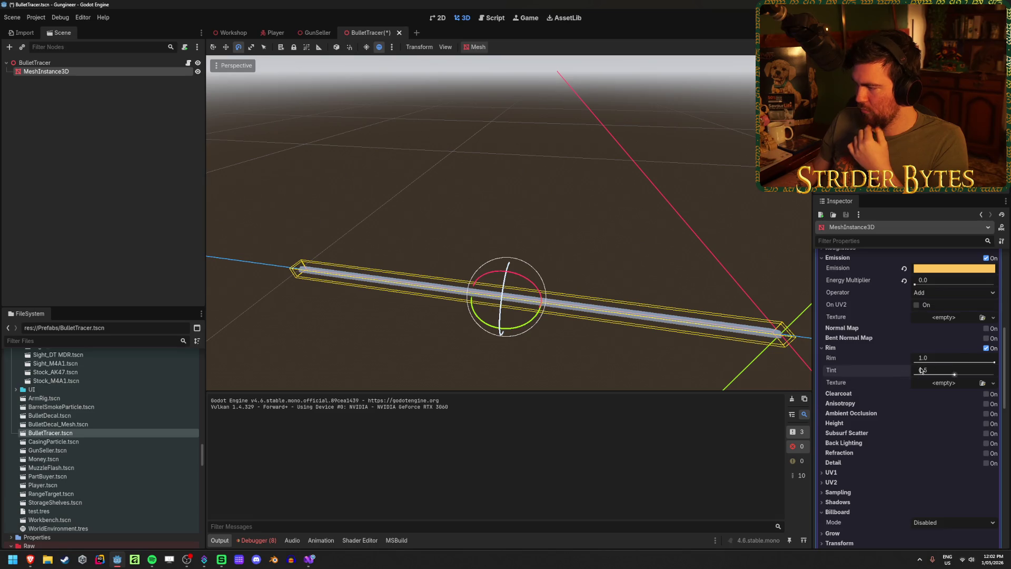
pyautogui.click(985, 349)
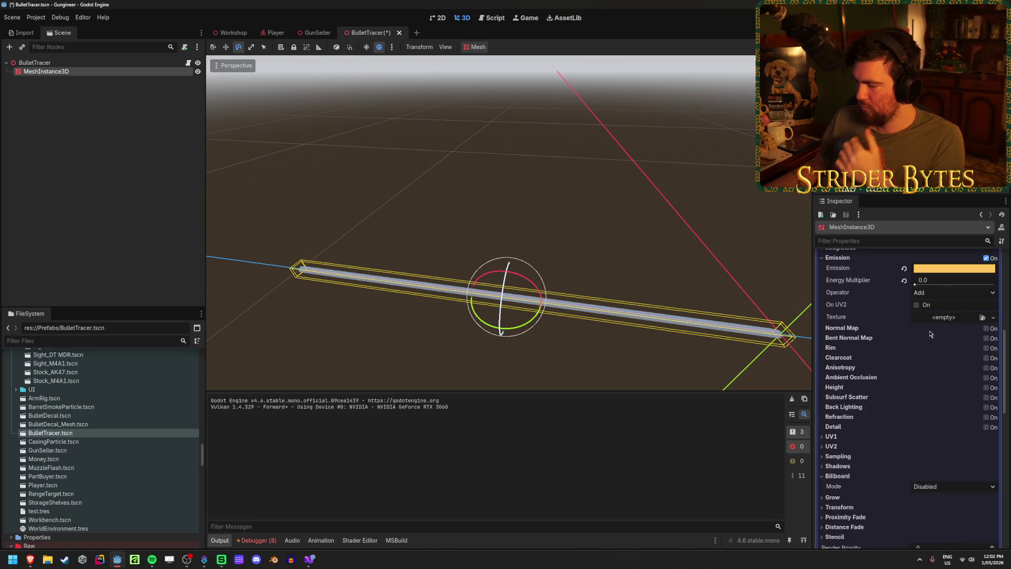
pyautogui.click(936, 280)
# - Set the emission energy multiplier back to 10.0 and save the BulletTracer scene
pyautogui.write('10')
pyautogui.press('Return')
pyautogui.hotkey('ctrl', 's')
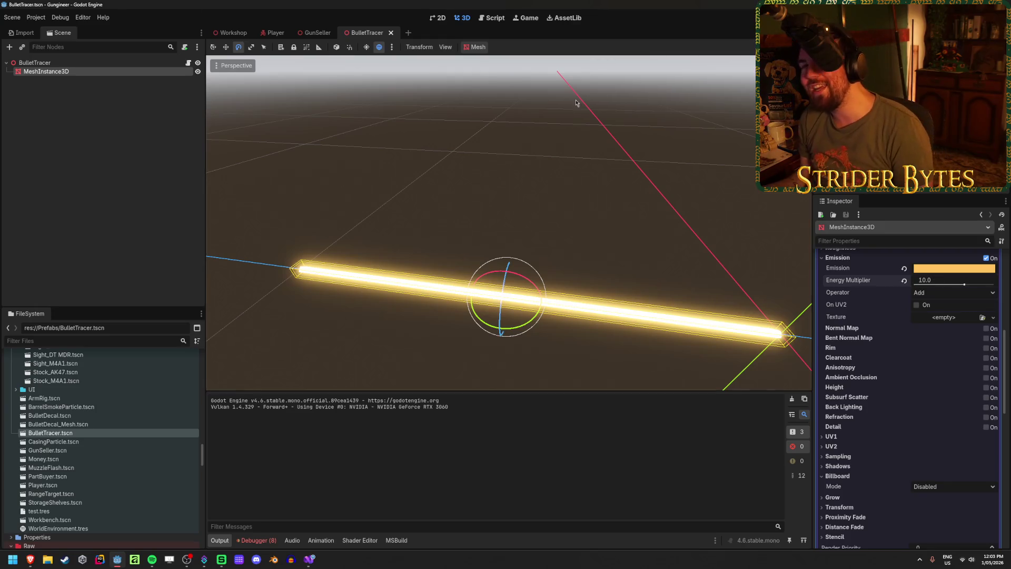
# - Inspect the glowing tracer, show the Debugger errors, save again and run the project
pyautogui.click(110, 135)
pyautogui.moveTo(509, 222)
pyautogui.mouseDown()
pyautogui.moveTo(590, 213)
pyautogui.moveTo(474, 316)
pyautogui.moveTo(265, 535)
pyautogui.mouseUp()
pyautogui.click(254, 540)
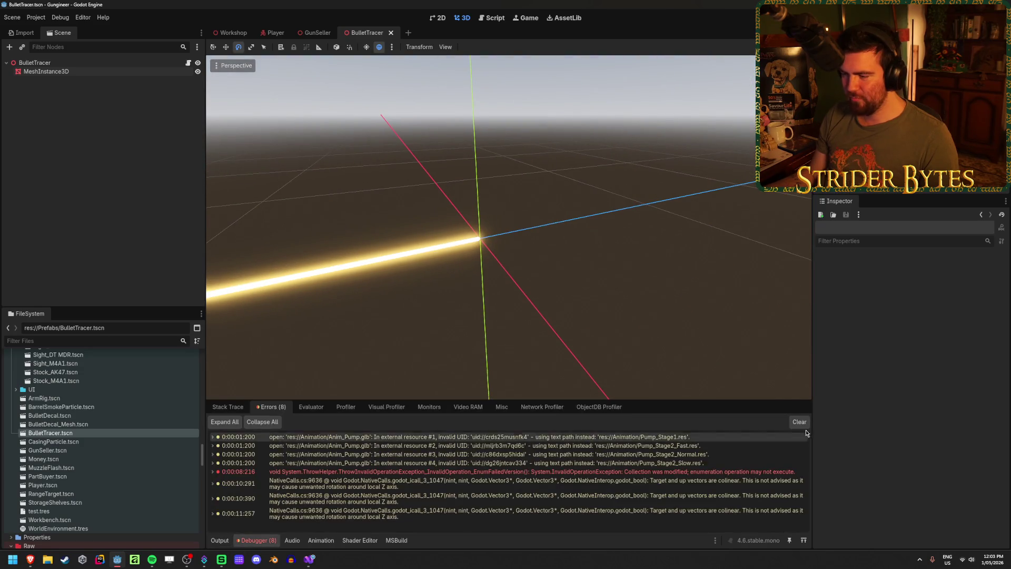
pyautogui.moveTo(548, 276); pyautogui.dragTo(575, 264)
pyautogui.hotkey('ctrl', 's')
pyautogui.press('F5')
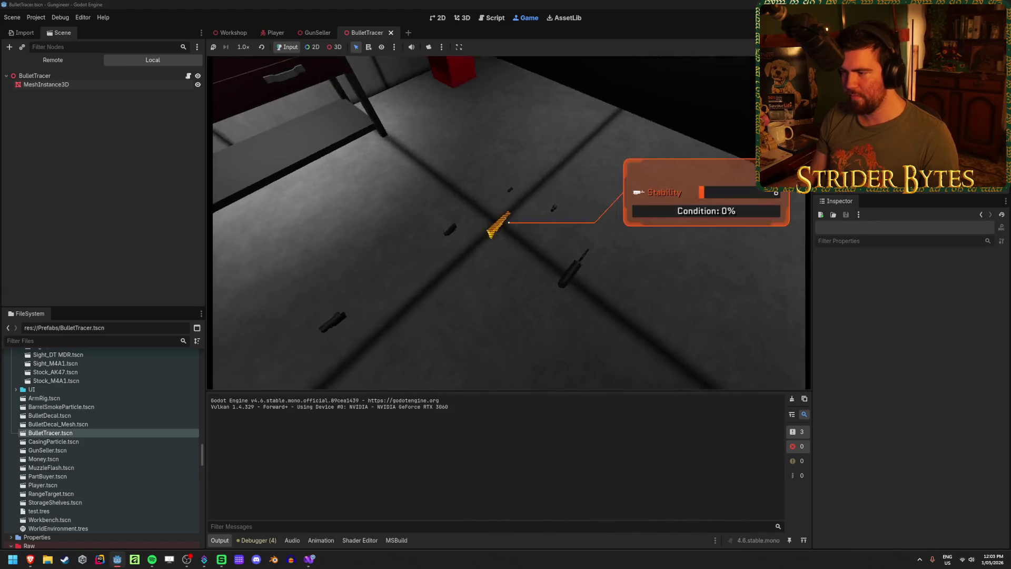
# - Switch to the rifle, fire a magazine at the targets, reload and fire bursts across the room
pyautogui.press('2')
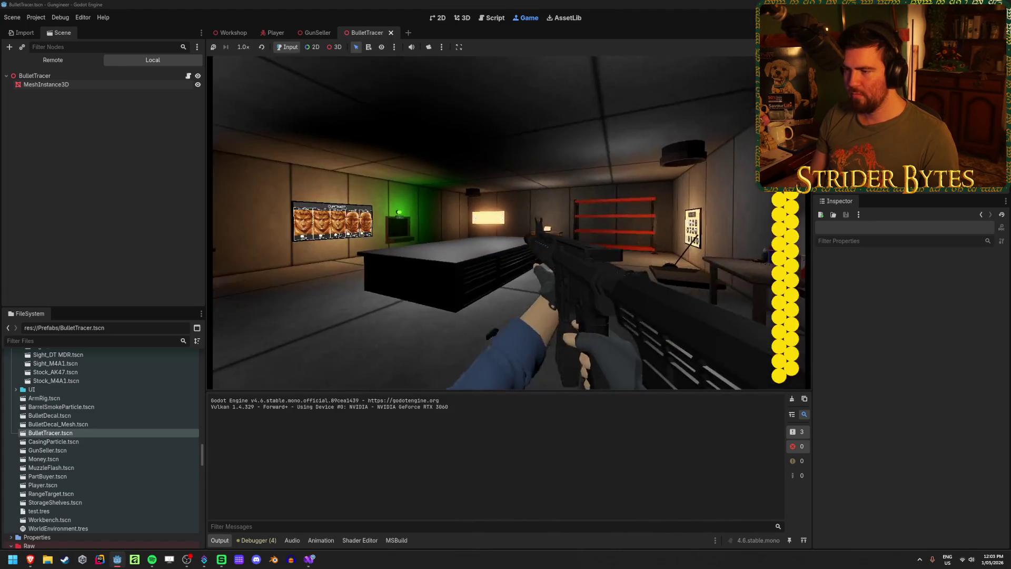
pyautogui.click(507, 220)
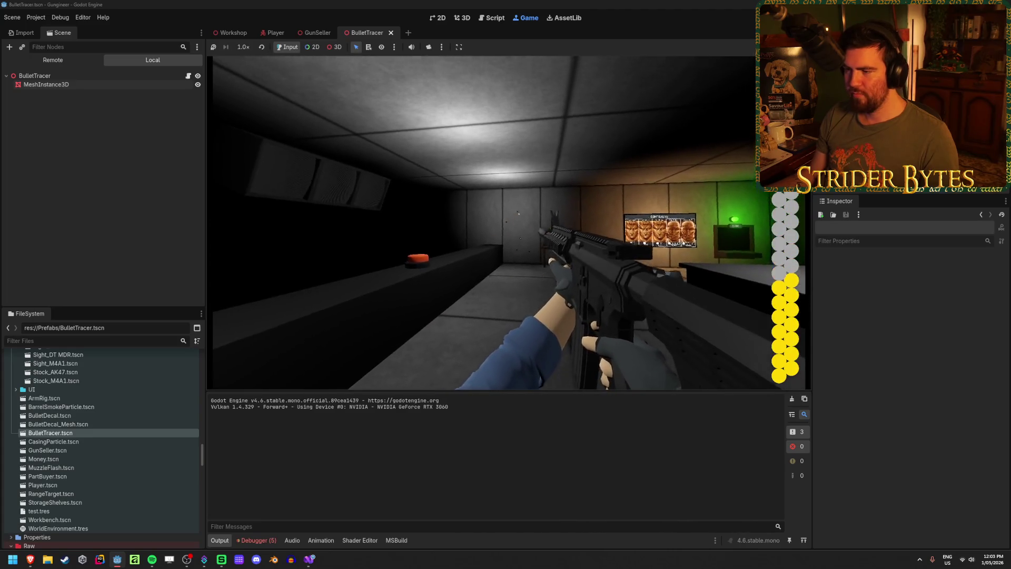
pyautogui.click(507, 220)
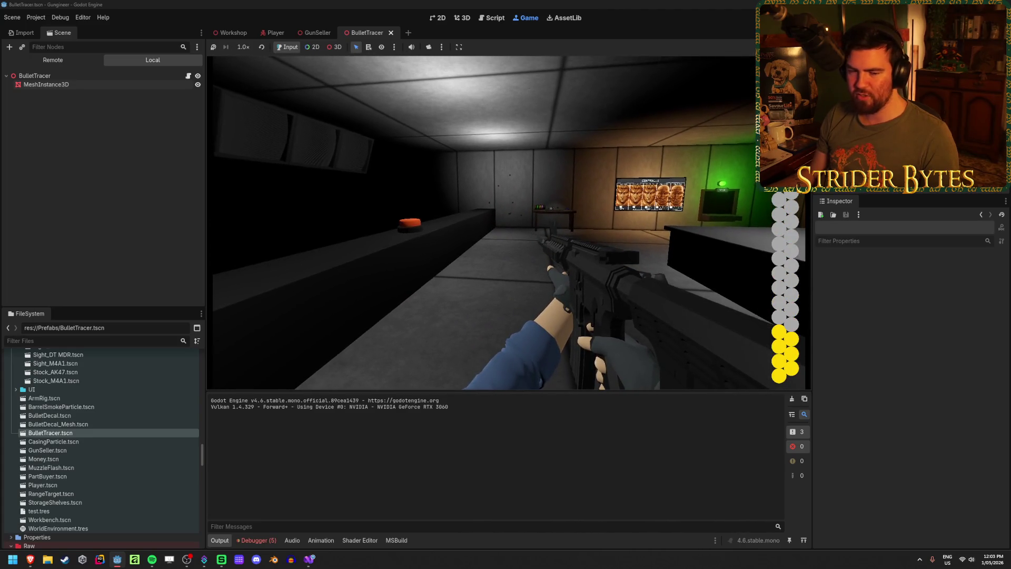
pyautogui.click(507, 220)
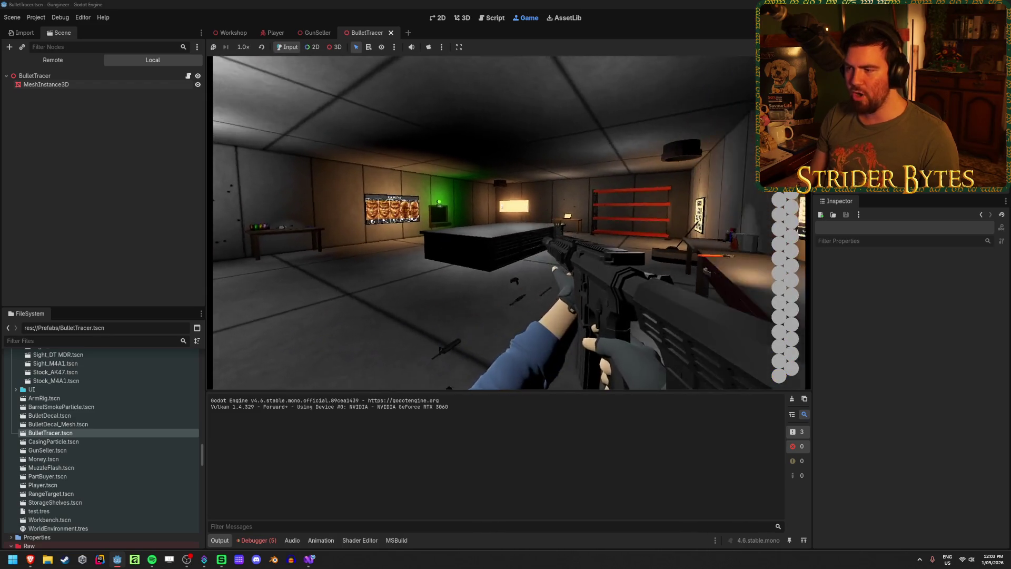
pyautogui.press('r')
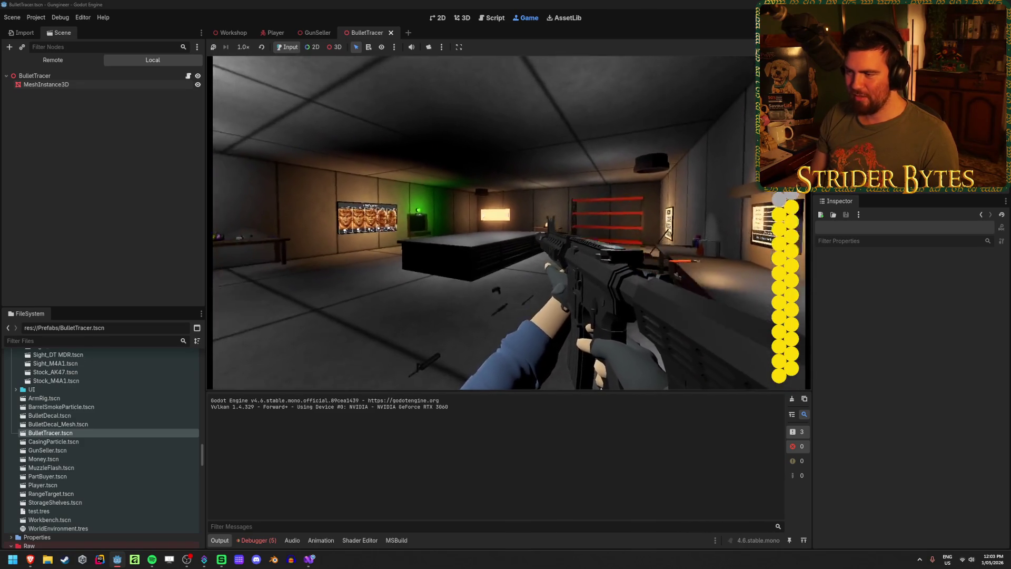
pyautogui.click(507, 220)
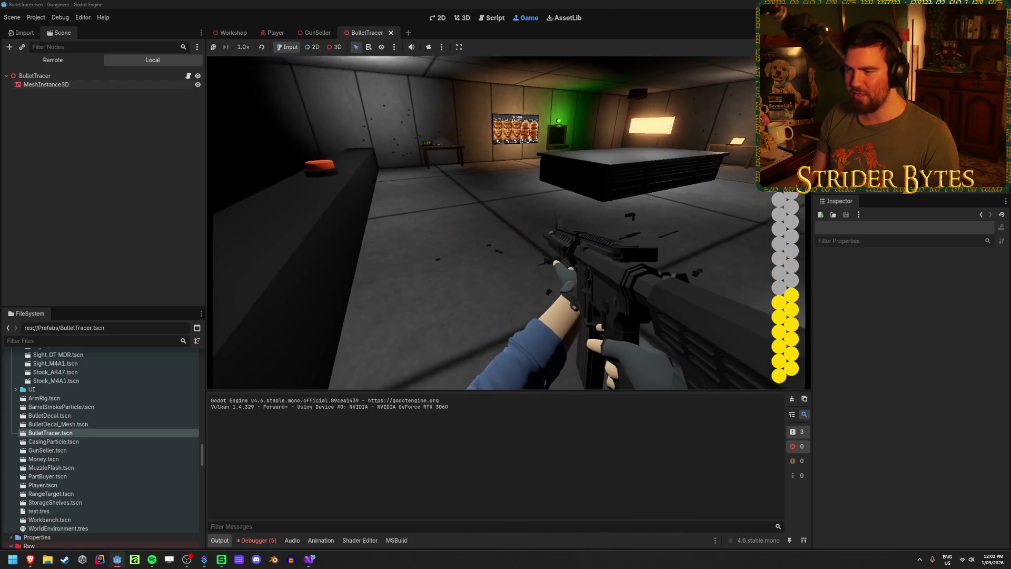
pyautogui.click(507, 220)
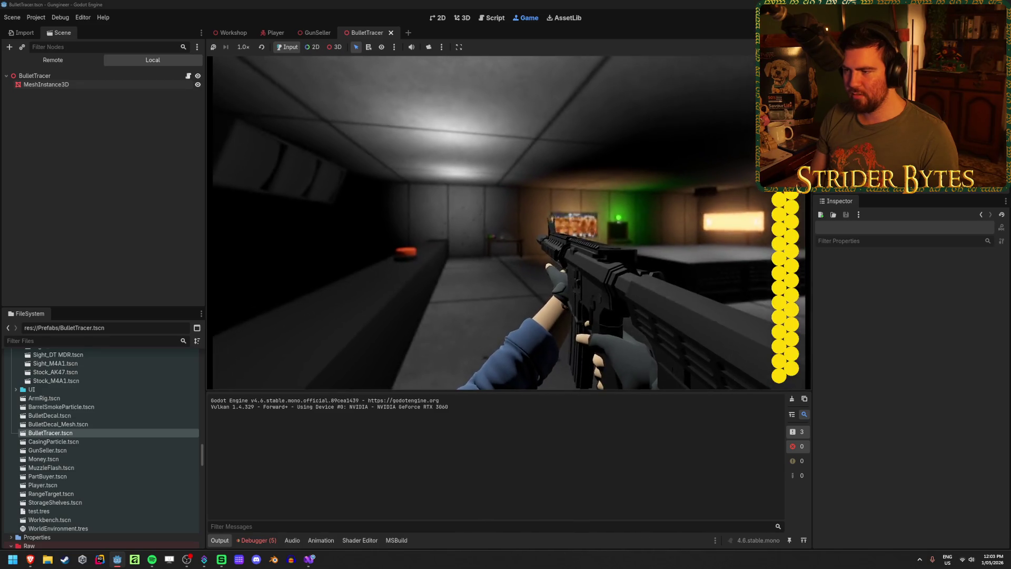
pyautogui.click(498, 220)
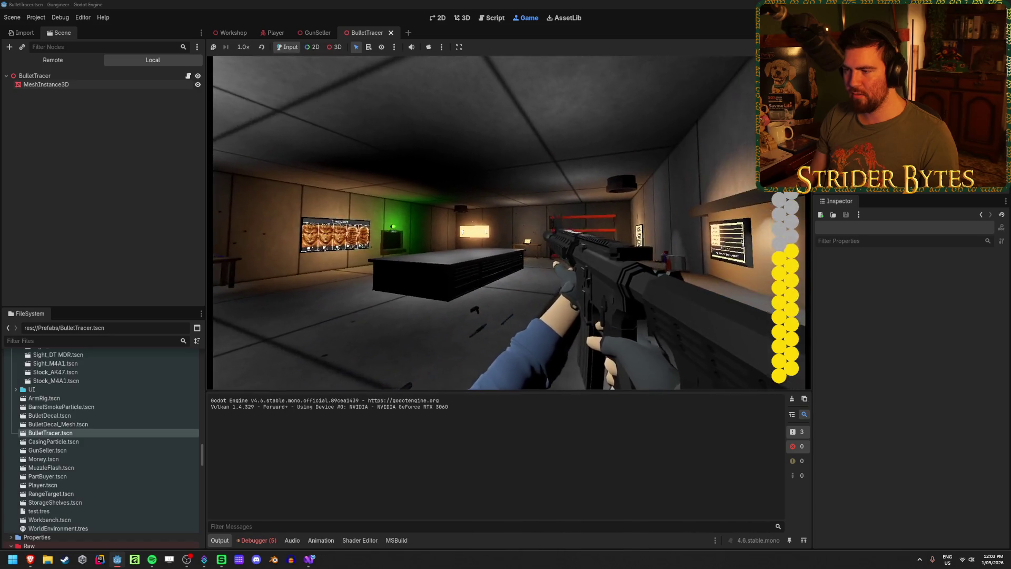
pyautogui.click(497, 220)
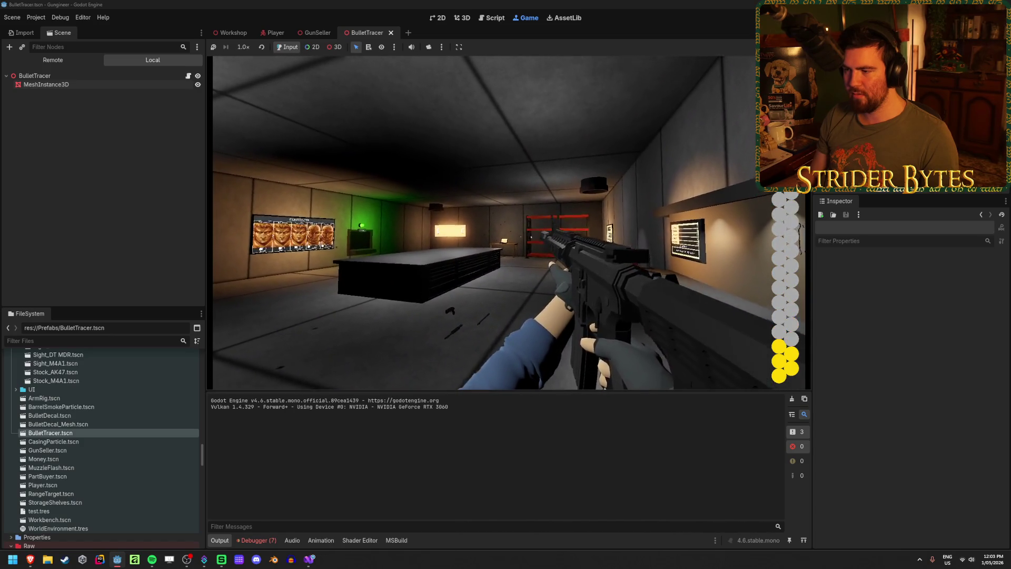
pyautogui.press('a')
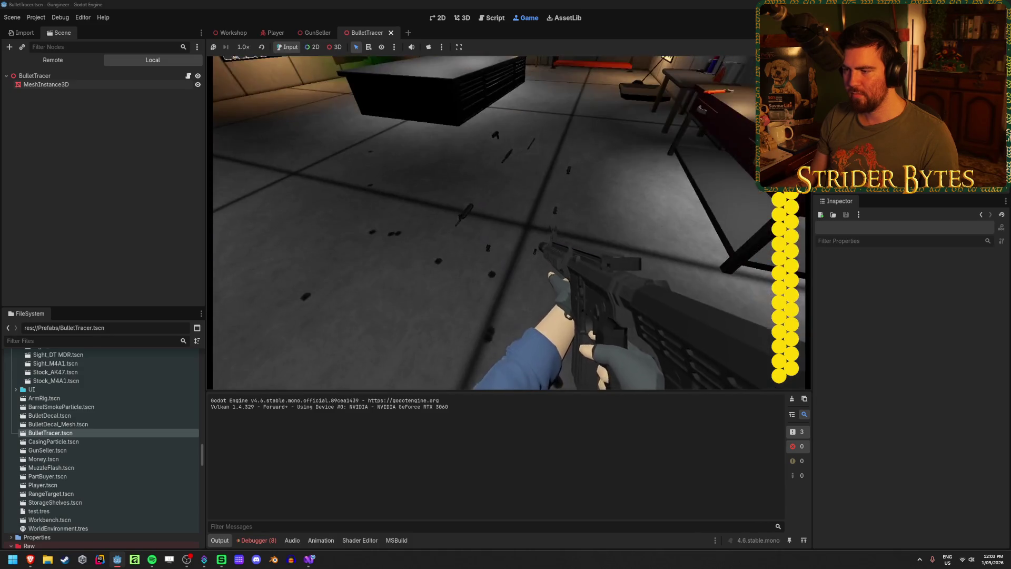
# - Fire again, aim down sights, reload, empty the magazine at the range targets, then stop the game
pyautogui.click(510, 223)
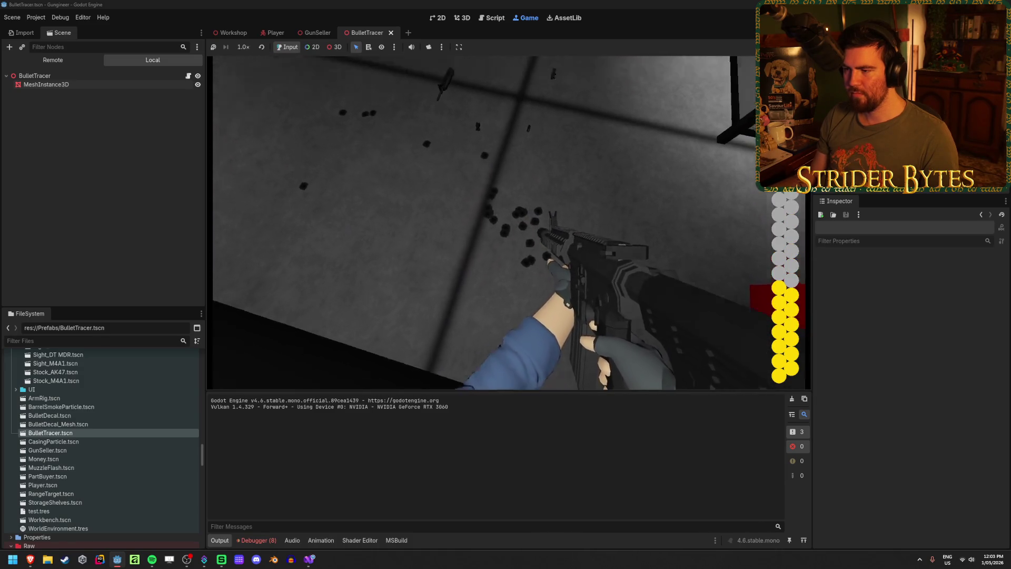
pyautogui.click(510, 223)
pyautogui.rightClick(510, 223)
pyautogui.press('r')
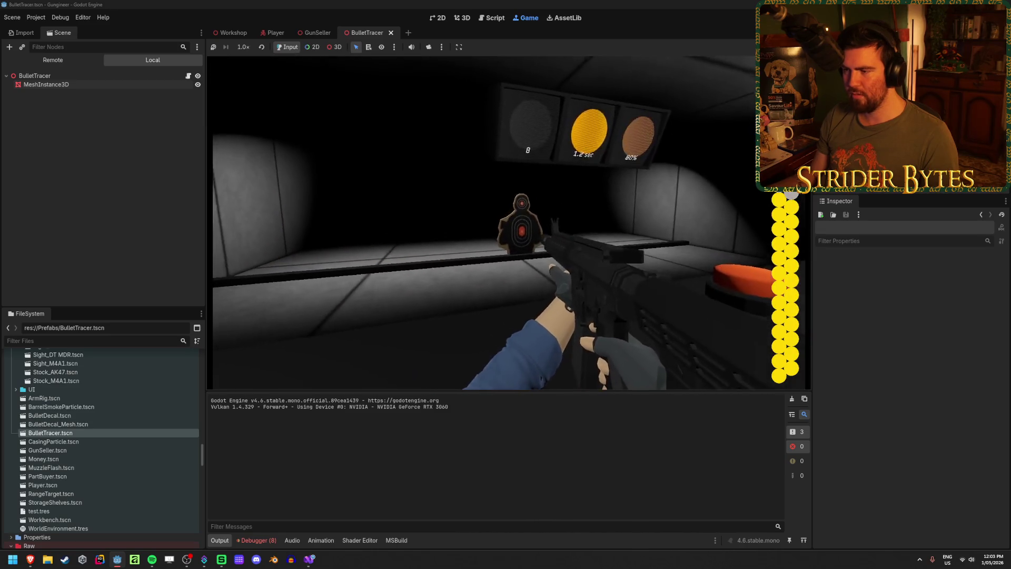
pyautogui.click(509, 223)
pyautogui.click(509, 223)
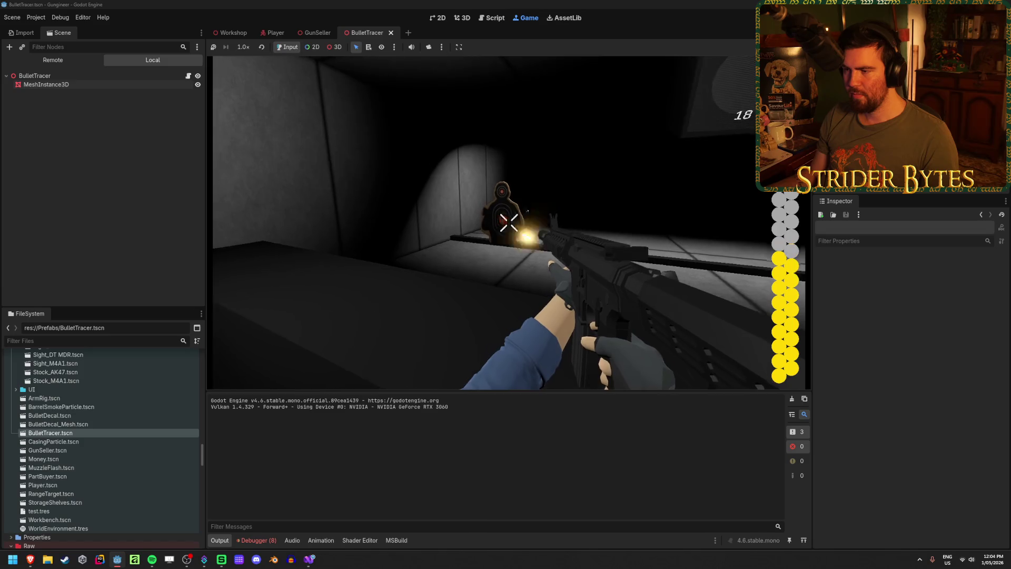
pyautogui.click(509, 223)
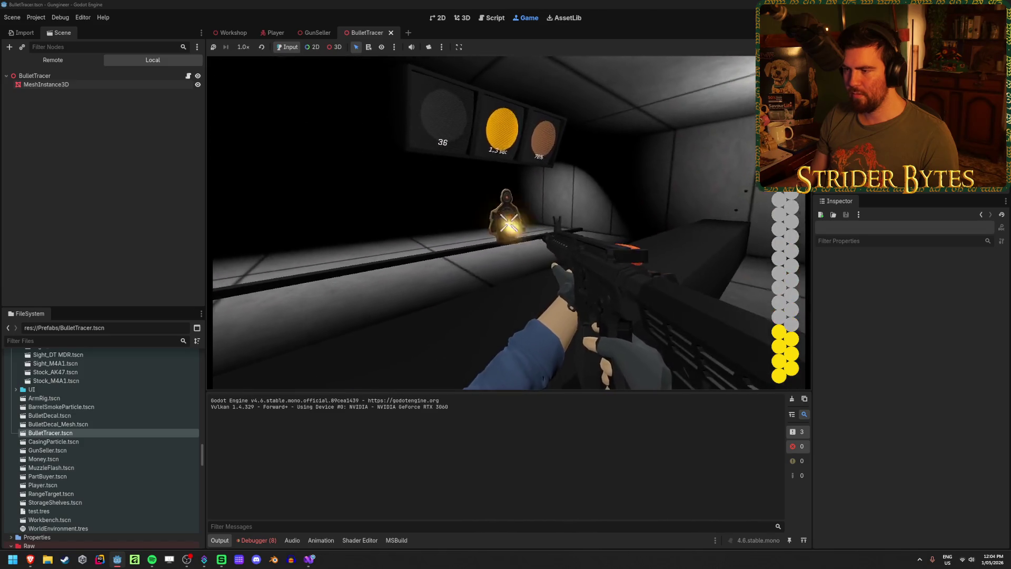
pyautogui.click(509, 223)
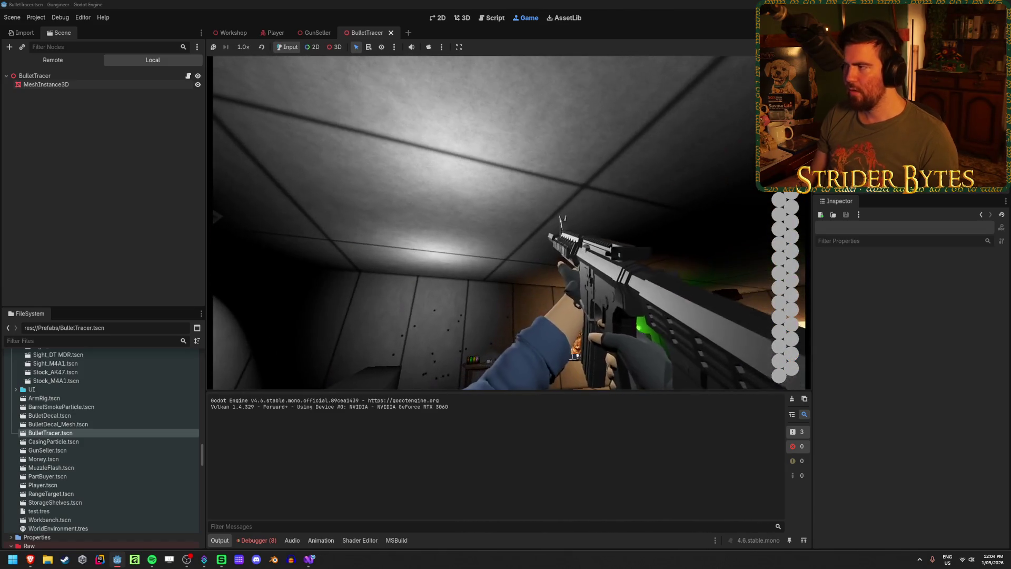
pyautogui.press('F8')
# - In BulletTracer.cs, make line 18's tween target targetPosition + (targetPosition.Normalized() * length) and save
pyautogui.click(309, 559)
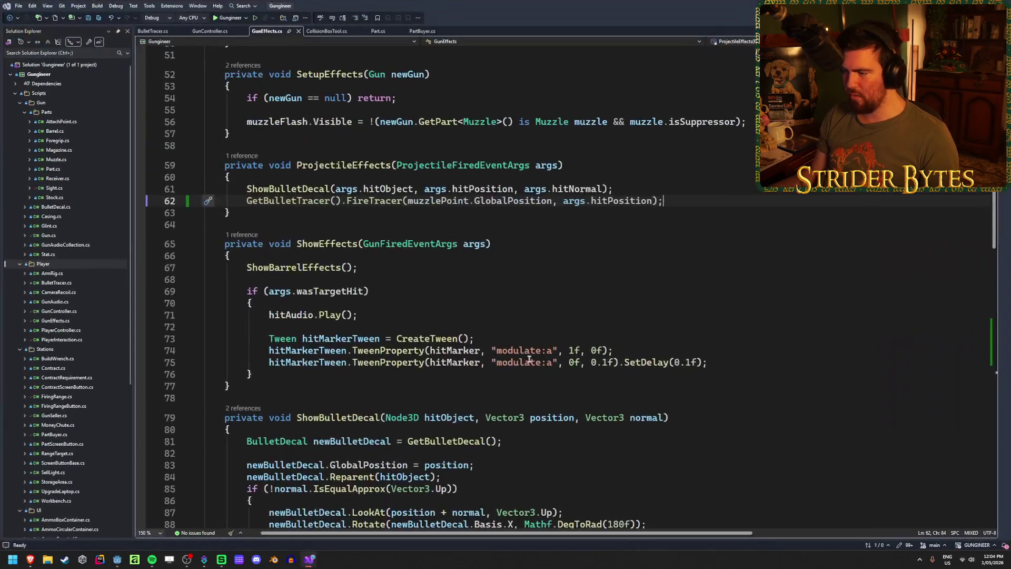
pyautogui.scroll(2, 506, 308)
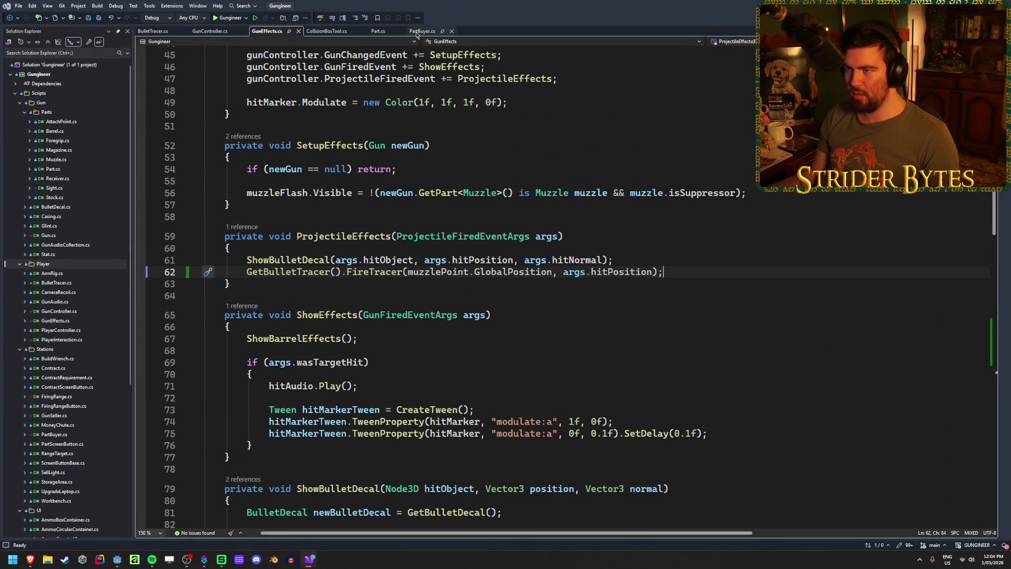
pyautogui.click(158, 31)
pyautogui.click(576, 272)
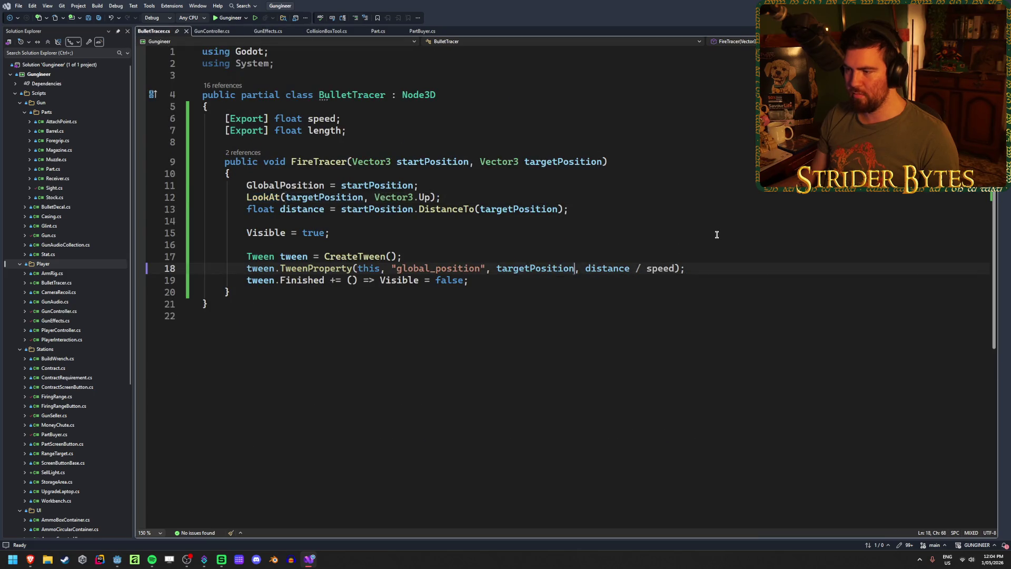
pyautogui.write('+ (target')
pyautogui.press('Tab')
pyautogui.write('.Norma')
pyautogui.press('Tab')
pyautogui.write('()')
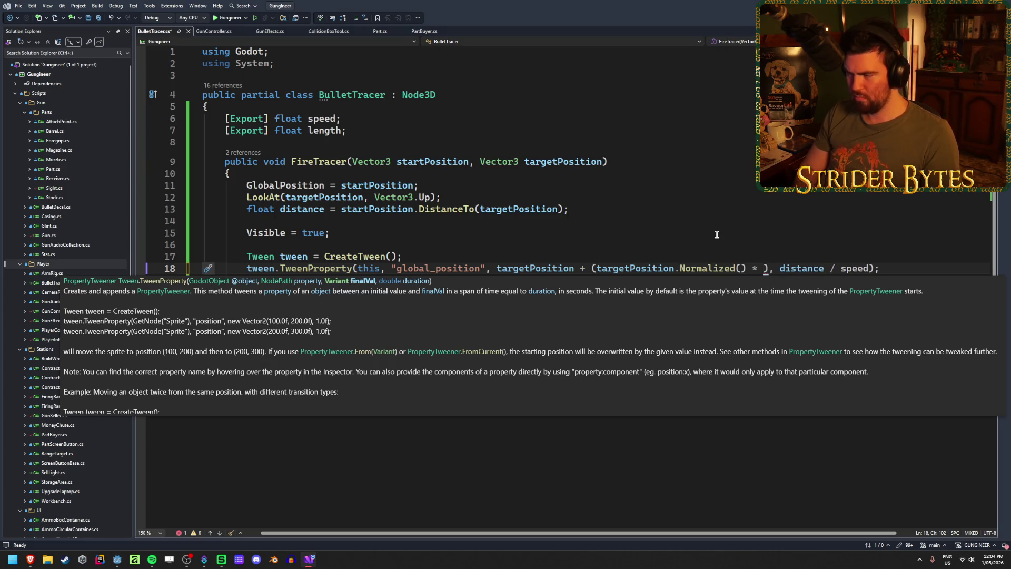
pyautogui.press('Escape')
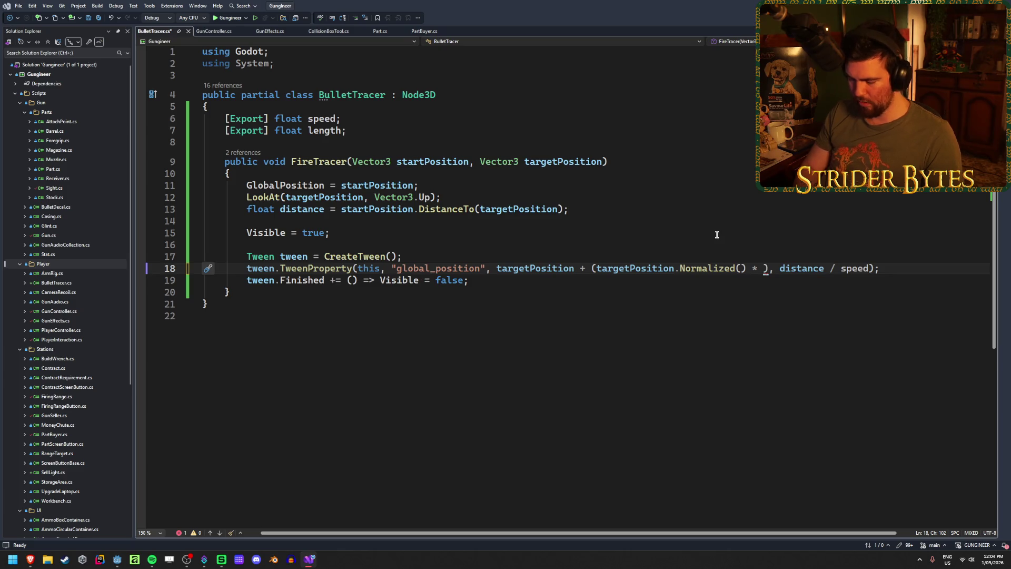
pyautogui.write('length')
pyautogui.hotkey('ctrl', 's')
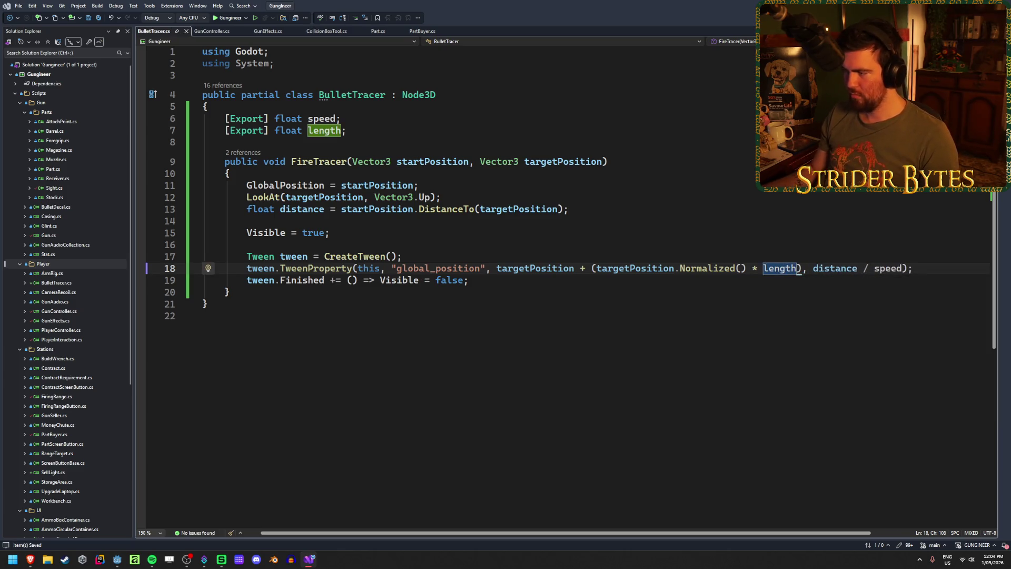
pyautogui.hotkey('alt', 'Tab')
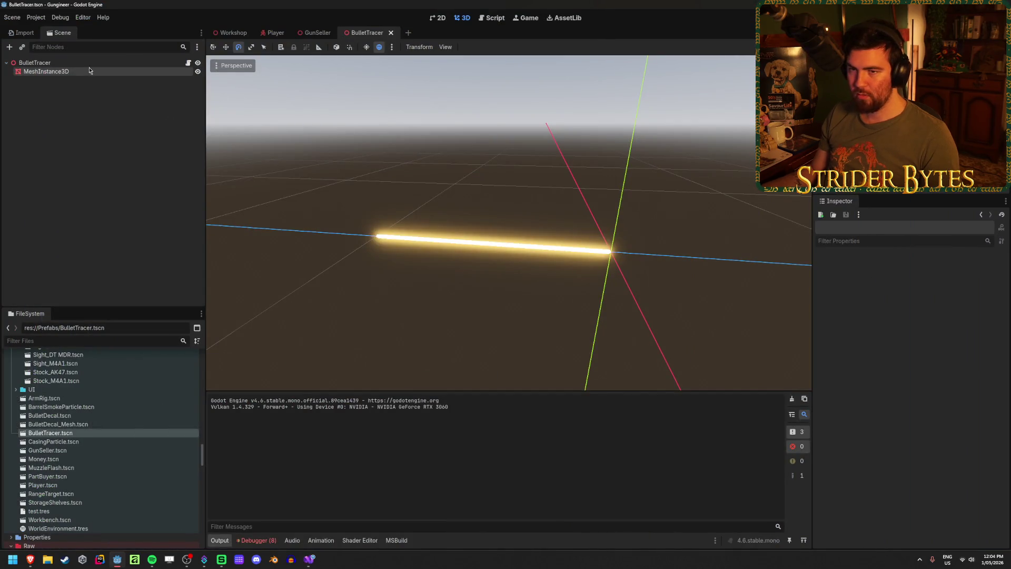
# - Rebuild, lower BulletTracer Speed from 50.0 to 1.0, fire one test shot in-game, then stop
pyautogui.click(132, 63)
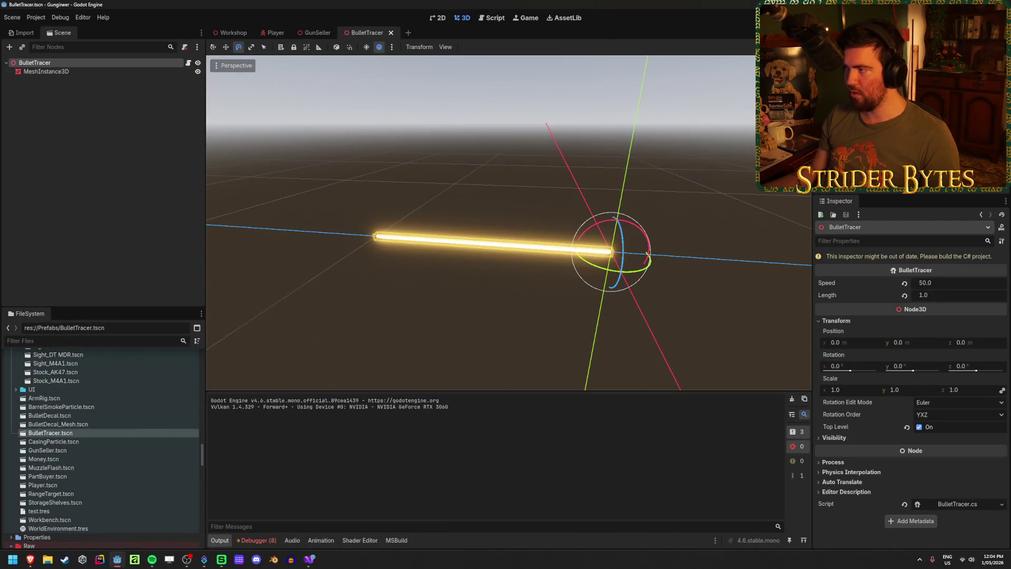
pyautogui.hotkey('alt', 'b')
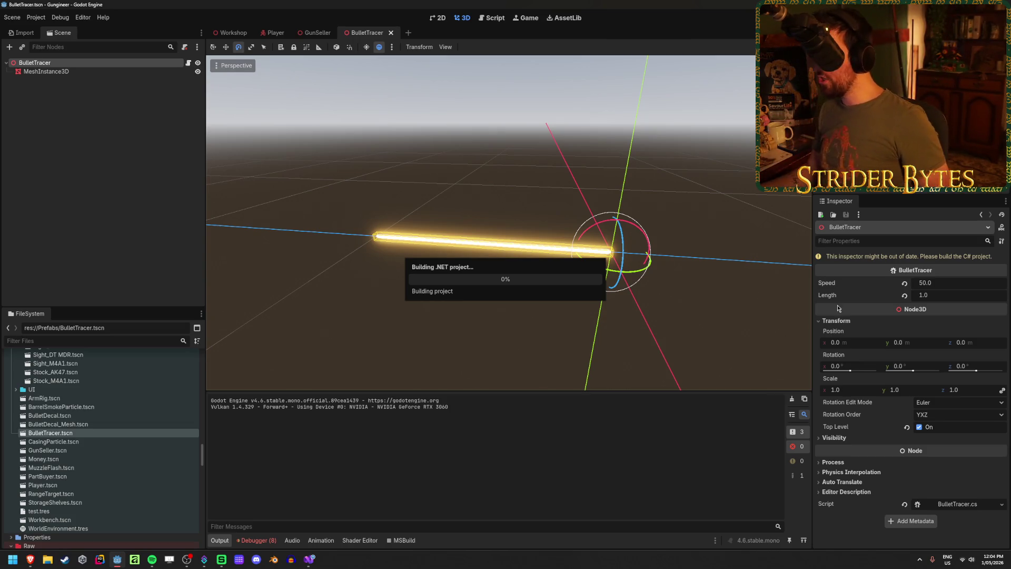
pyautogui.moveTo(947, 273); pyautogui.dragTo(916, 273)
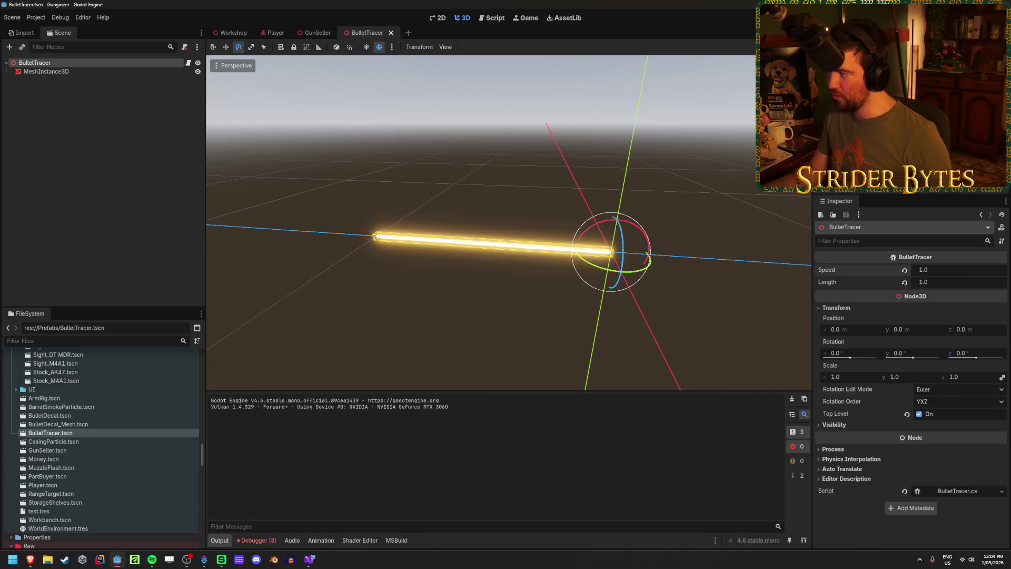
pyautogui.press('F6')
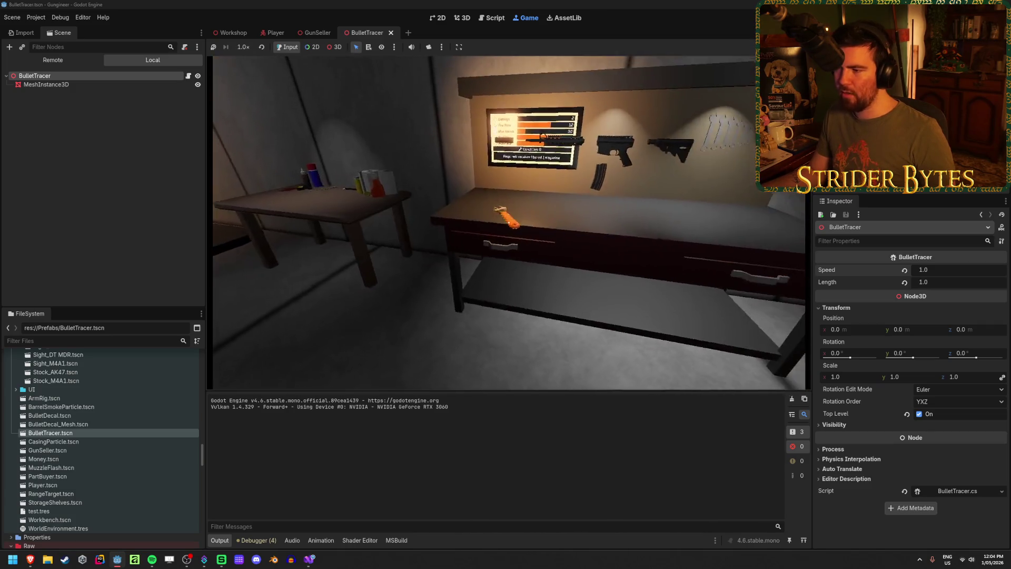
pyautogui.click(494, 223)
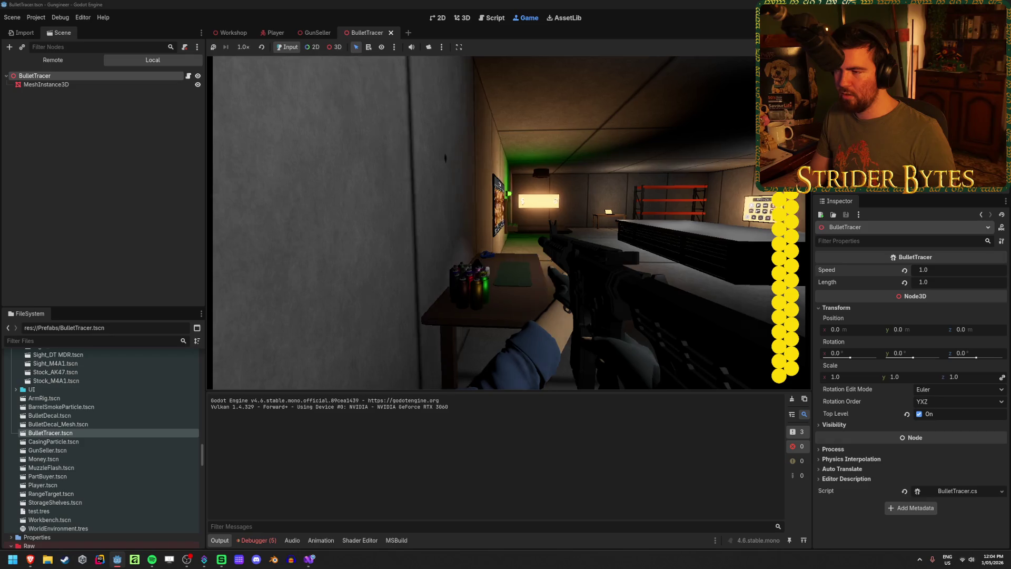
pyautogui.press('F8')
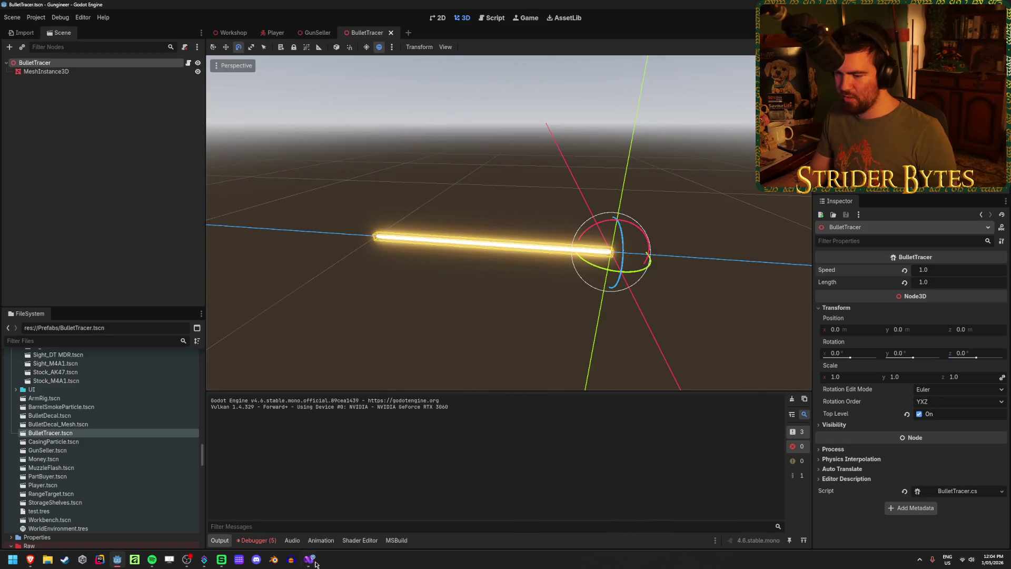
# - Make line 18 subtract the normalized length offset, then rerun the game from Godot
pyautogui.click(312, 560)
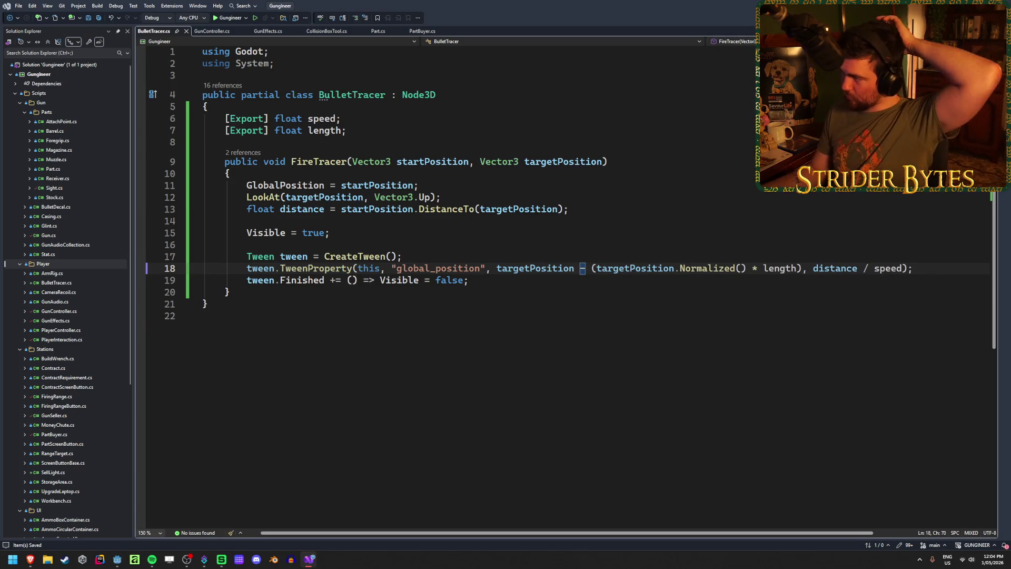
pyautogui.hotkey('alt', 'Tab')
pyautogui.press('F5')
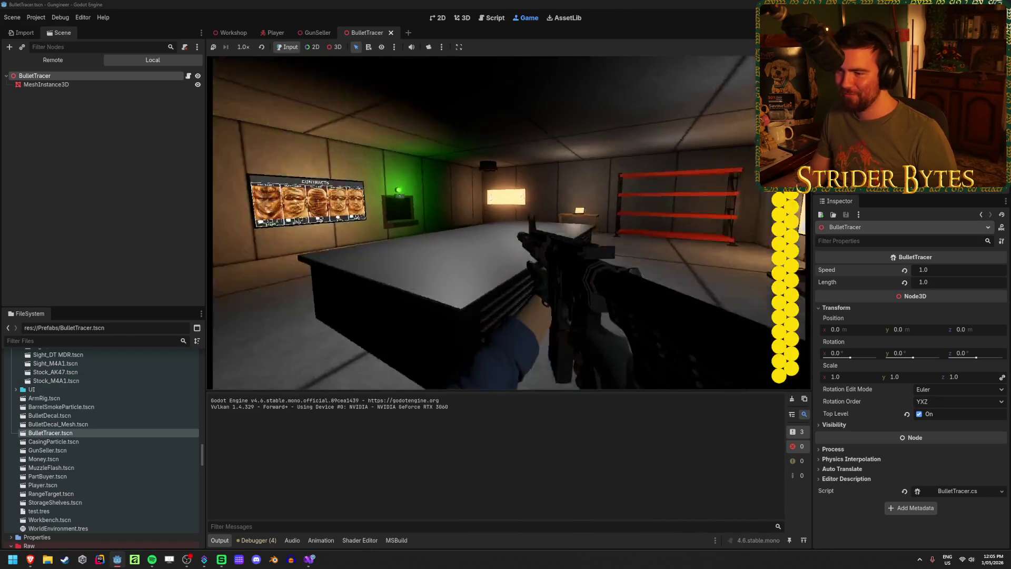
# - Fire the rifle toward the table and a long burst at the wall, then reload
pyautogui.click(509, 222)
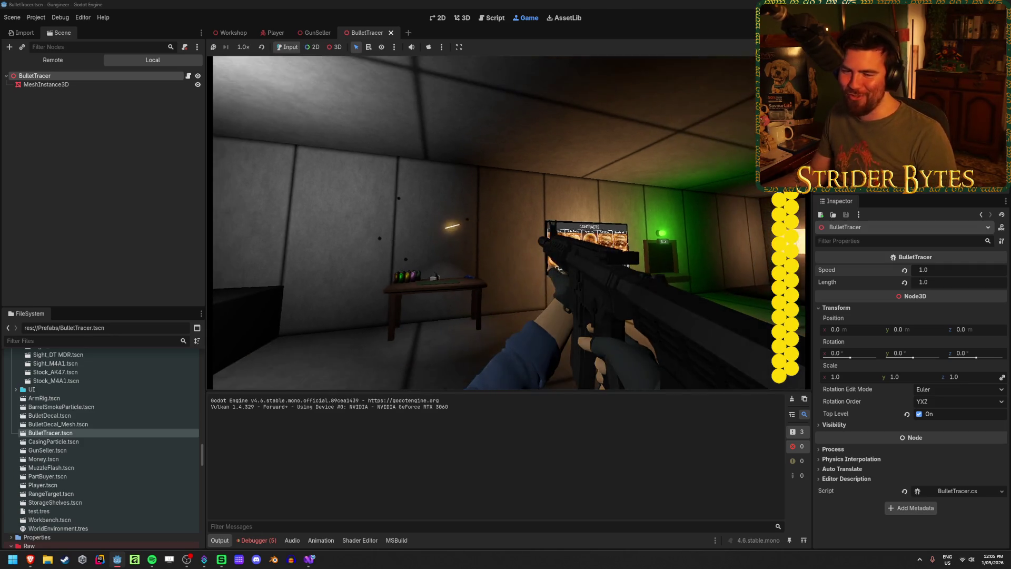
pyautogui.click(509, 223)
pyautogui.click(509, 223)
pyautogui.click(508, 223)
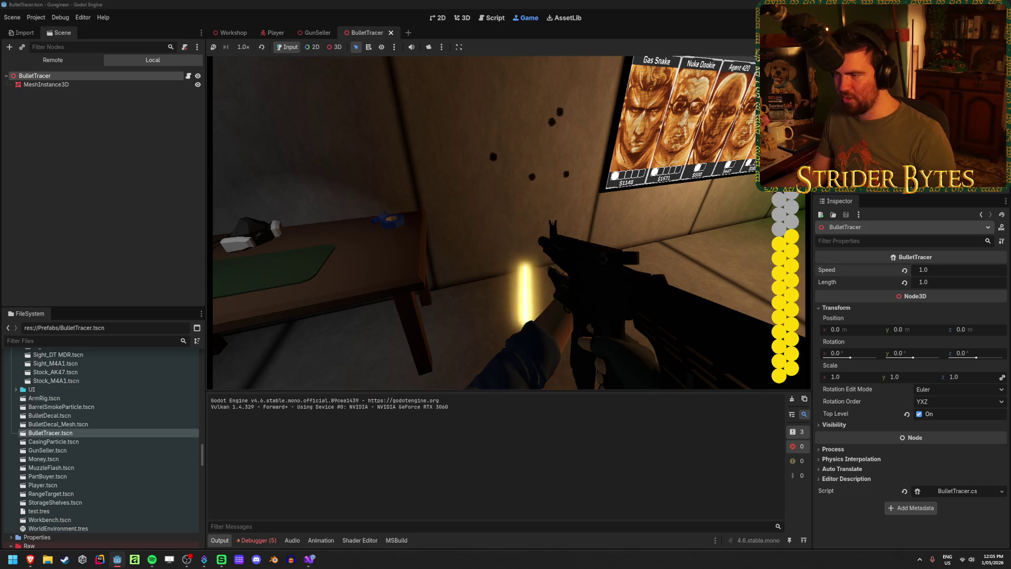
pyautogui.click(509, 223)
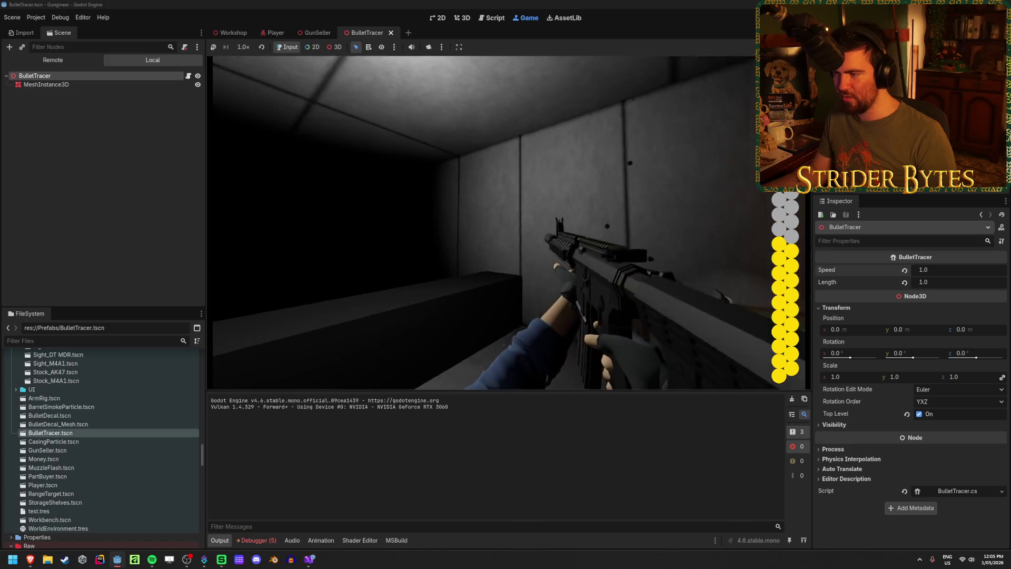
pyautogui.click(509, 222)
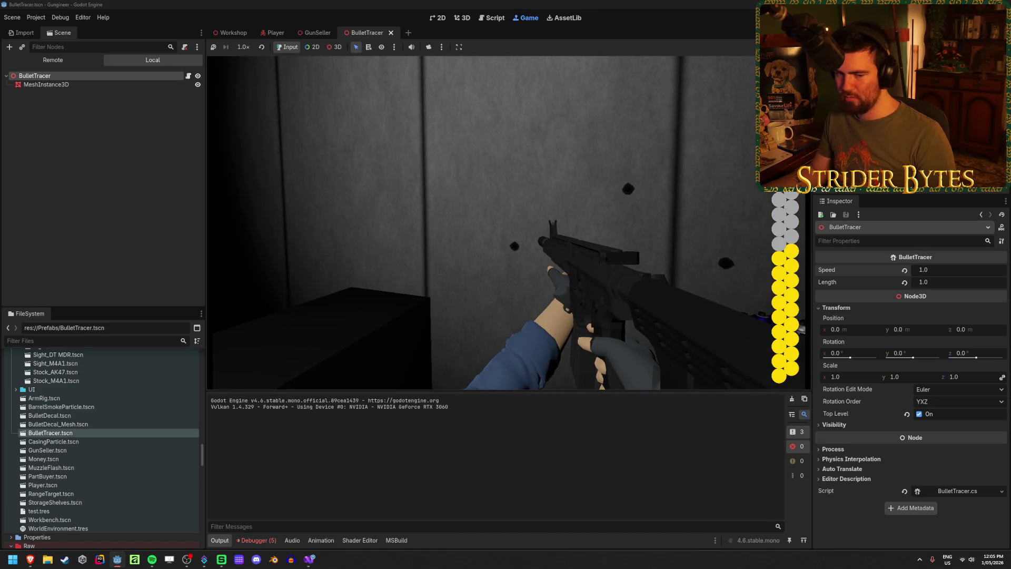
pyautogui.click(508, 223)
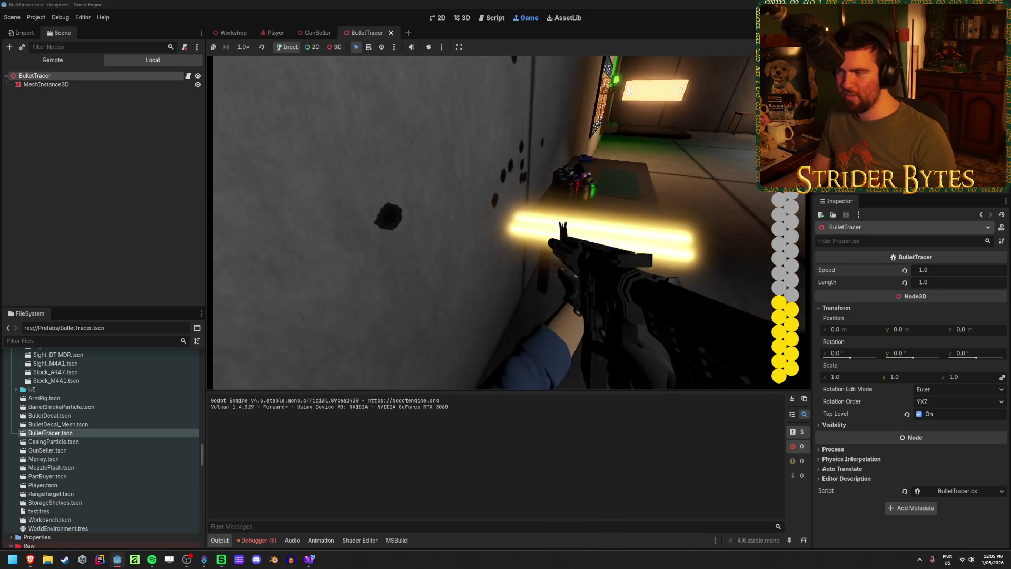
pyautogui.click(509, 222)
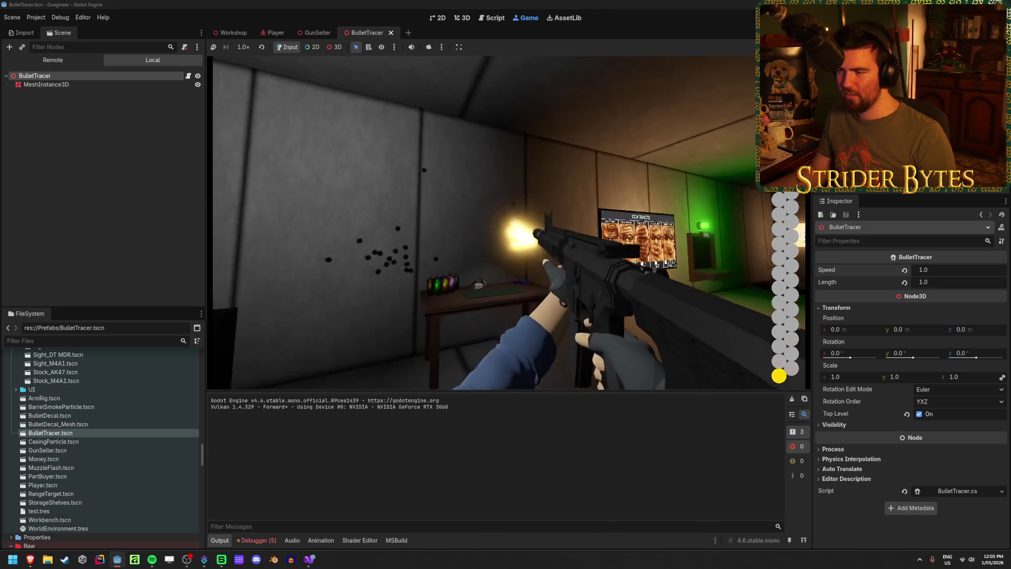
pyautogui.click(509, 222)
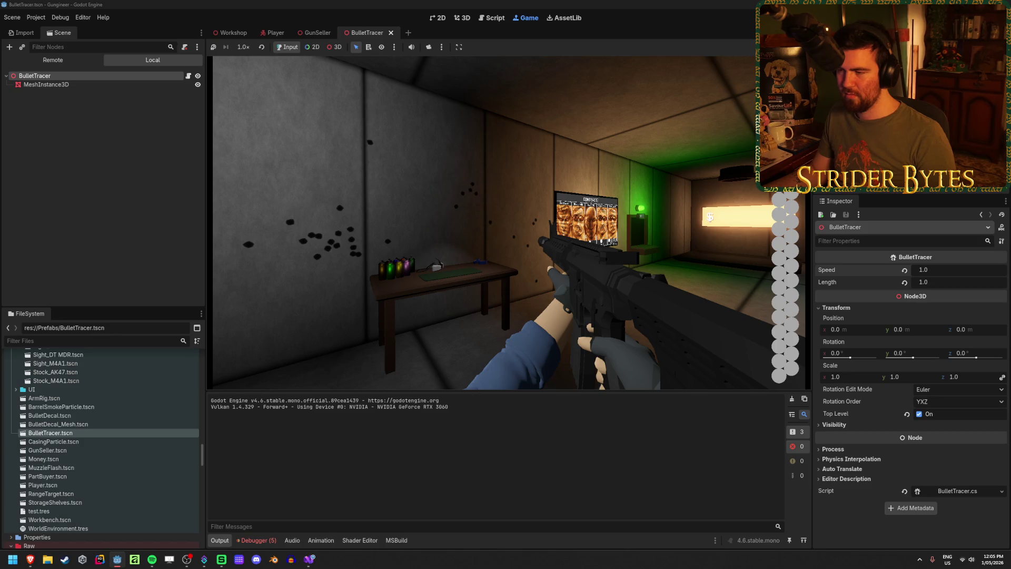
pyautogui.press('r')
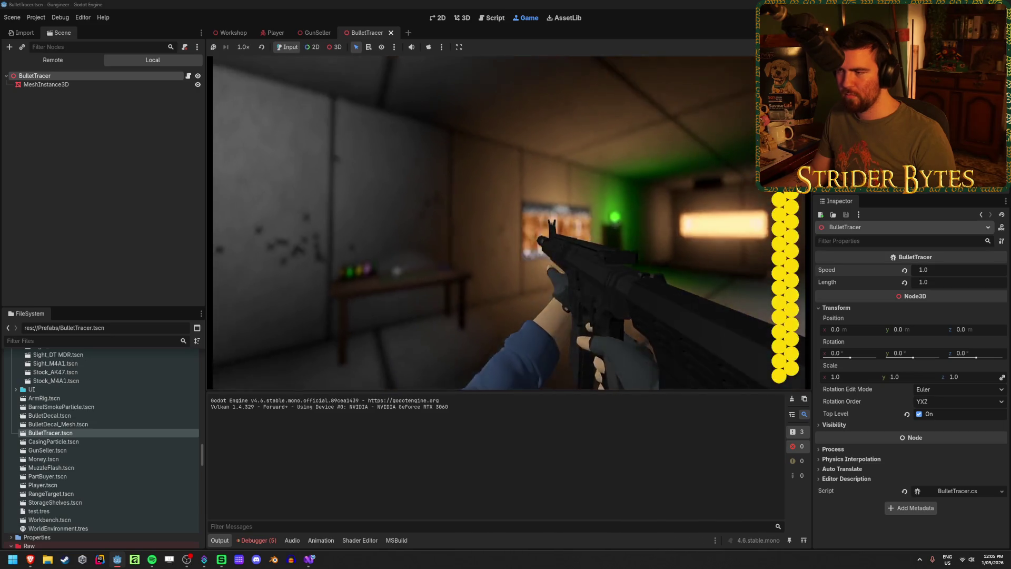
# - Walk past the table to the laptop and back, firing shots across the room
pyautogui.click(509, 223)
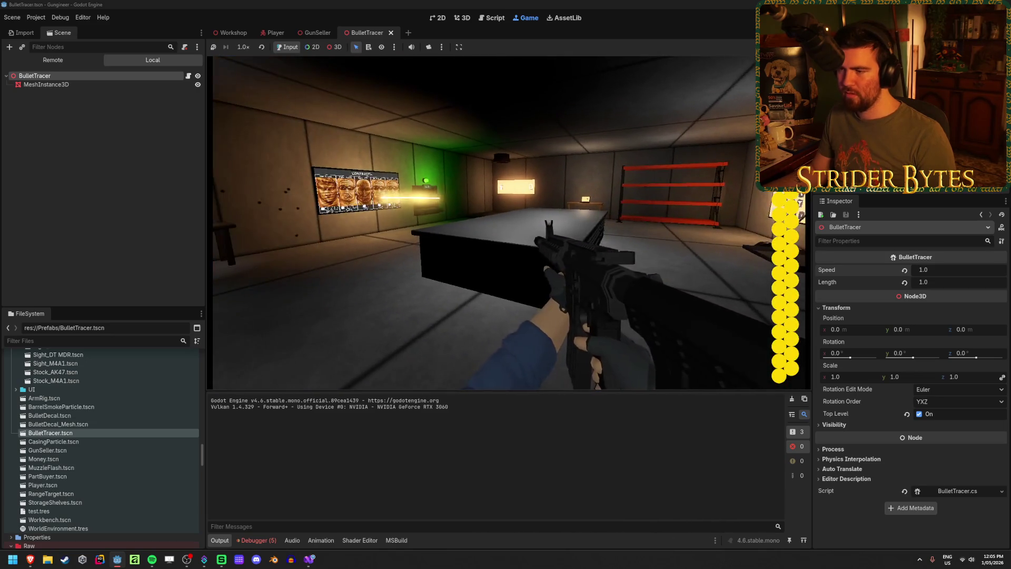
pyautogui.press('w')
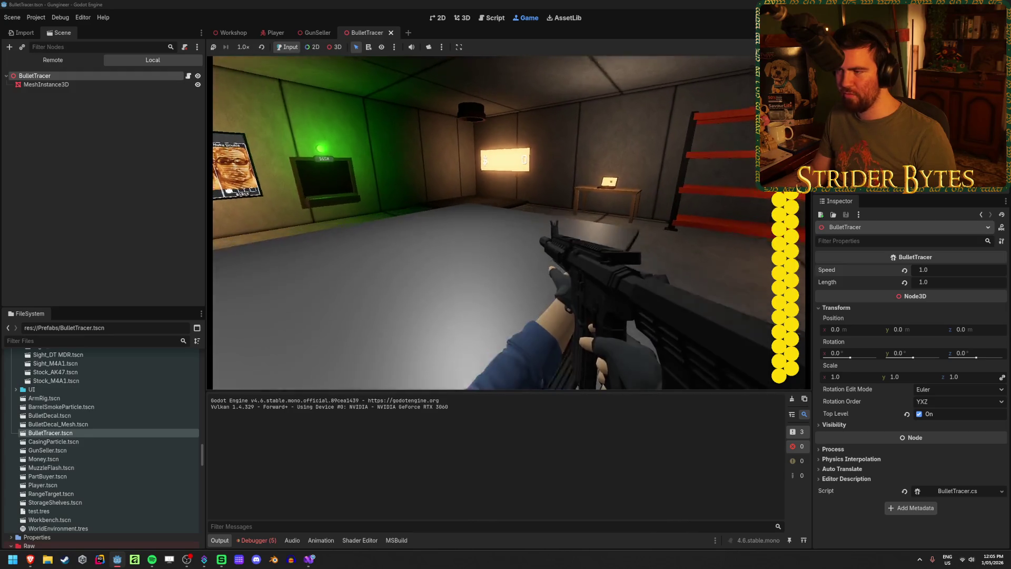
pyautogui.press('w')
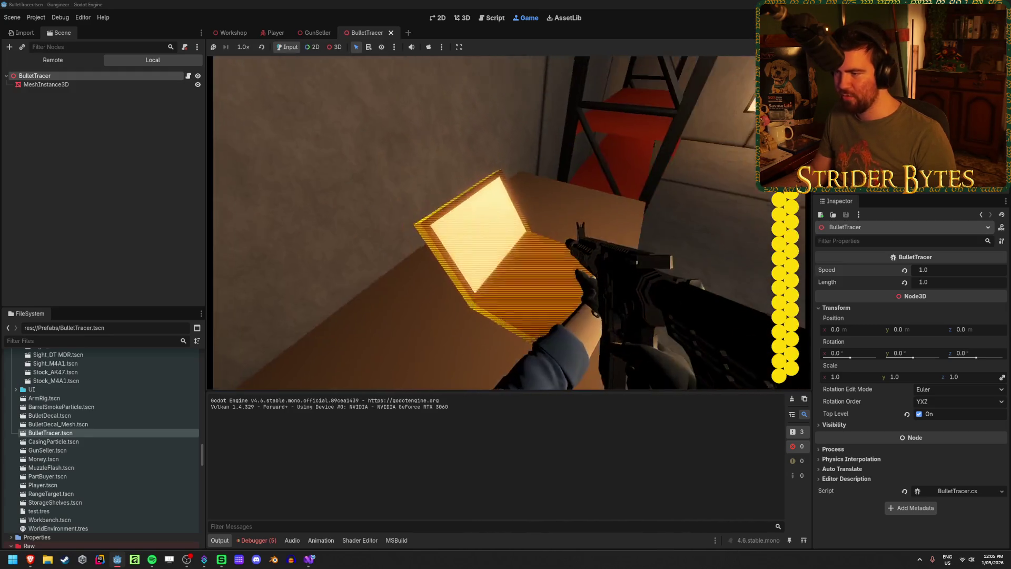
pyautogui.press('s')
pyautogui.click(494, 222)
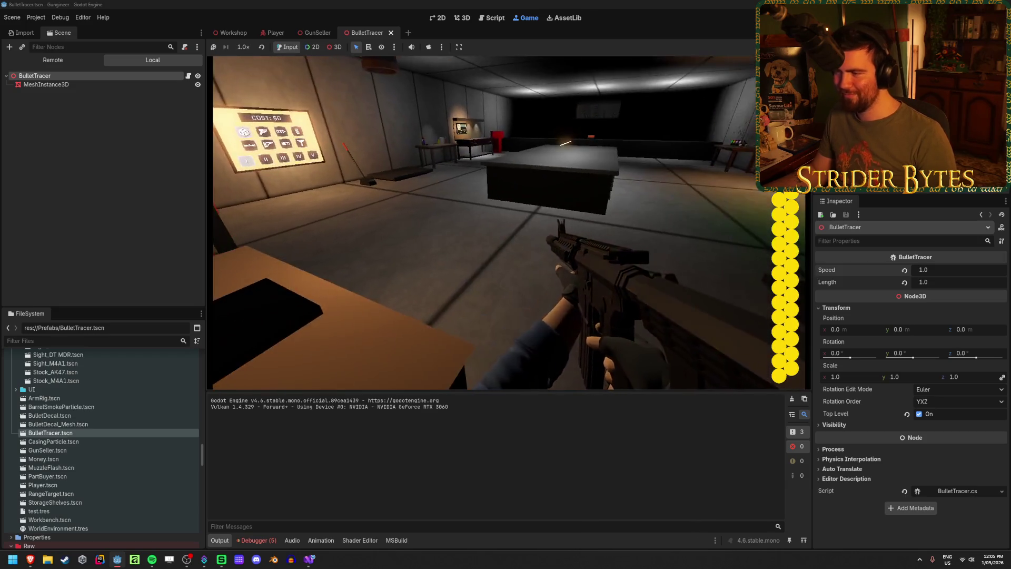
pyautogui.click(495, 223)
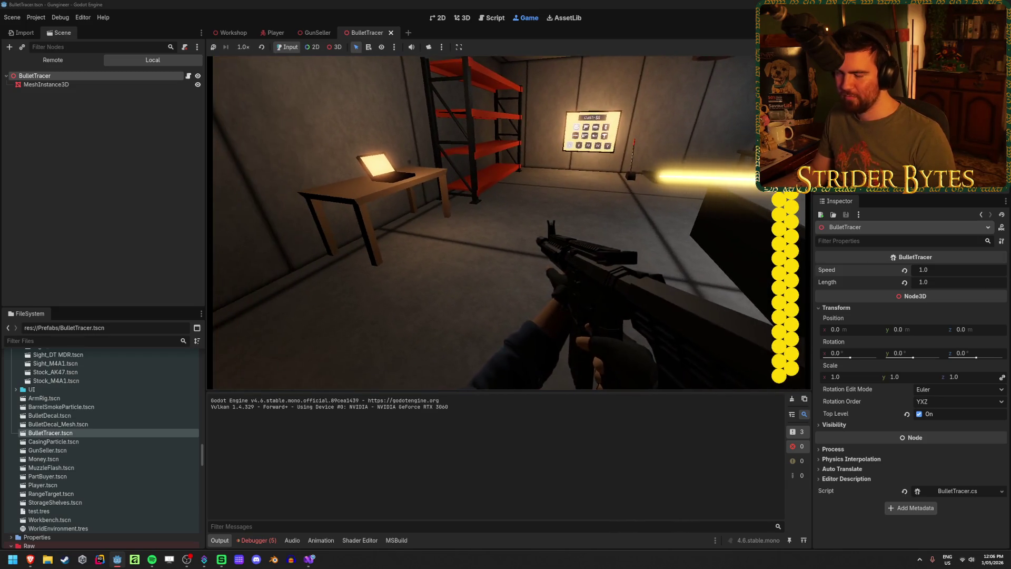
pyautogui.press('w')
# - Fire repeated shots at the shelves and cost sign to check tracer glow, then stop the game
pyautogui.click(495, 223)
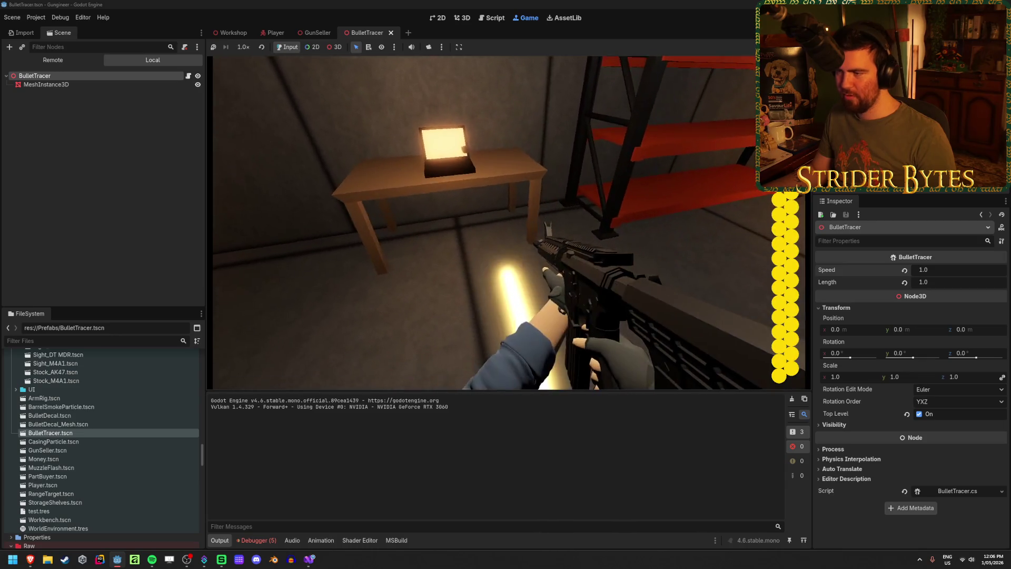
pyautogui.click(495, 222)
pyautogui.click(495, 223)
pyautogui.click(494, 222)
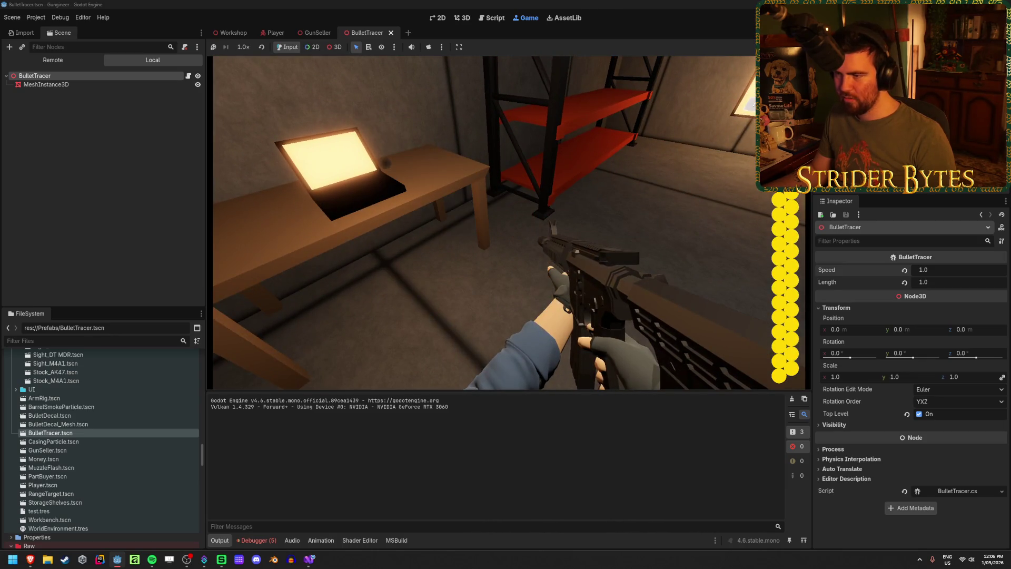
pyautogui.click(494, 223)
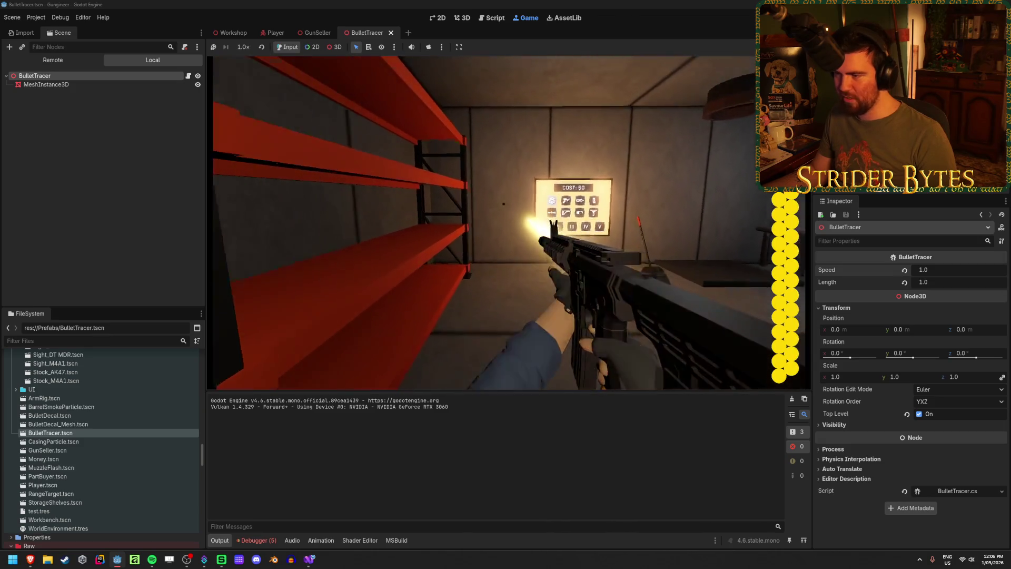
pyautogui.click(495, 223)
pyautogui.click(495, 223)
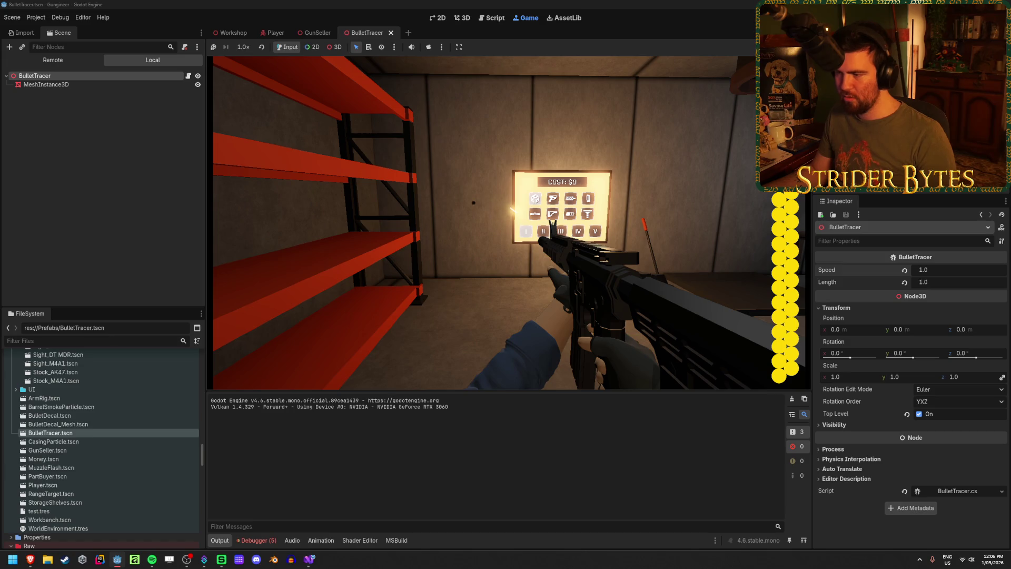
pyautogui.click(494, 223)
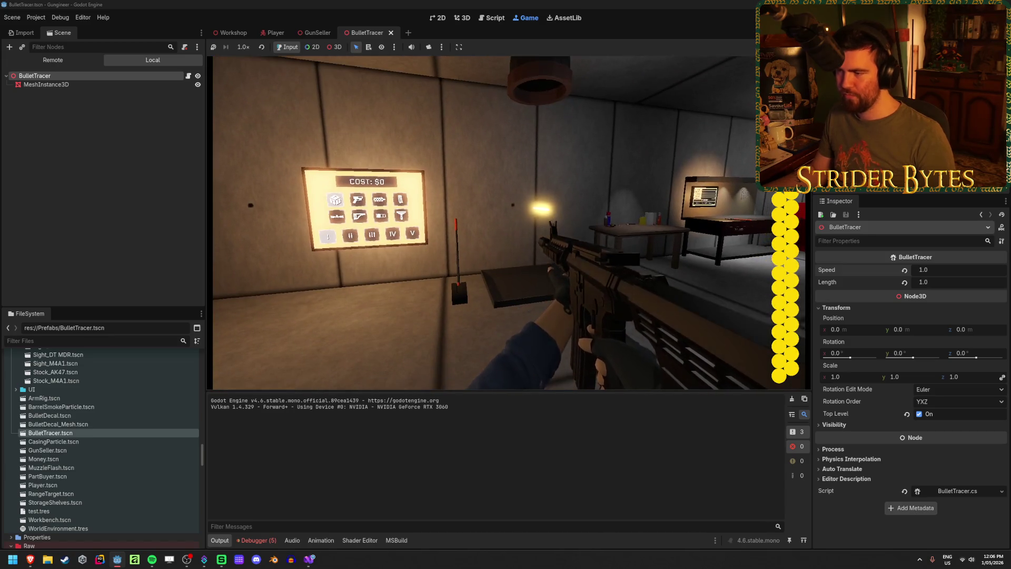
pyautogui.click(495, 223)
pyautogui.press('F8')
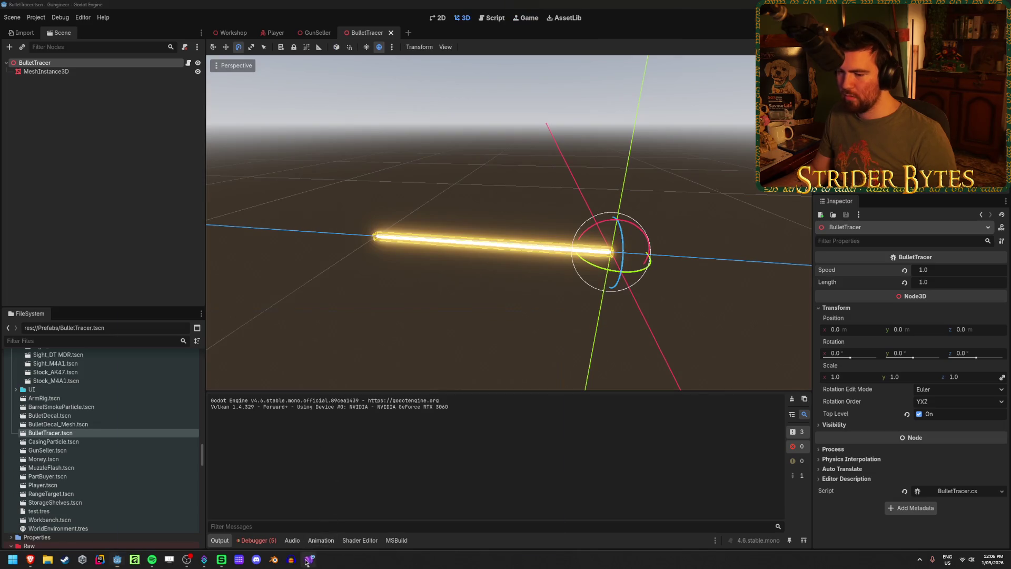
# - Delete ' - (targetPosition.Normalized() * length)' from line 18, then build and launch in Godot
pyautogui.click(307, 562)
pyautogui.moveTo(802, 269); pyautogui.dragTo(585, 268)
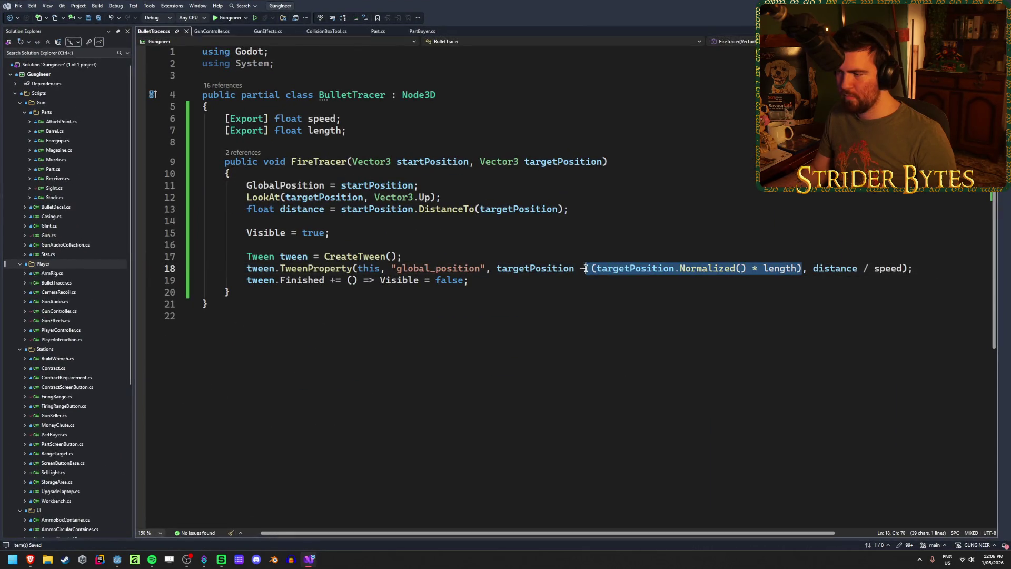
pyautogui.press('Delete')
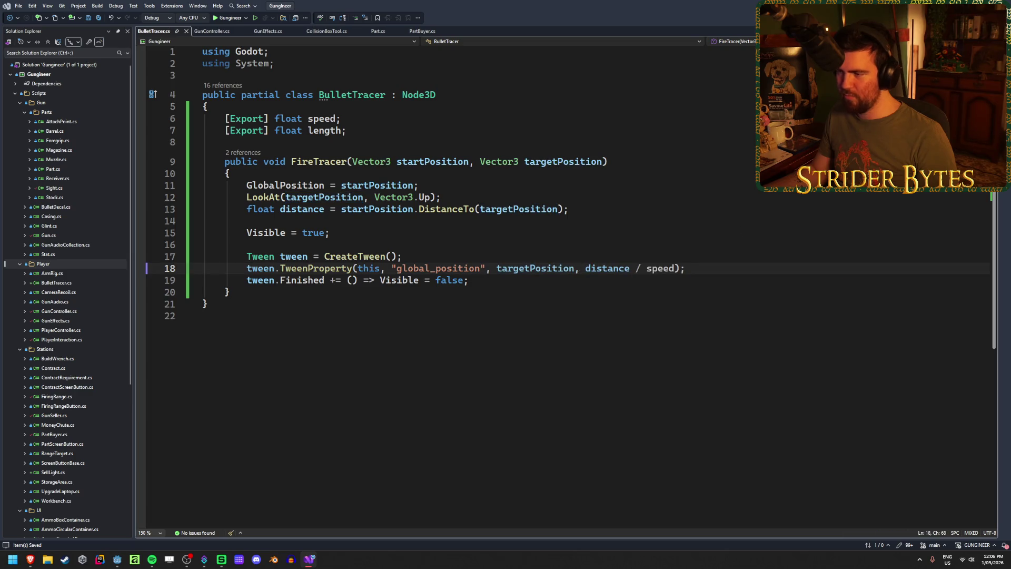
pyautogui.hotkey('alt', 'Tab')
pyautogui.hotkey('alt', 'b')
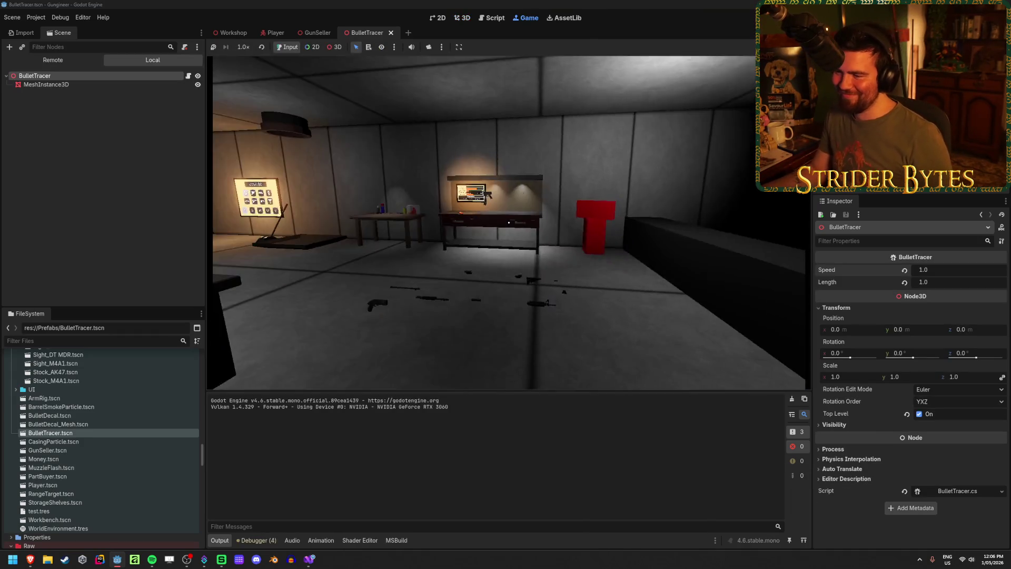
# - Pick up a gun at the workbench, fire toward the walls to check tracers, then stop the game
pyautogui.press('w')
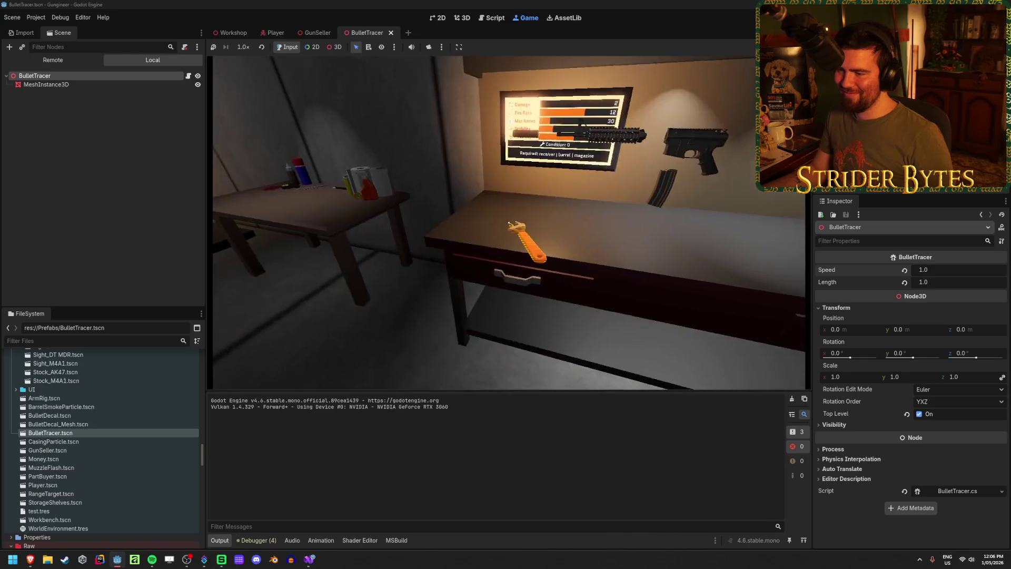
pyautogui.press('e')
pyautogui.press('s')
pyautogui.click(509, 223)
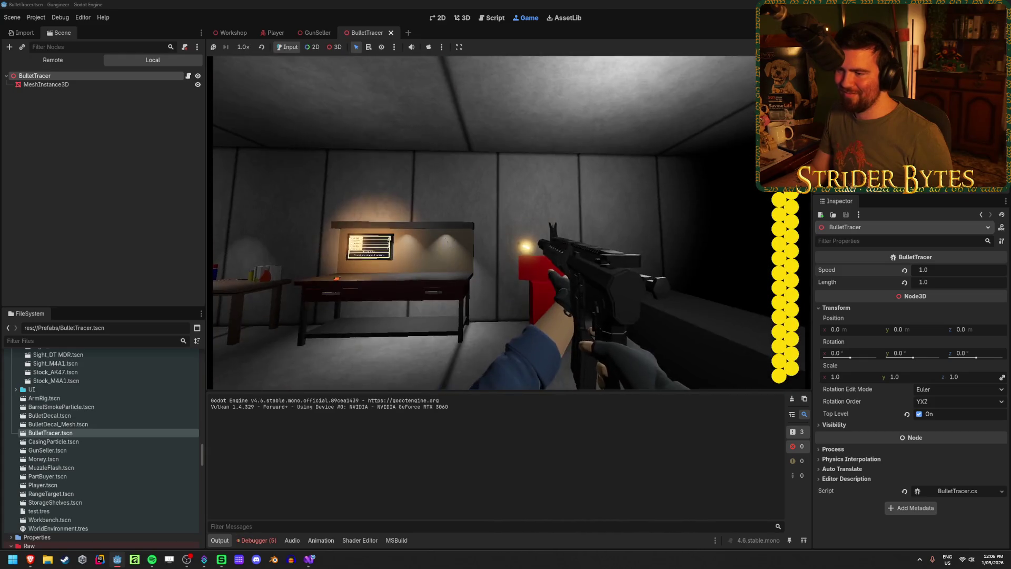
pyautogui.press('w')
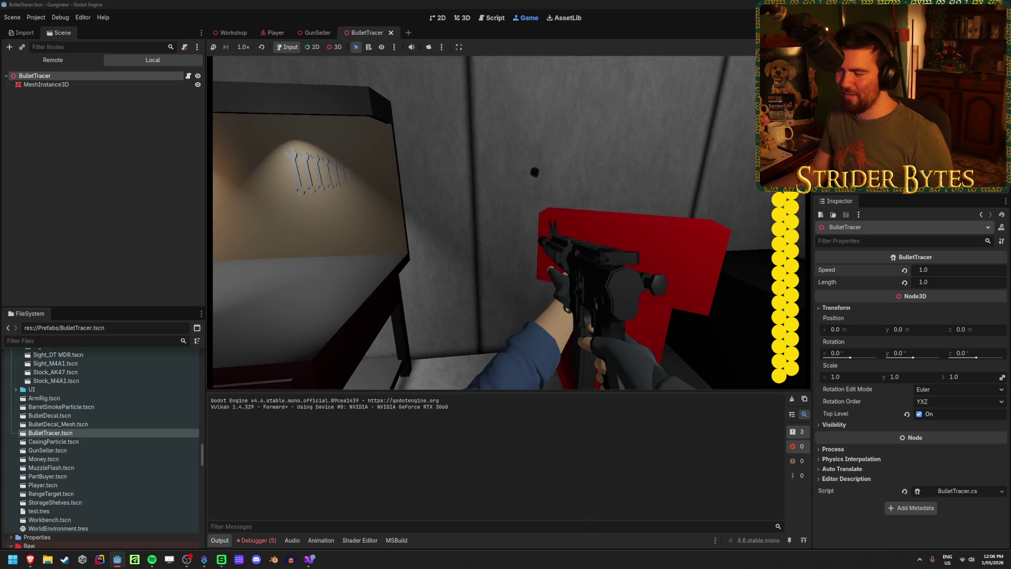
pyautogui.press('w')
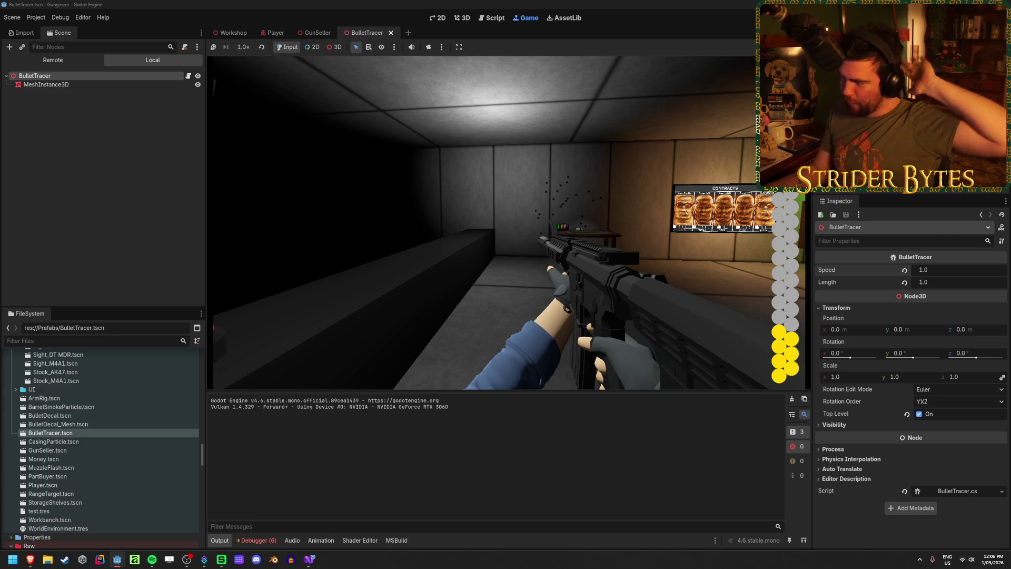
pyautogui.press('F8')
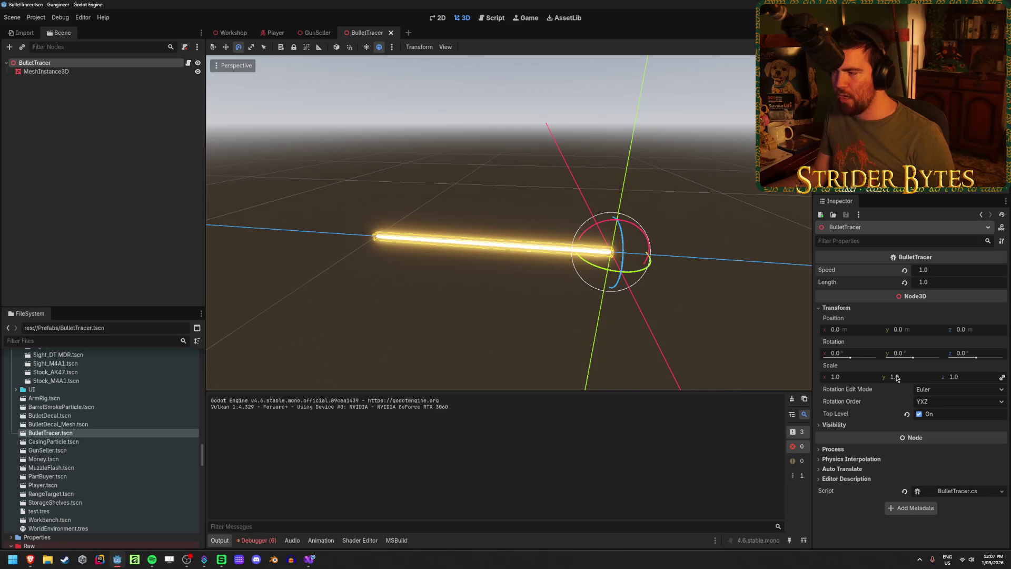
# - Slide the tracer mesh along its length so its rear end sits at the origin
pyautogui.click(46, 71)
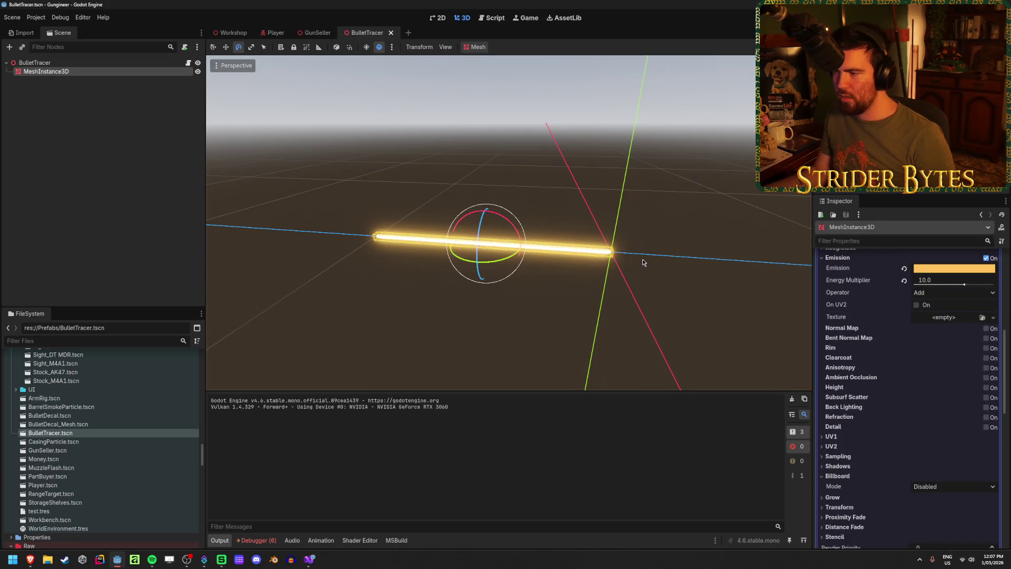
pyautogui.click(521, 251)
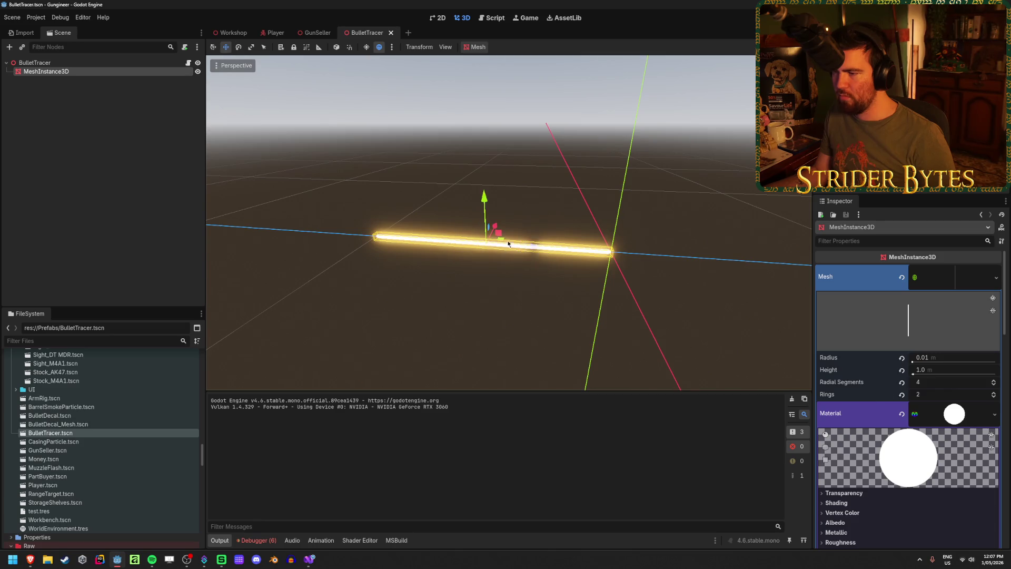
pyautogui.moveTo(538, 249); pyautogui.dragTo(773, 259)
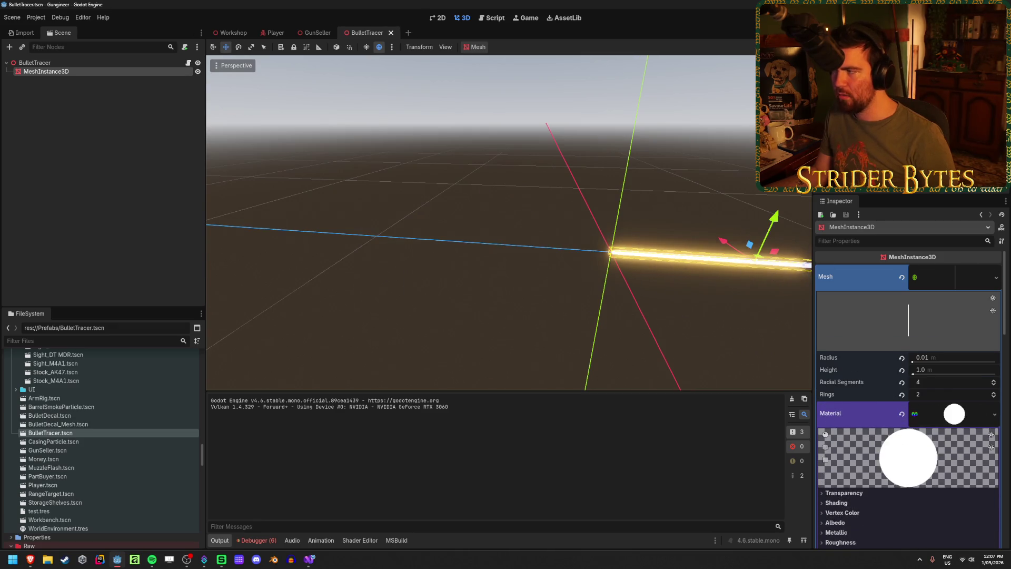
# - Run the game, fire several shots down the range and at the contracts board, then stop
pyautogui.press('F5')
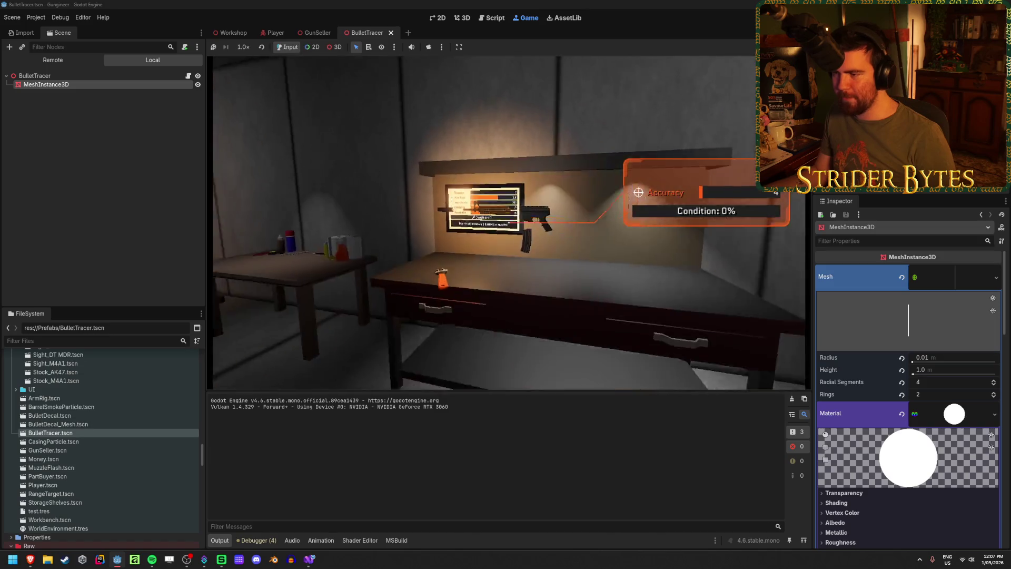
pyautogui.press('w')
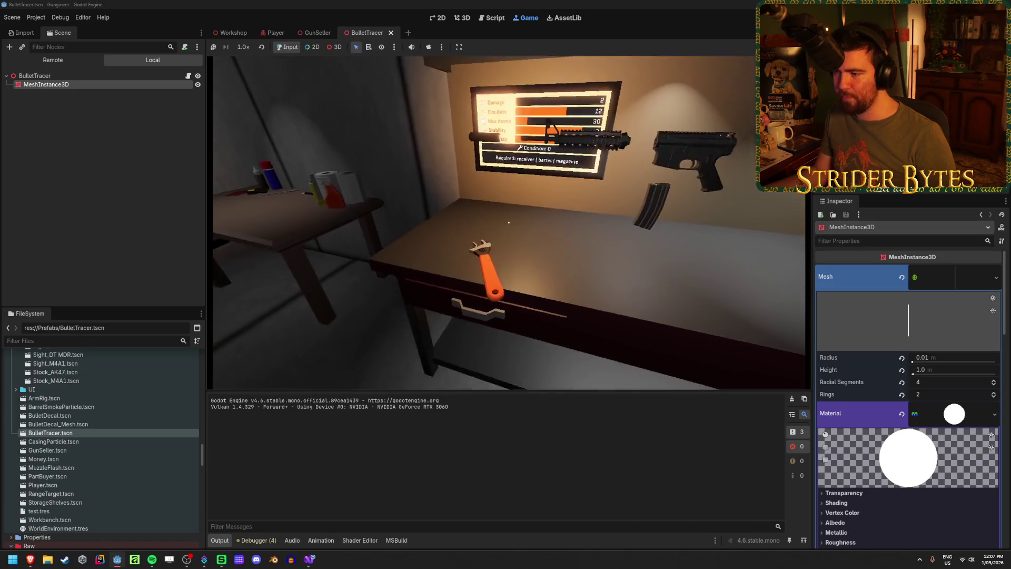
pyautogui.click(509, 223)
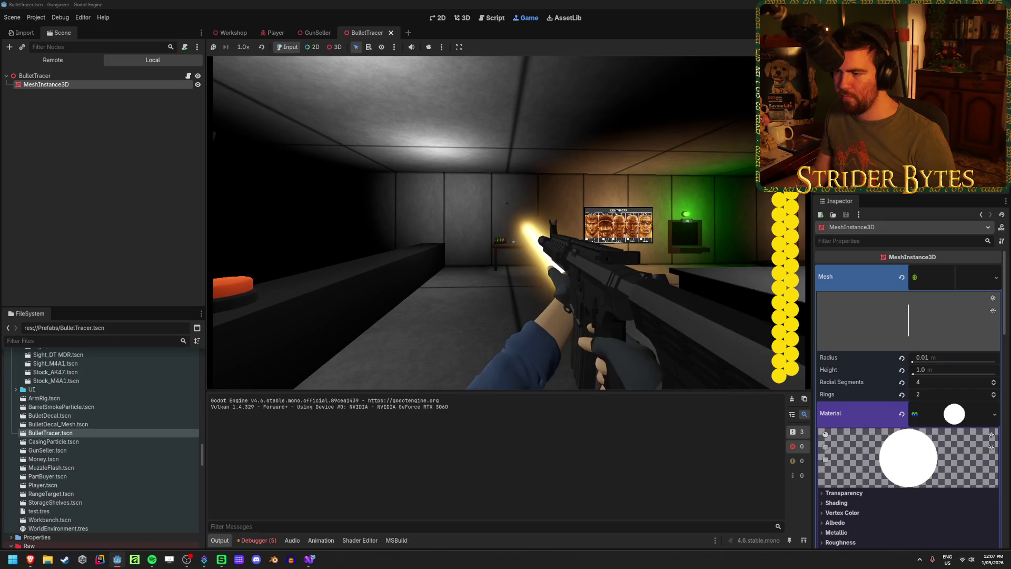
pyautogui.click(509, 222)
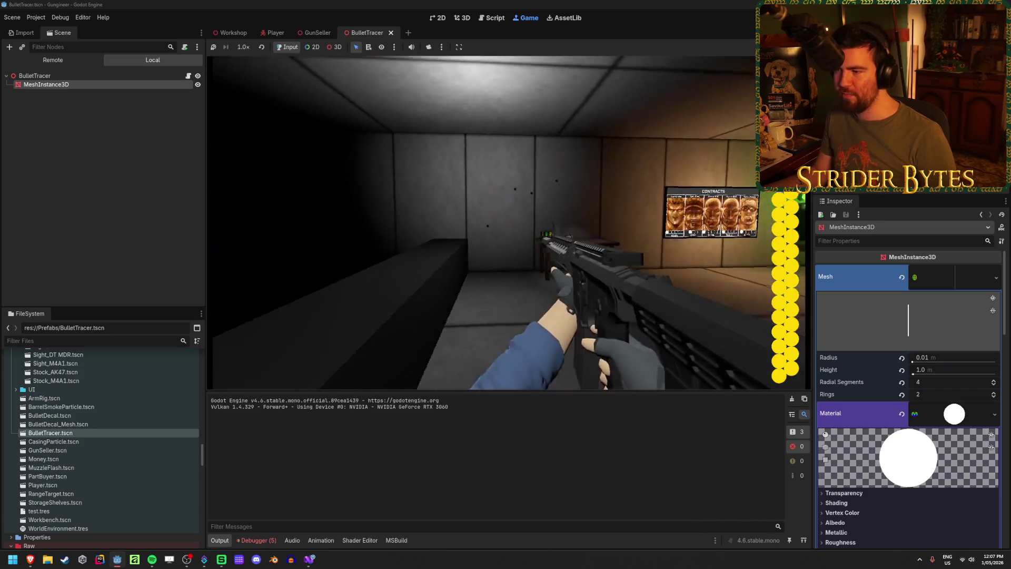
pyautogui.click(508, 222)
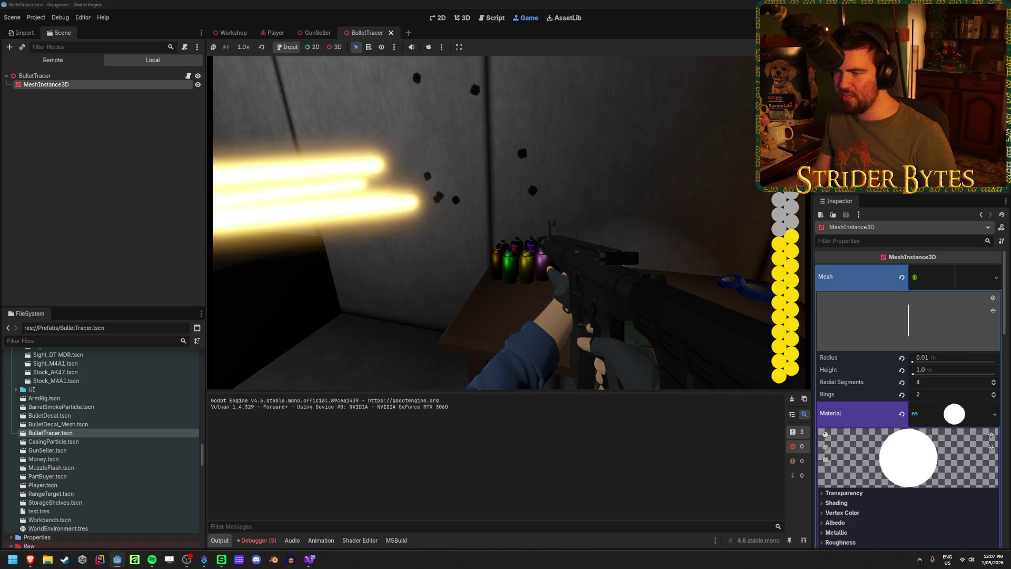
pyautogui.click(509, 222)
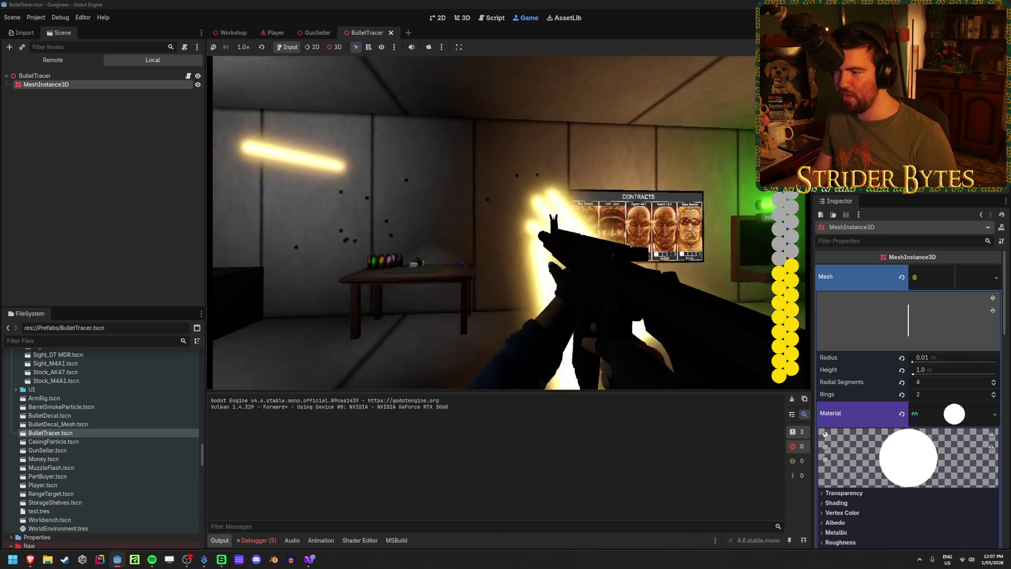
pyautogui.click(509, 222)
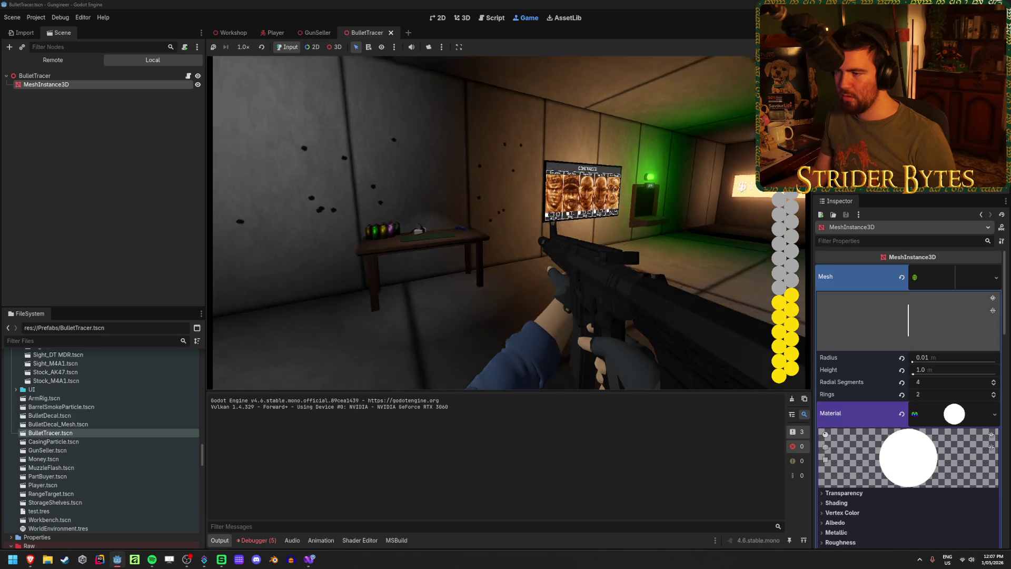
pyautogui.press('F8')
# - In BulletTracer.cs, add 'Position += -Basis.Z * length;' on a new line after the LookAt call
pyautogui.click(310, 558)
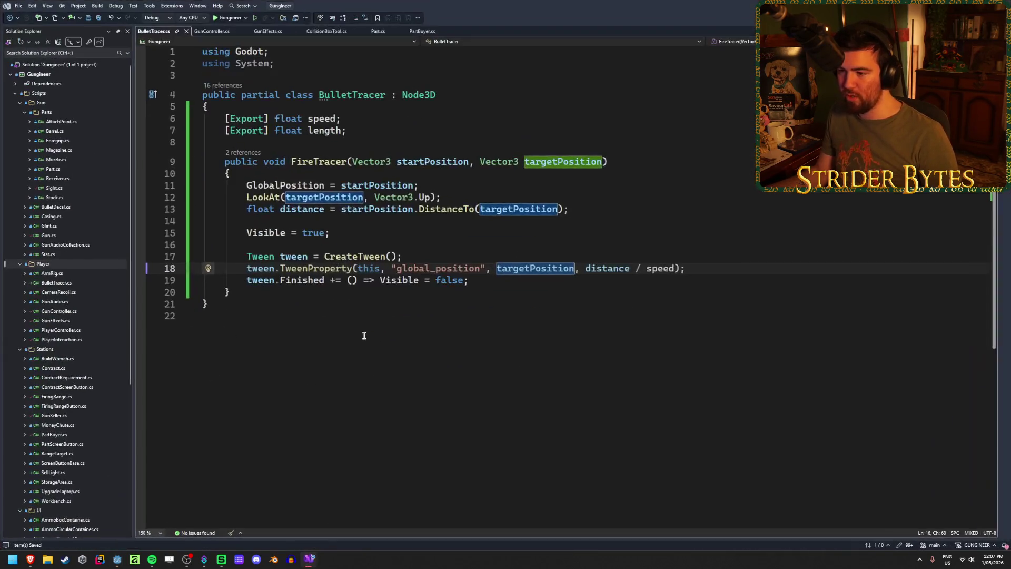
pyautogui.click(579, 210)
pyautogui.click(719, 269)
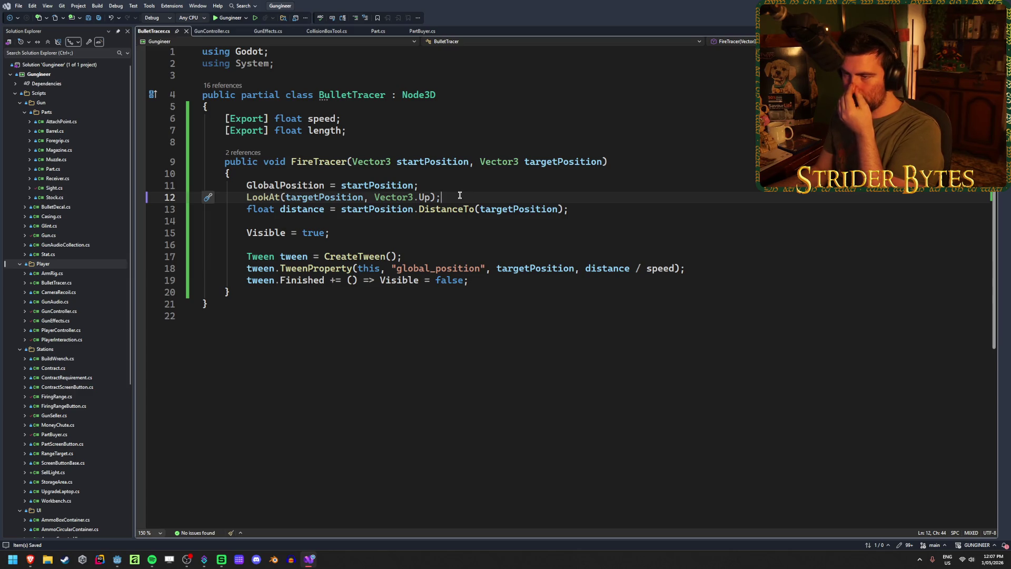
pyautogui.click(490, 195)
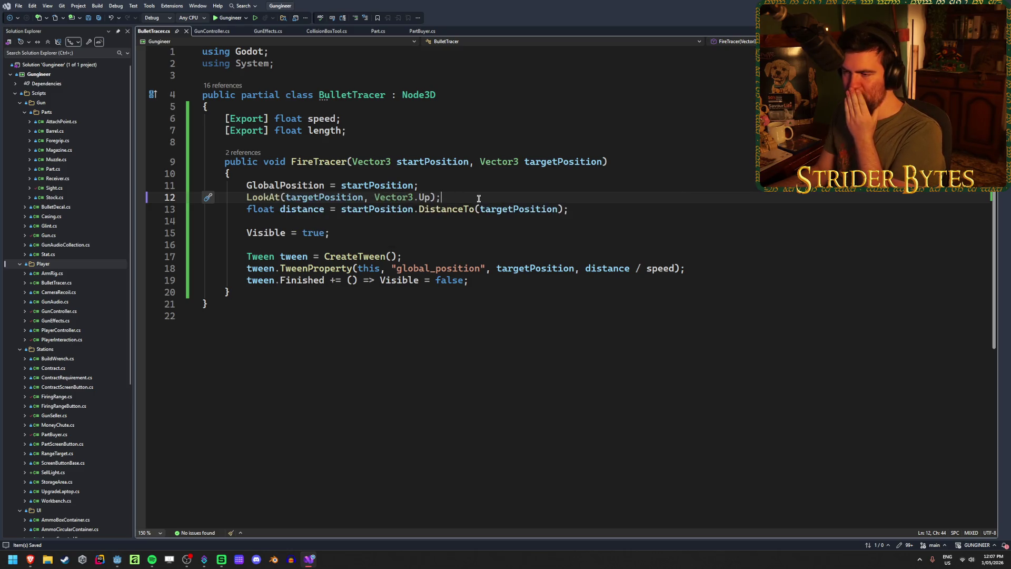
pyautogui.press('Return')
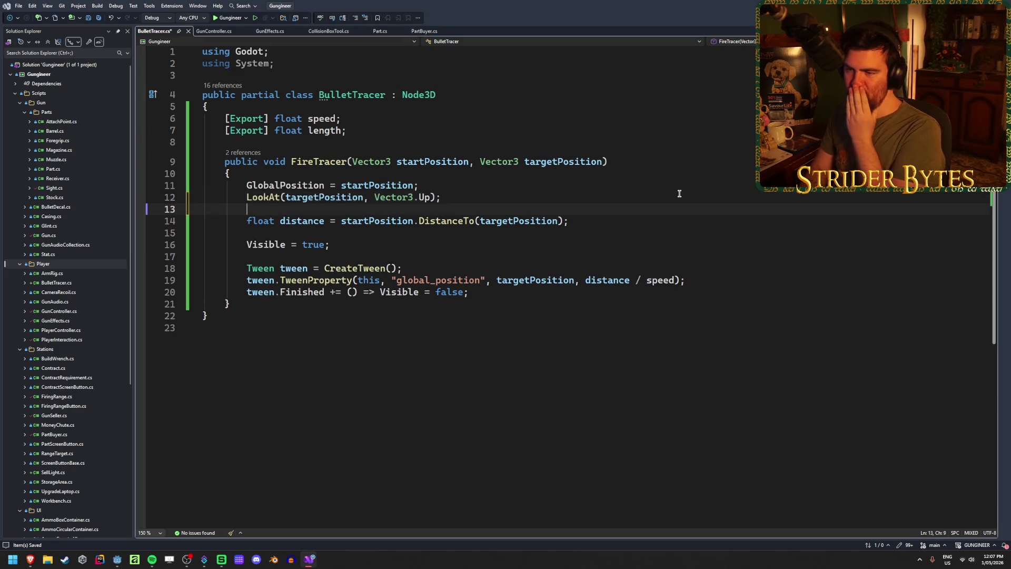
pyautogui.write('Posi')
pyautogui.press('Tab')
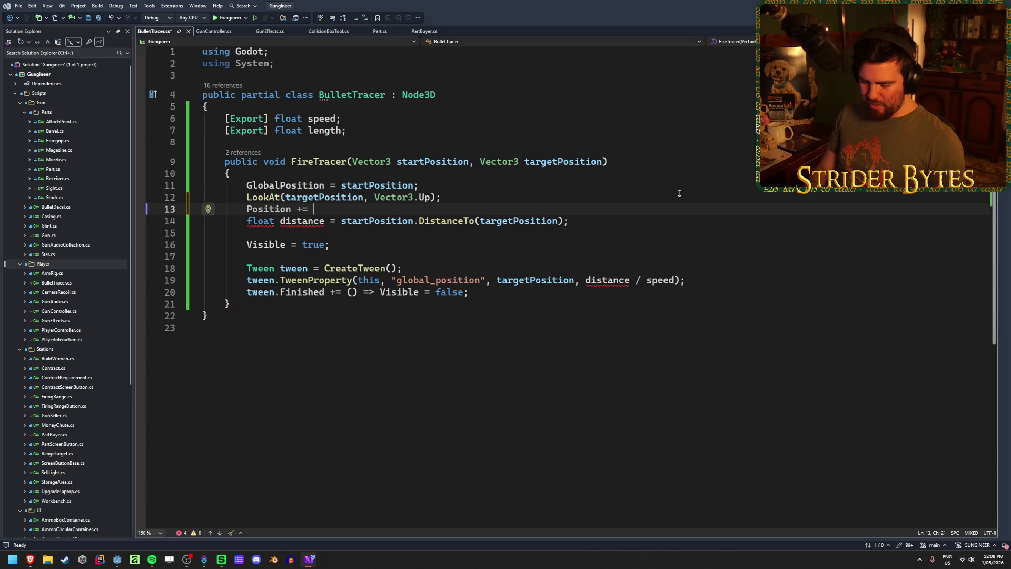
pyautogui.write('Basis')
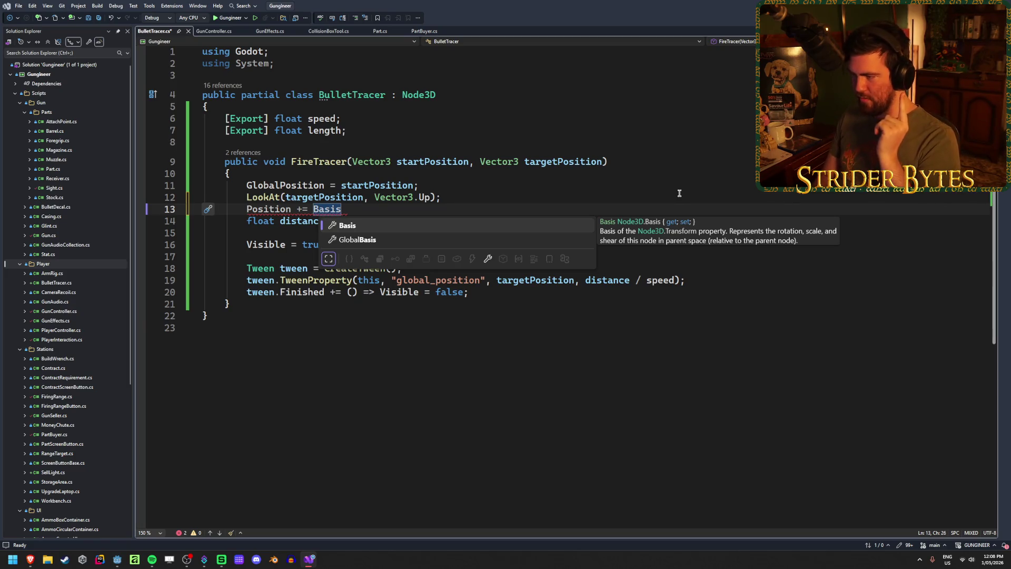
pyautogui.press('Down')
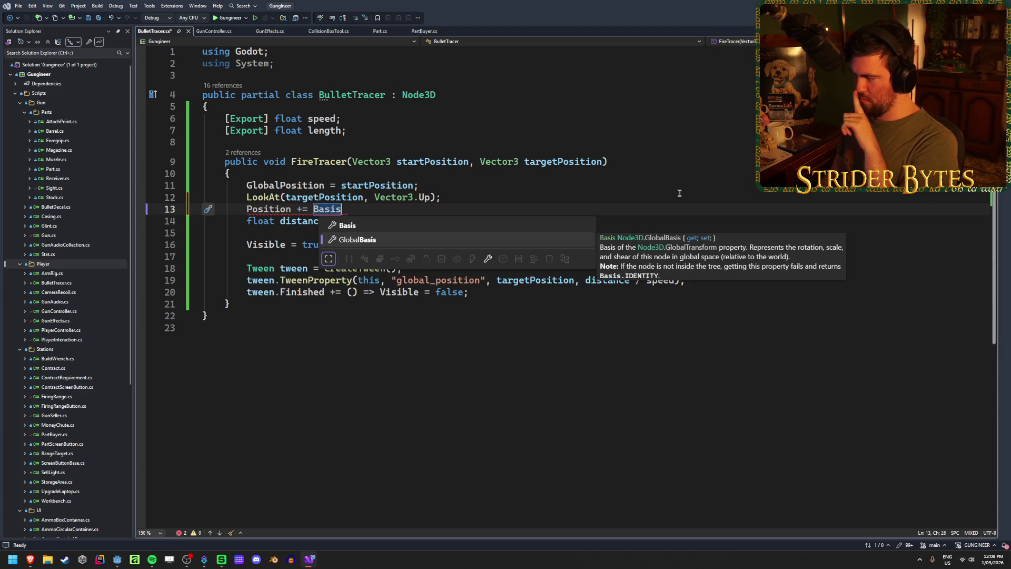
pyautogui.press('Escape')
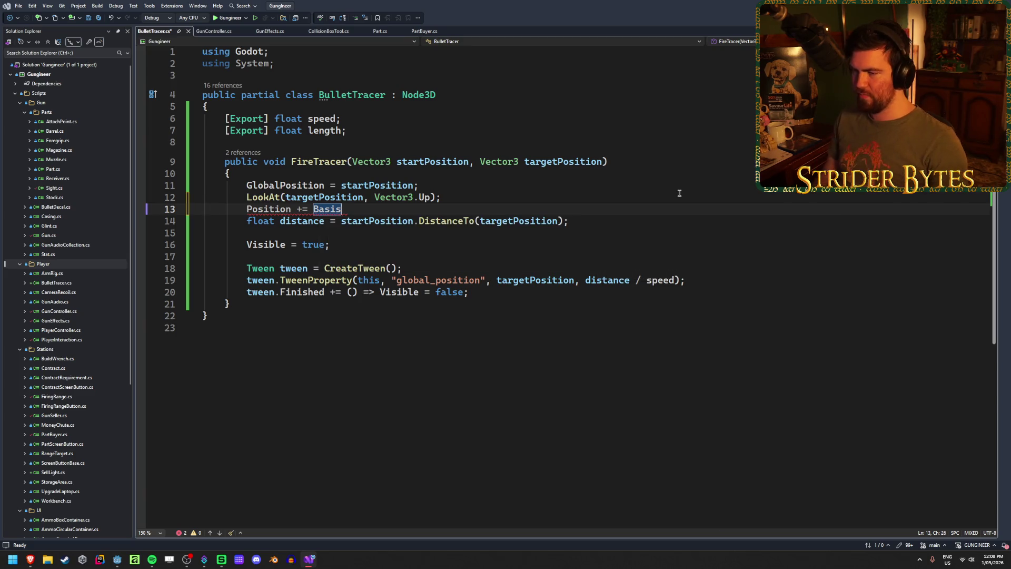
pyautogui.write('.Z')
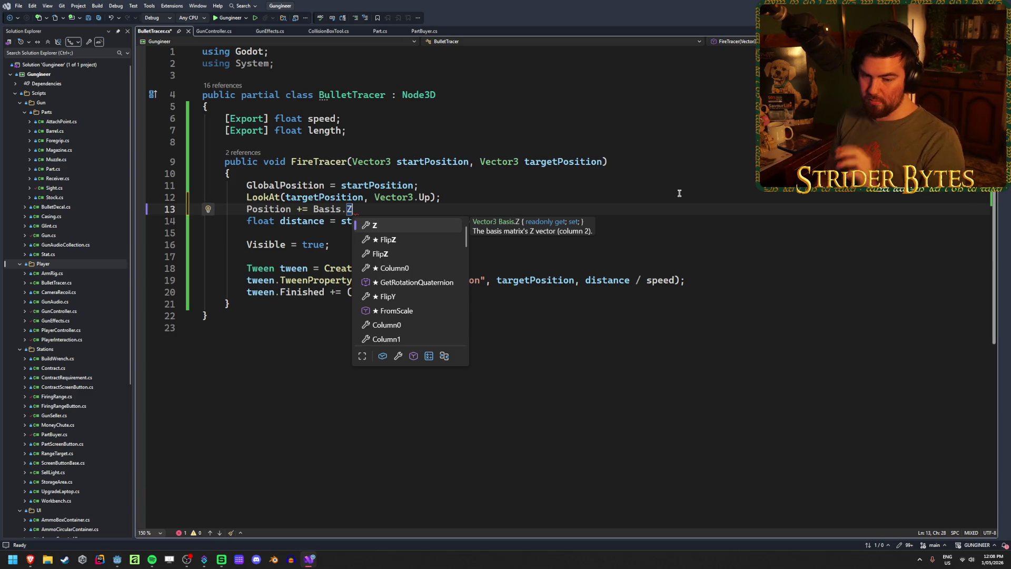
pyautogui.press('Escape')
pyautogui.write(' * length;')
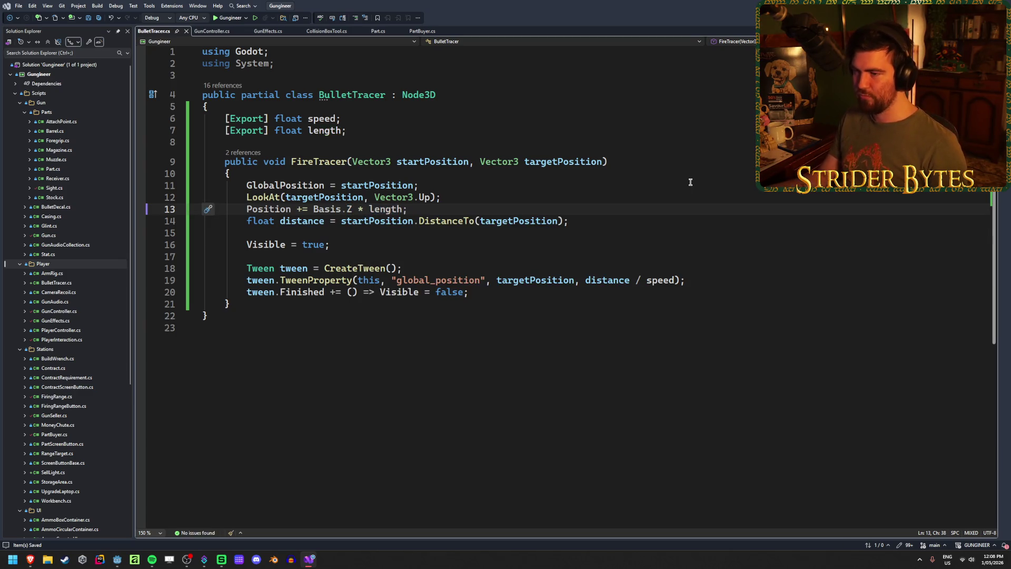
# - Test-run the game in Godot, stop it with F8, and return to the BulletTracer script
pyautogui.press('super+Down')
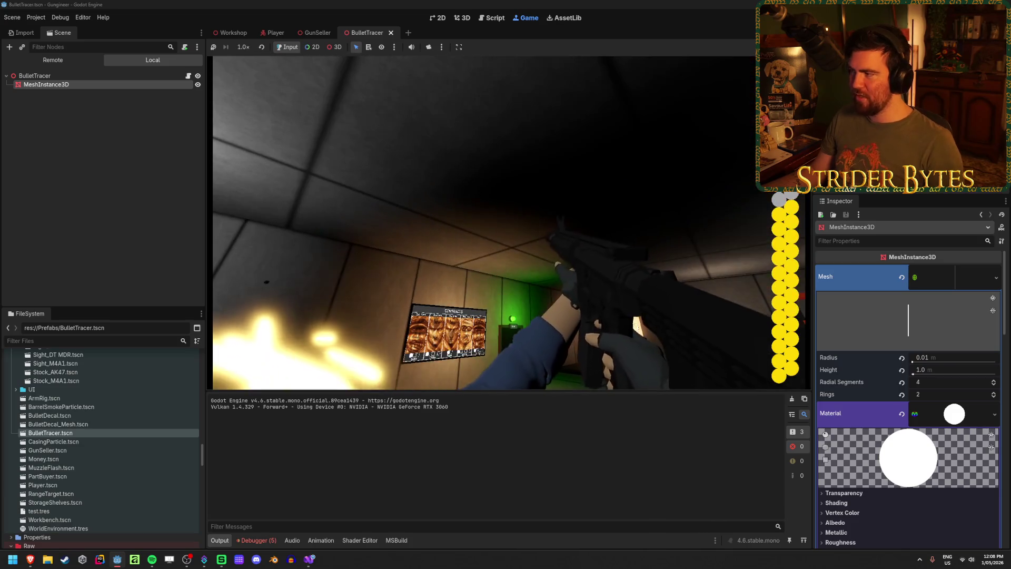
pyautogui.press('F8')
pyautogui.click(311, 561)
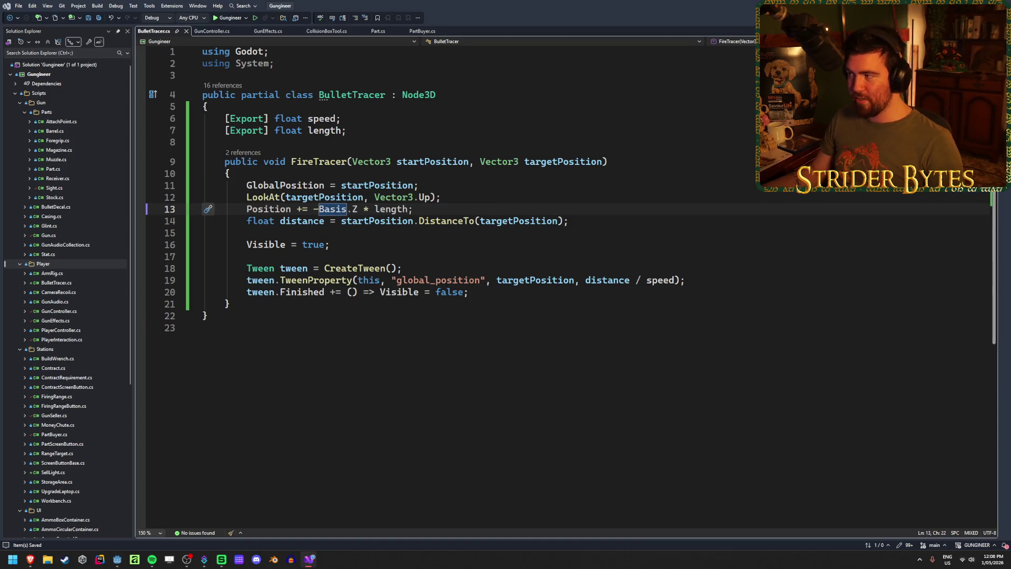
# - Switch from Visual Studio back to the Godot editor window
pyautogui.hotkey('alt', 'Tab')
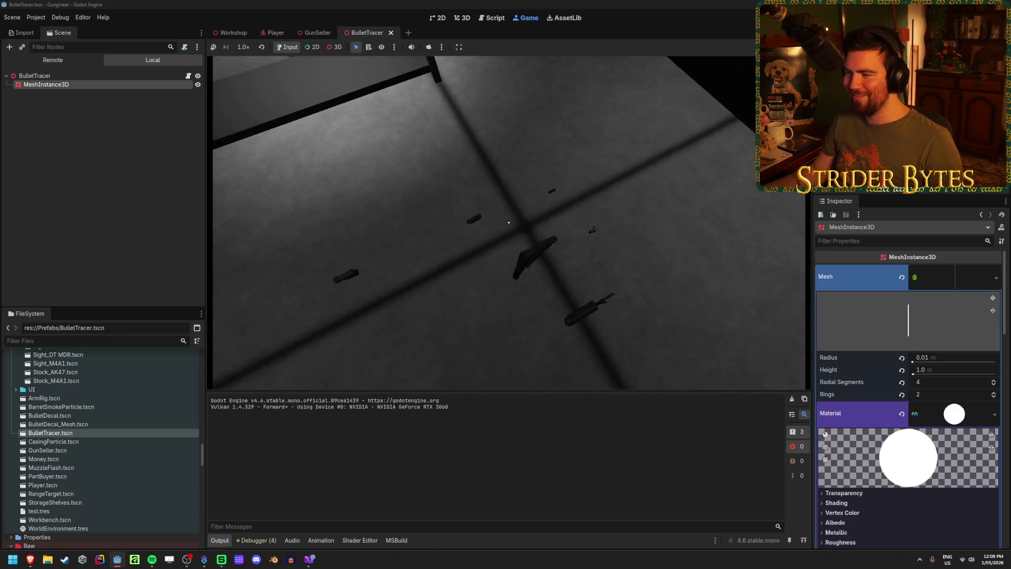
# - Fire the rifle in bursts while walking toward the table to check the tracers, then stop the game
pyautogui.press('Escape')
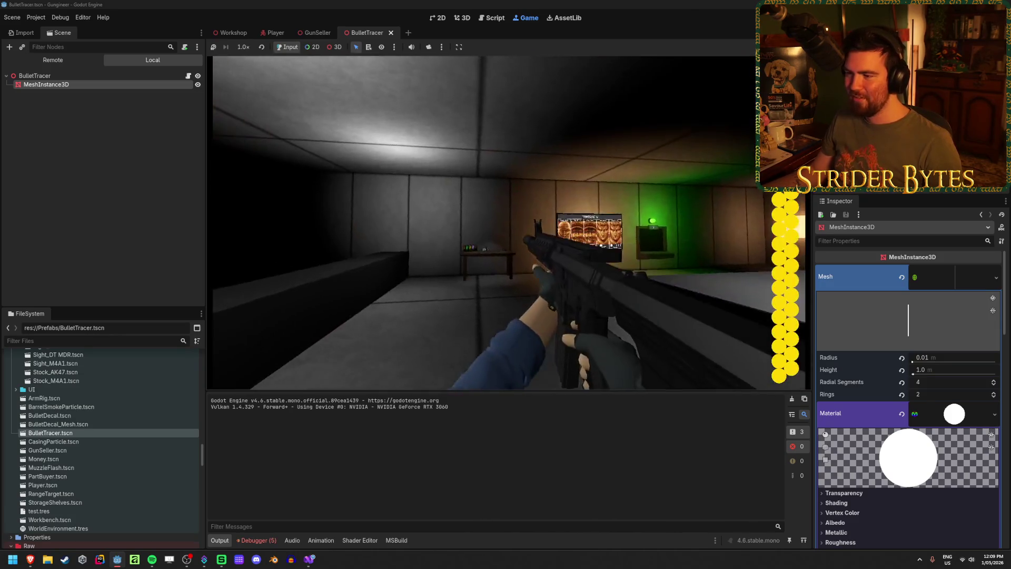
pyautogui.moveTo(490, 223); pyautogui.dragTo(489, 223)
pyautogui.press('w')
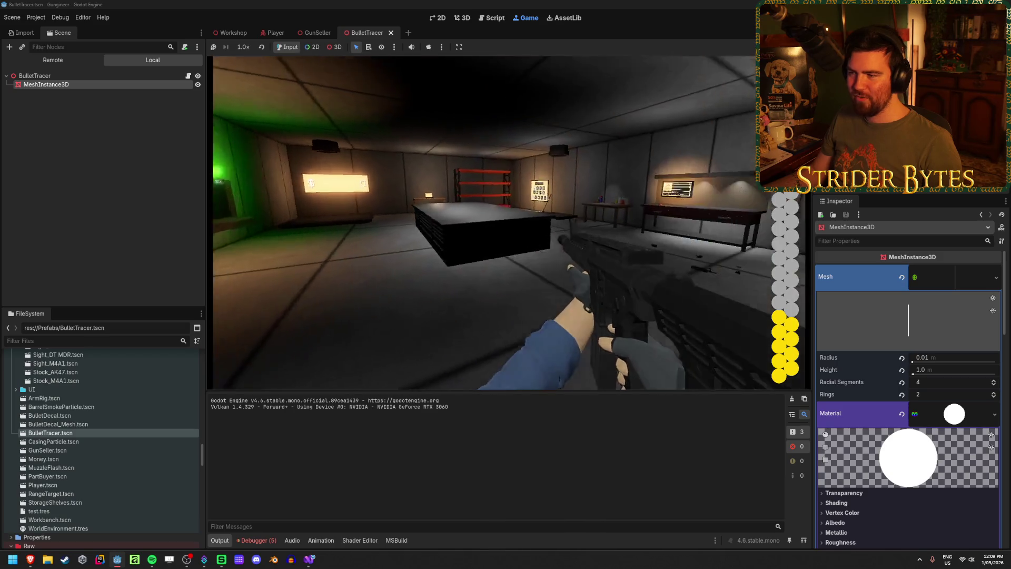
pyautogui.moveTo(508, 223); pyautogui.dragTo(509, 223)
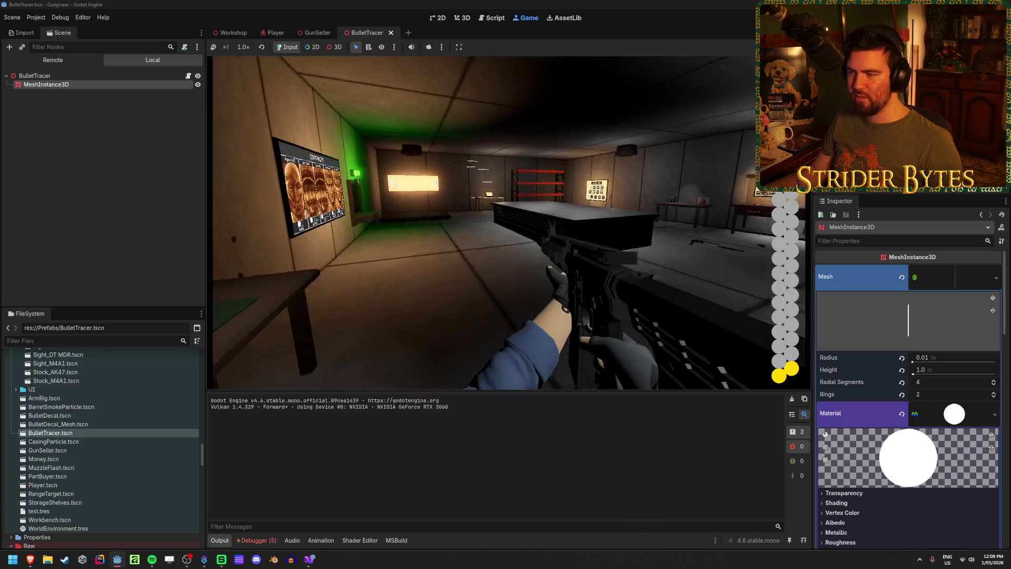
pyautogui.press('F8')
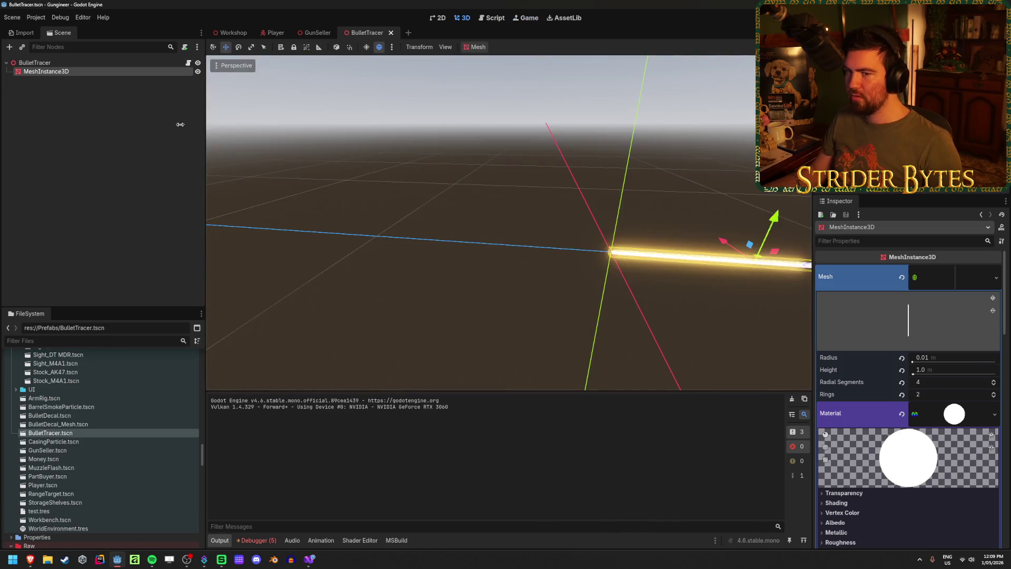
# - Place a BulletTracer.tscn instance into the Workshop scene's 3D viewport and save the scene
pyautogui.click(274, 33)
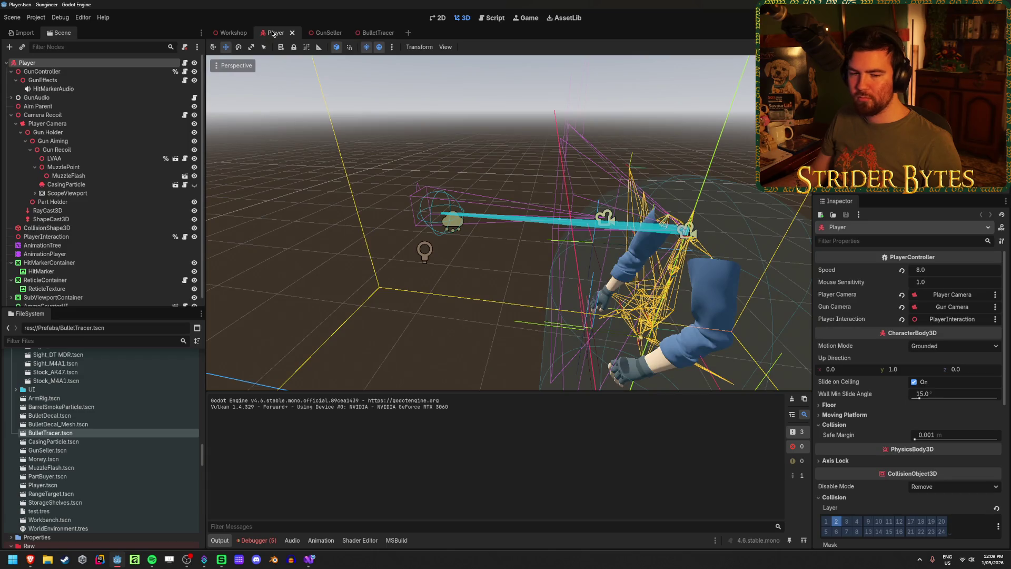
pyautogui.click(225, 33)
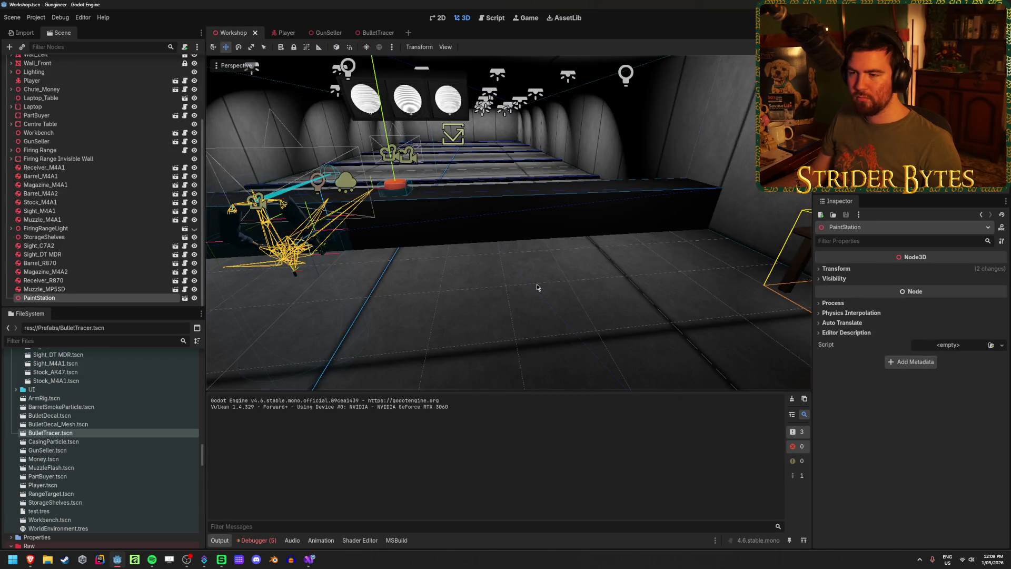
pyautogui.click(536, 287)
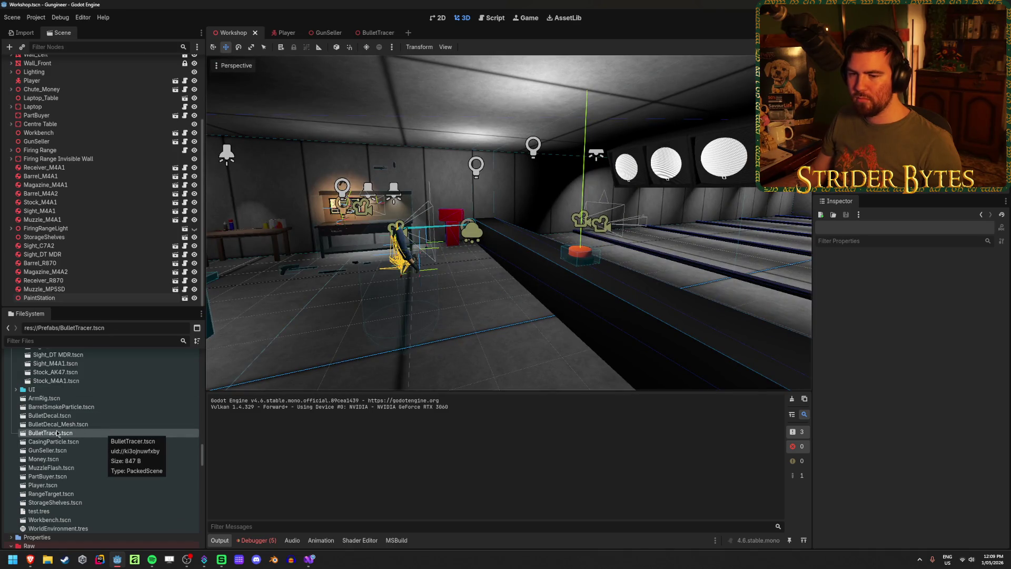
pyautogui.moveTo(77, 431)
pyautogui.mouseDown()
pyautogui.moveTo(540, 349)
pyautogui.moveTo(540, 338)
pyautogui.mouseUp()
pyautogui.moveTo(542, 288)
pyautogui.mouseDown()
pyautogui.moveTo(737, 290)
pyautogui.moveTo(674, 290)
pyautogui.moveTo(727, 290)
pyautogui.mouseUp()
pyautogui.hotkey('ctrl', 's')
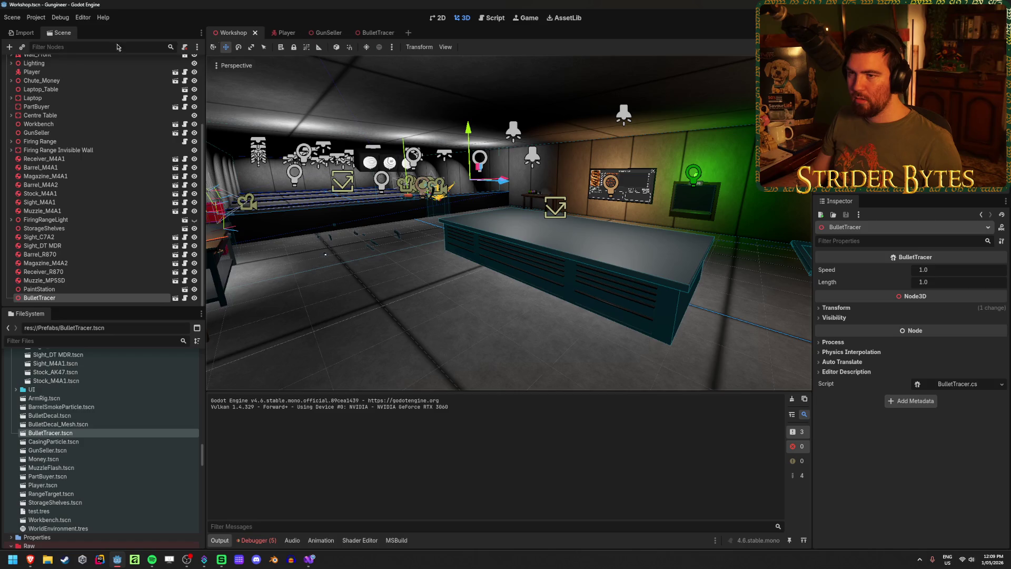
pyautogui.scroll(5, 115, 431)
pyautogui.scroll(-10, 114, 430)
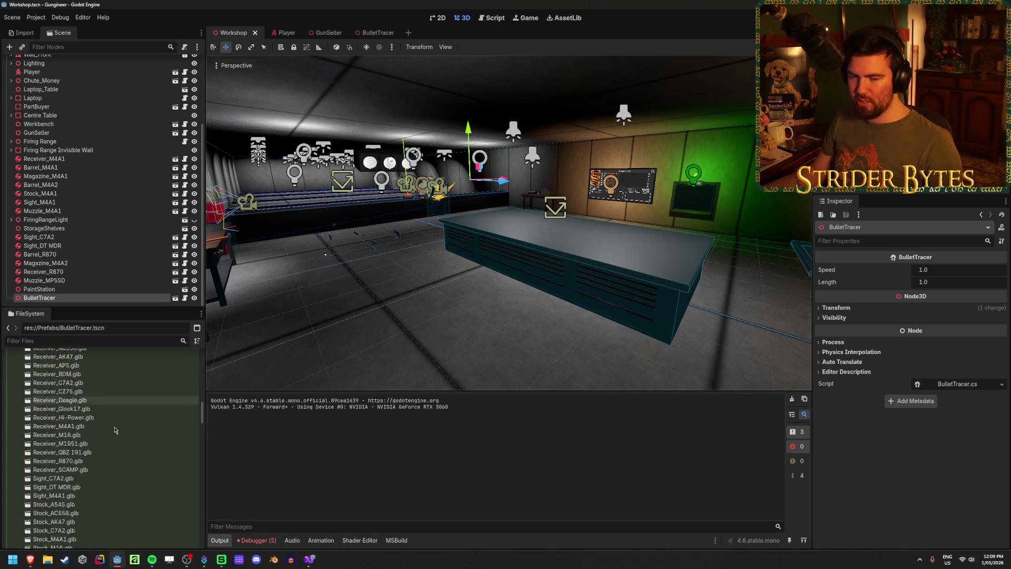
pyautogui.scroll(-5, 105, 448)
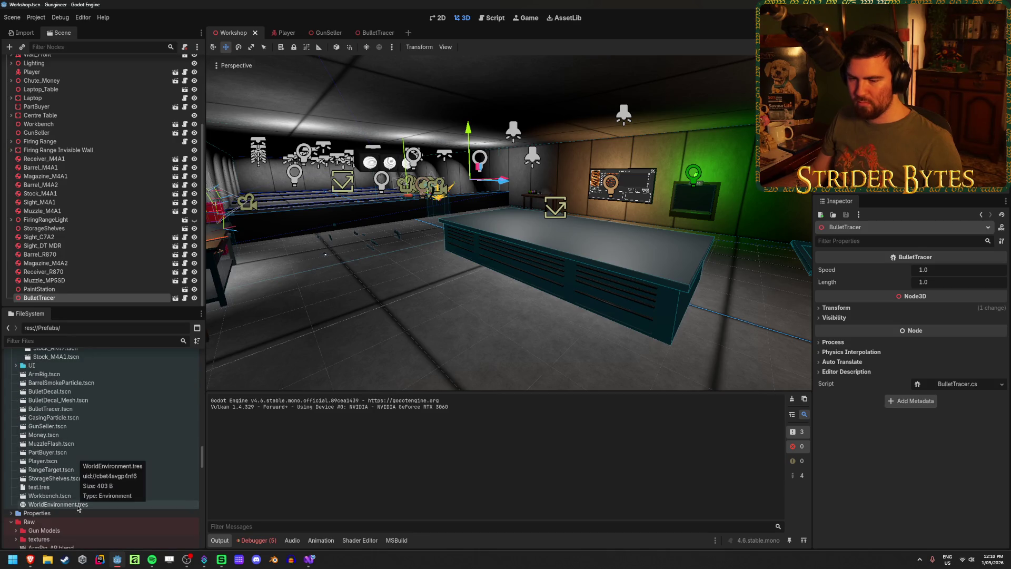
# - In WorldEnvironment.tres, expand Glow > Levels and raise level 7 from 0.0 to about 0.08
pyautogui.click(77, 505)
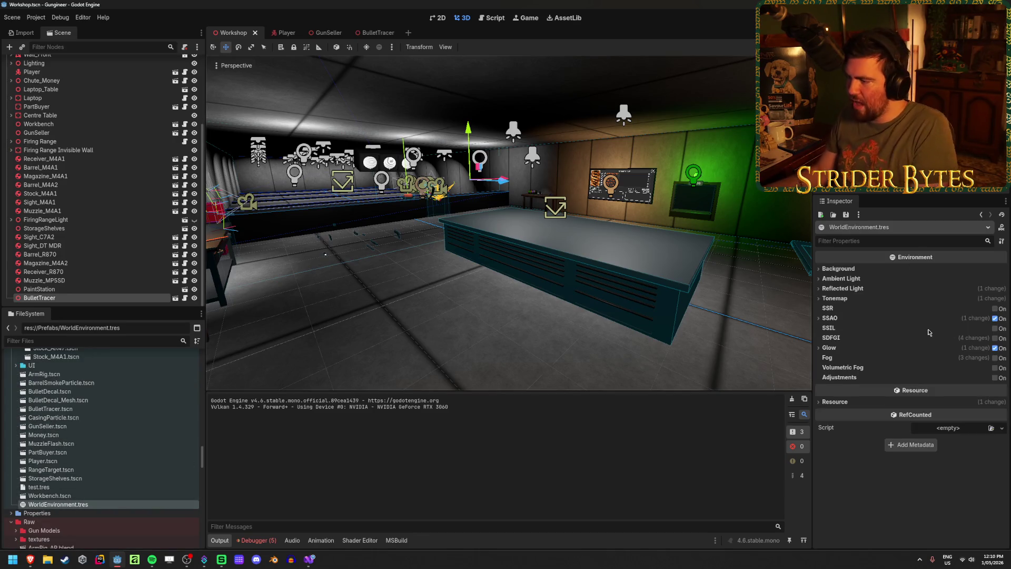
pyautogui.click(844, 345)
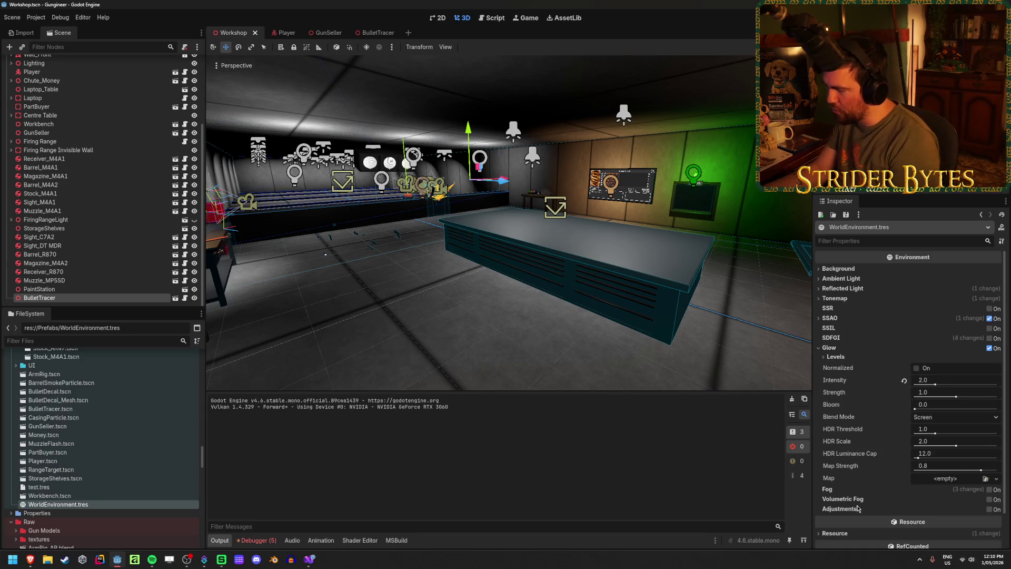
pyautogui.moveTo(834, 469)
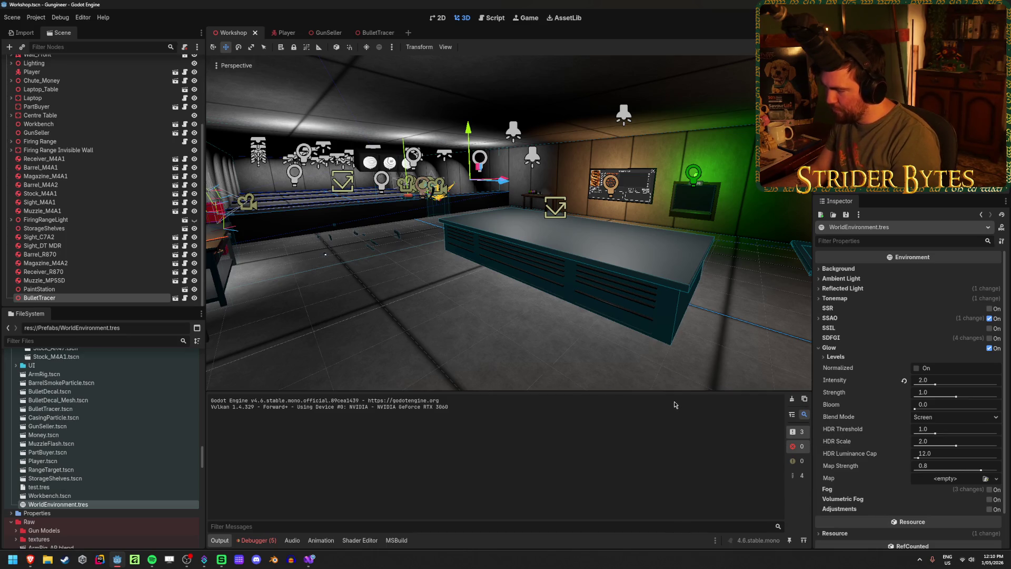
pyautogui.click(837, 357)
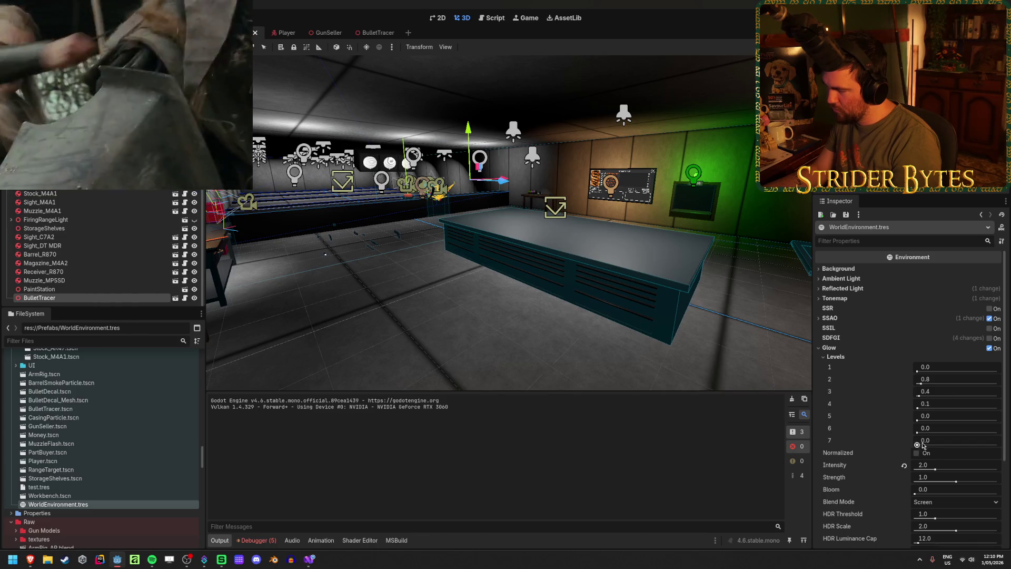
pyautogui.moveTo(917, 445); pyautogui.dragTo(923, 445)
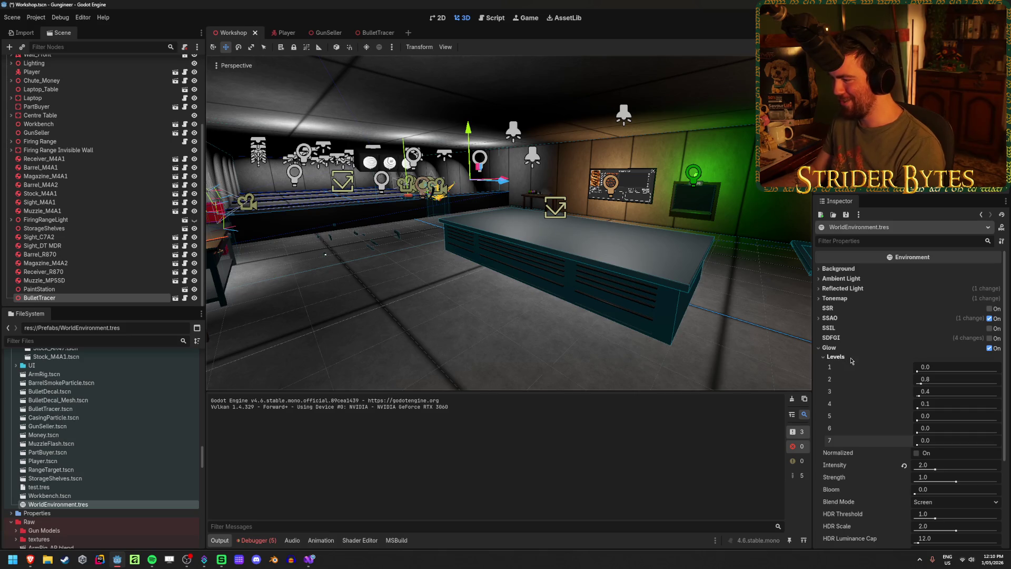
pyautogui.scroll(-3, 851, 360)
pyautogui.scroll(3, 852, 434)
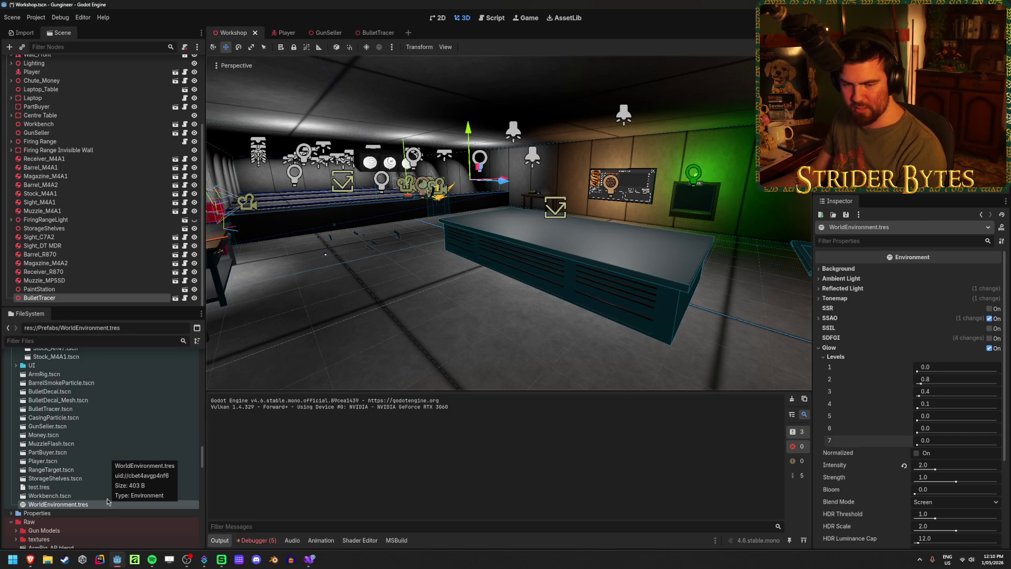
pyautogui.scroll(5, 58, 108)
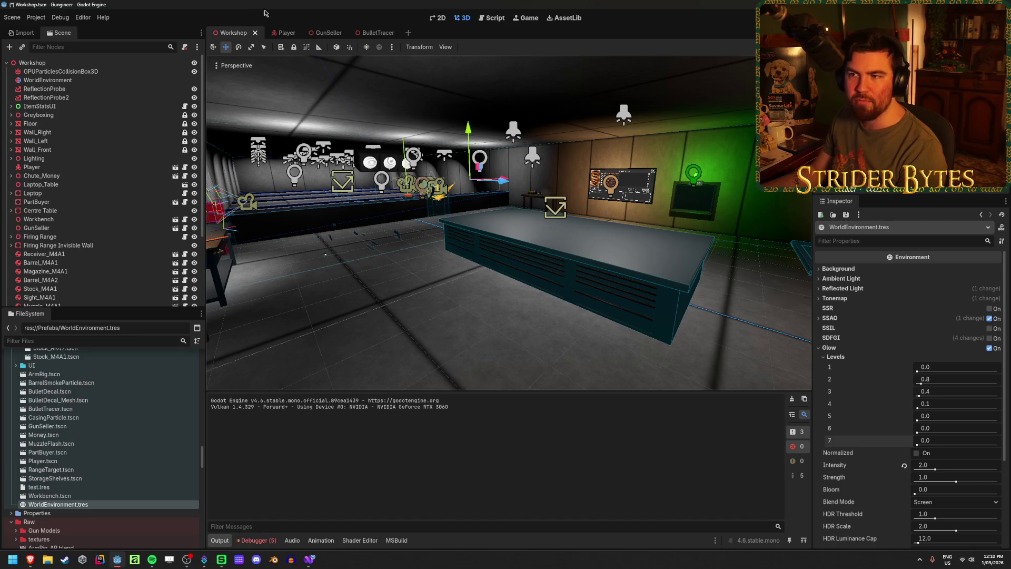
pyautogui.click(276, 32)
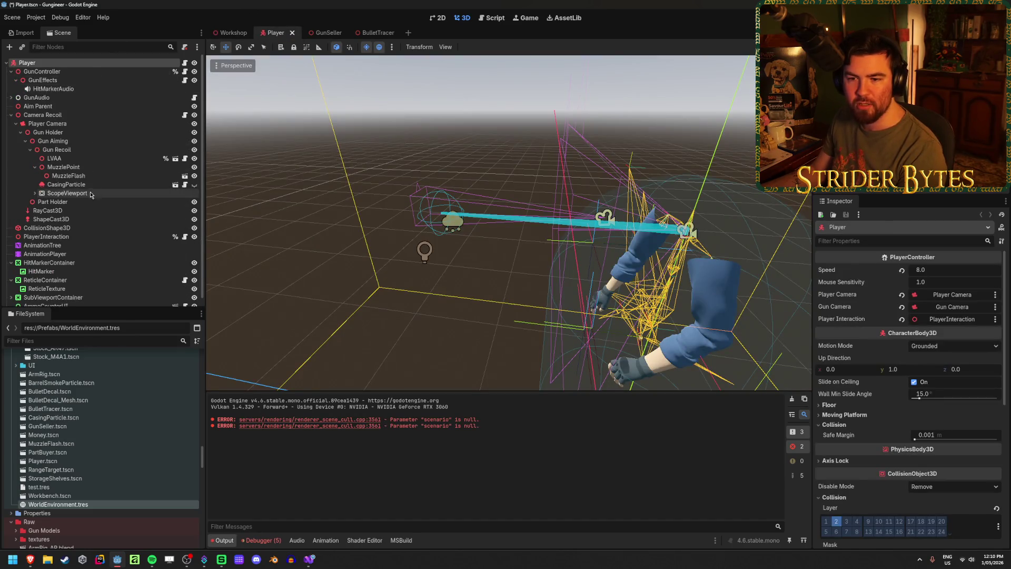
pyautogui.click(62, 123)
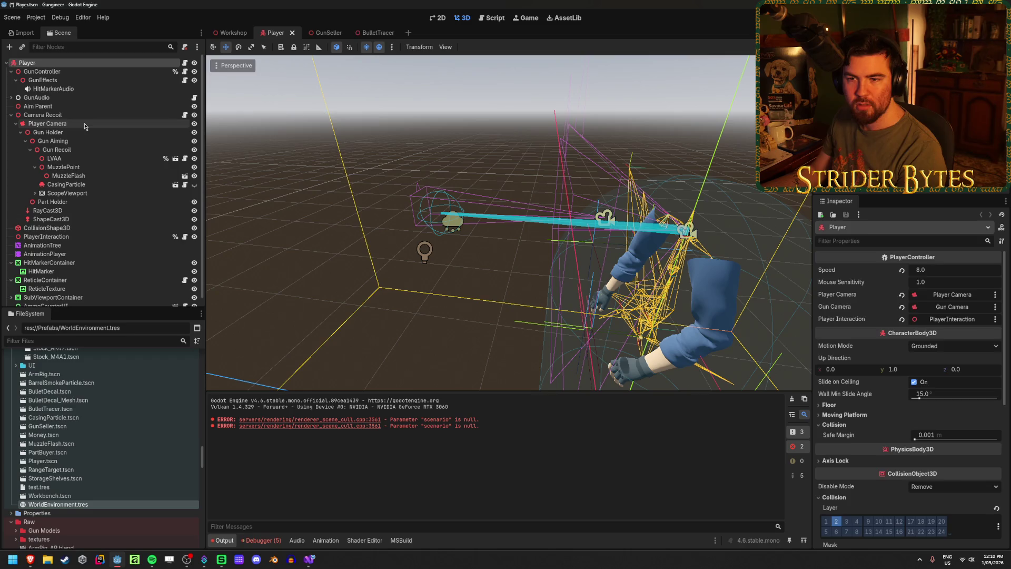
pyautogui.scroll(-3, 901, 305)
pyautogui.scroll(-10, 854, 321)
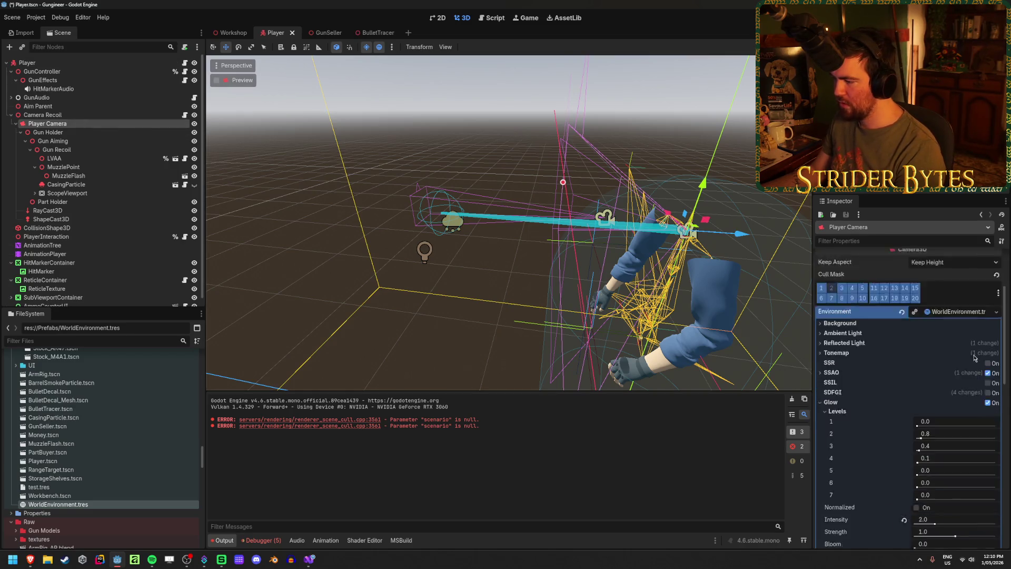
pyautogui.scroll(-2, 868, 329)
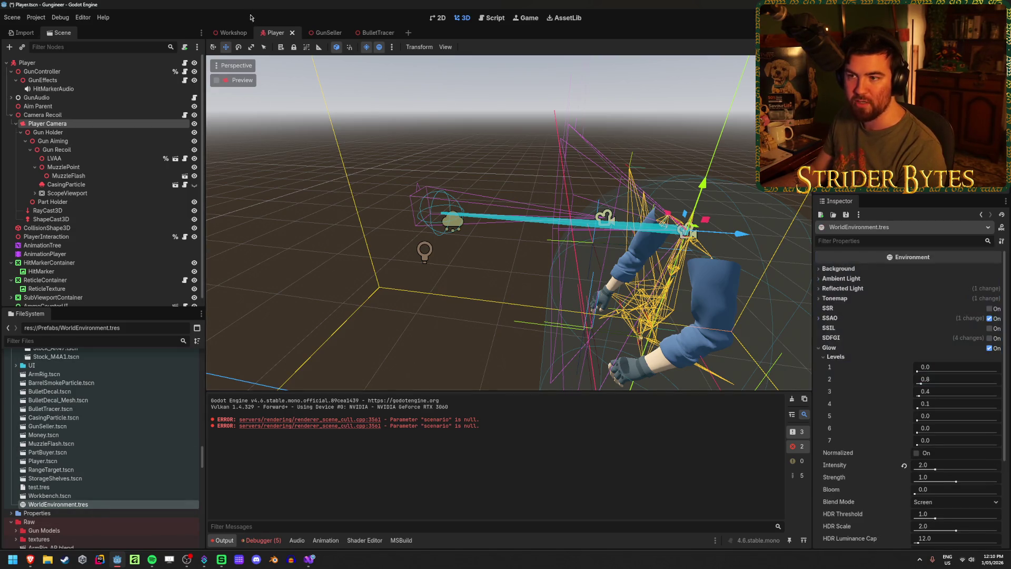
pyautogui.click(225, 31)
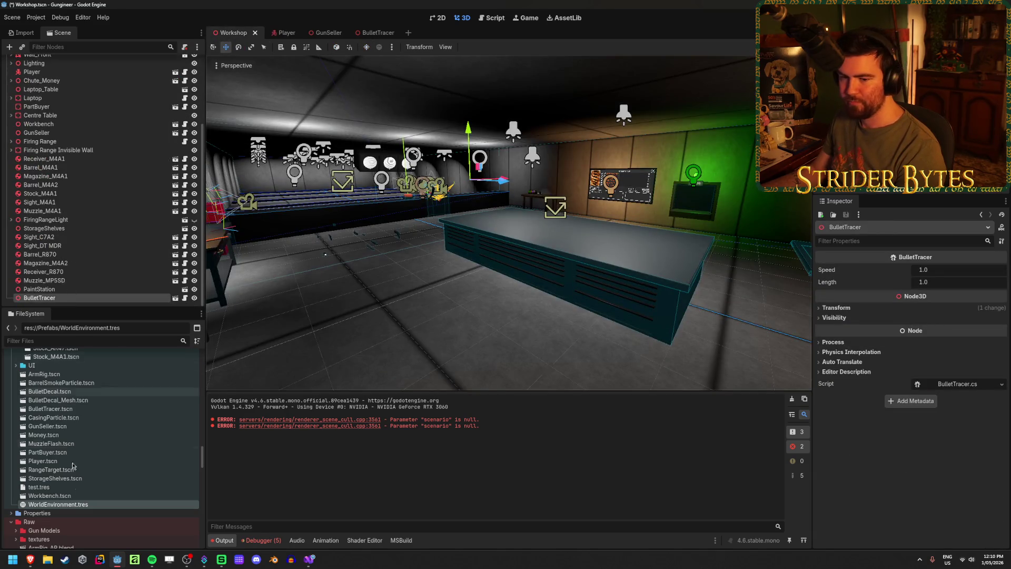
pyautogui.click(77, 505)
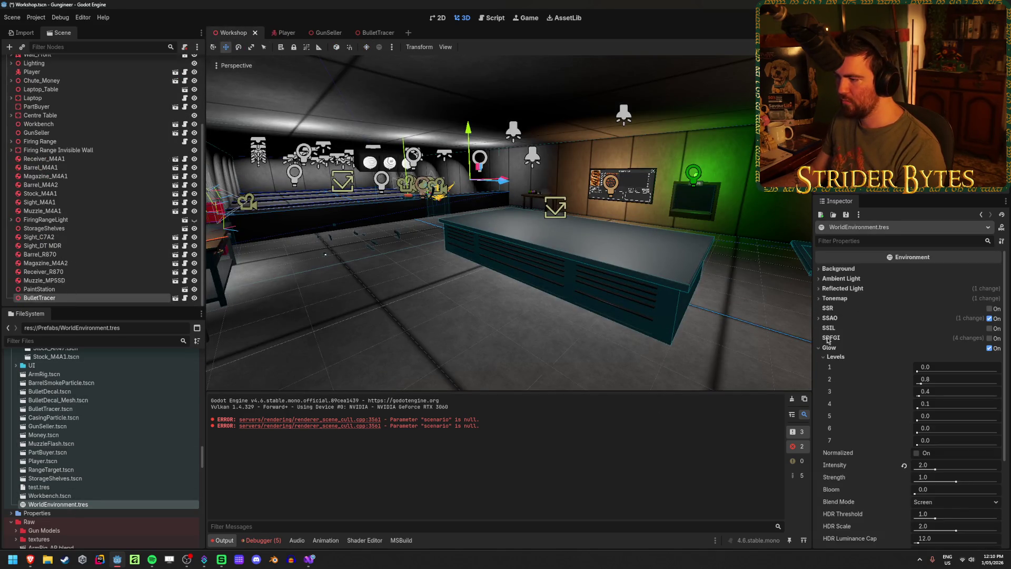
# - Set the WorldEnvironment glow intensity to 2.0 and enable SSAO
pyautogui.click(839, 358)
pyautogui.click(990, 350)
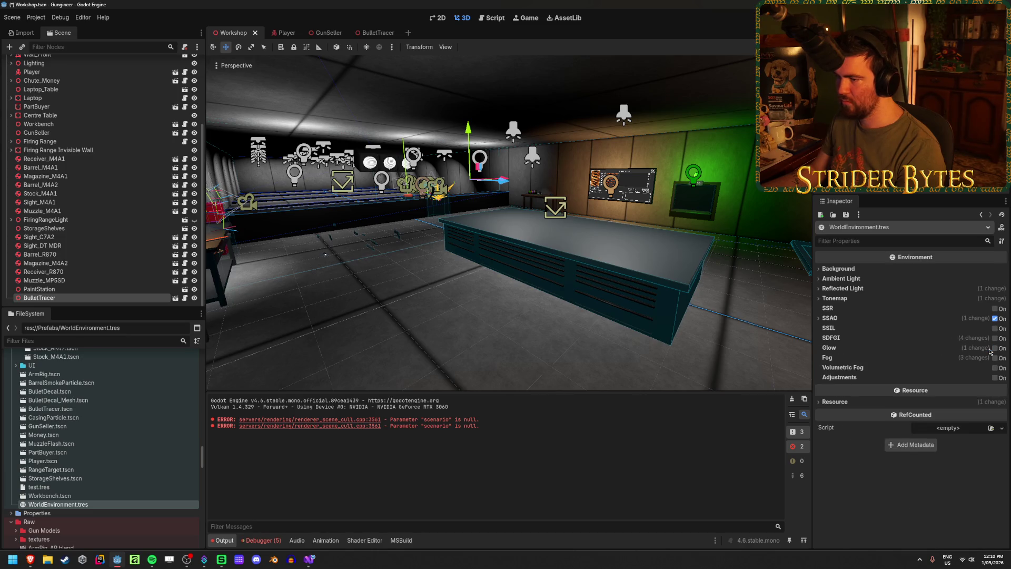
pyautogui.click(990, 350)
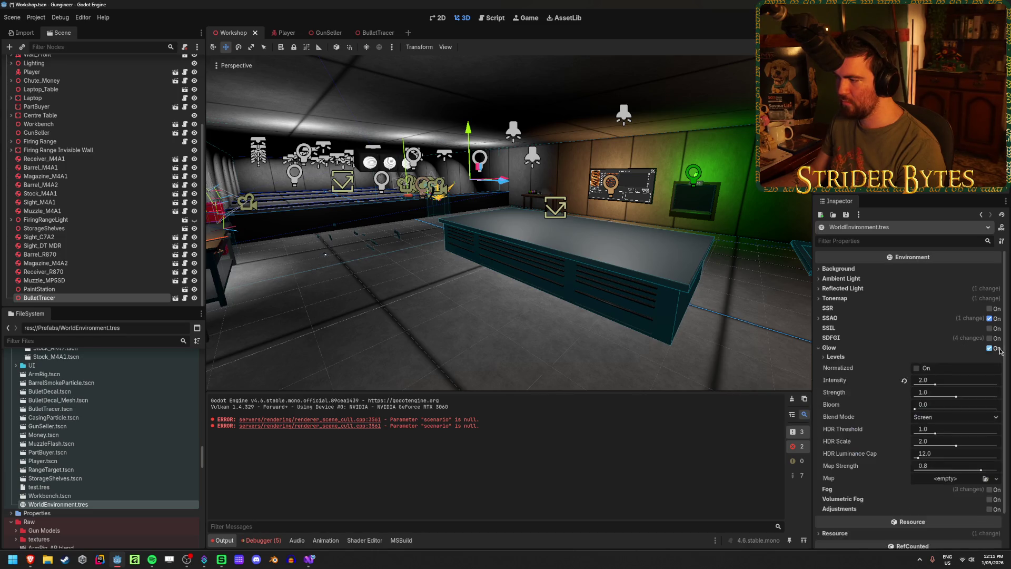
pyautogui.click(392, 48)
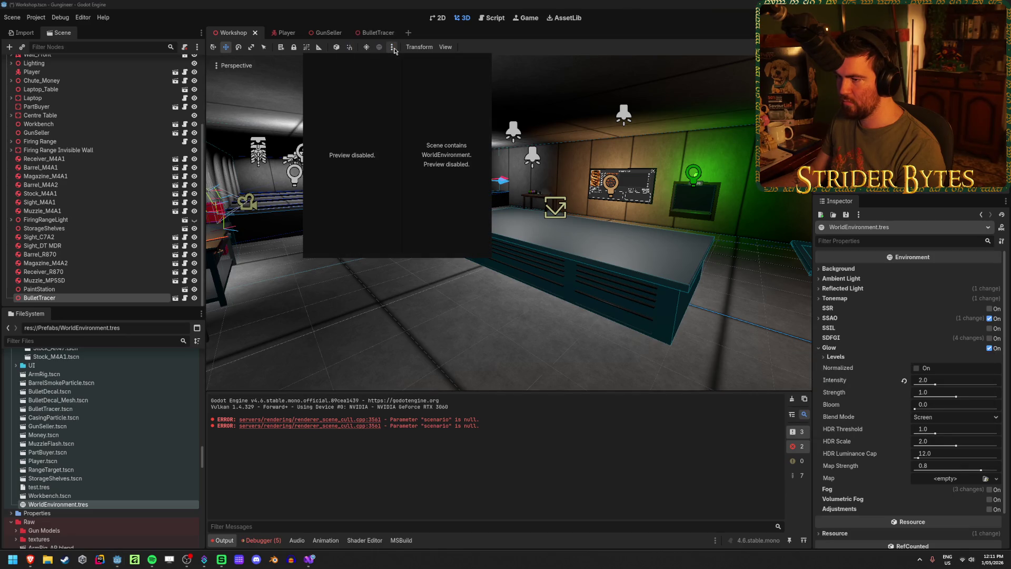
pyautogui.scroll(5, 79, 158)
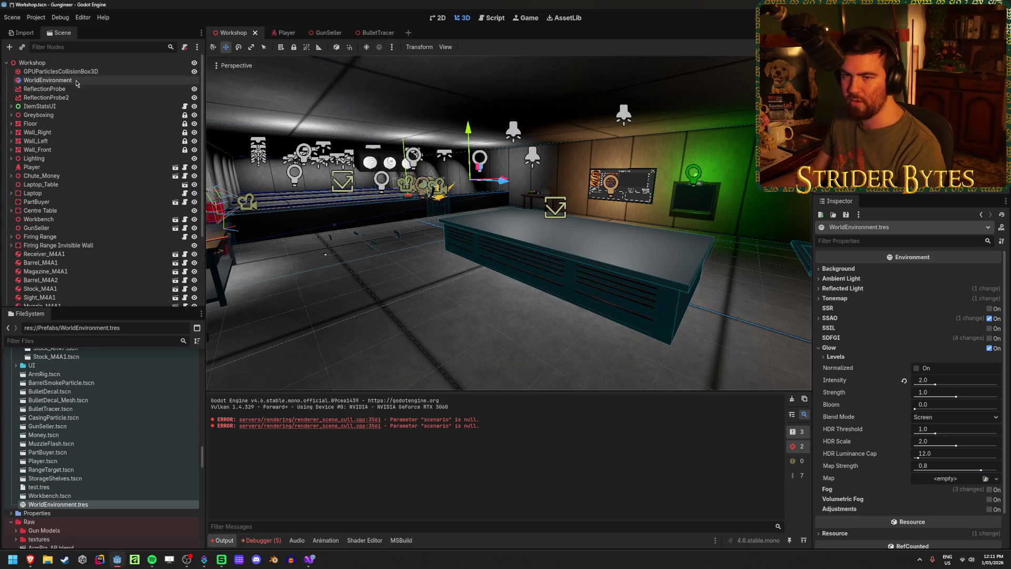
pyautogui.click(78, 81)
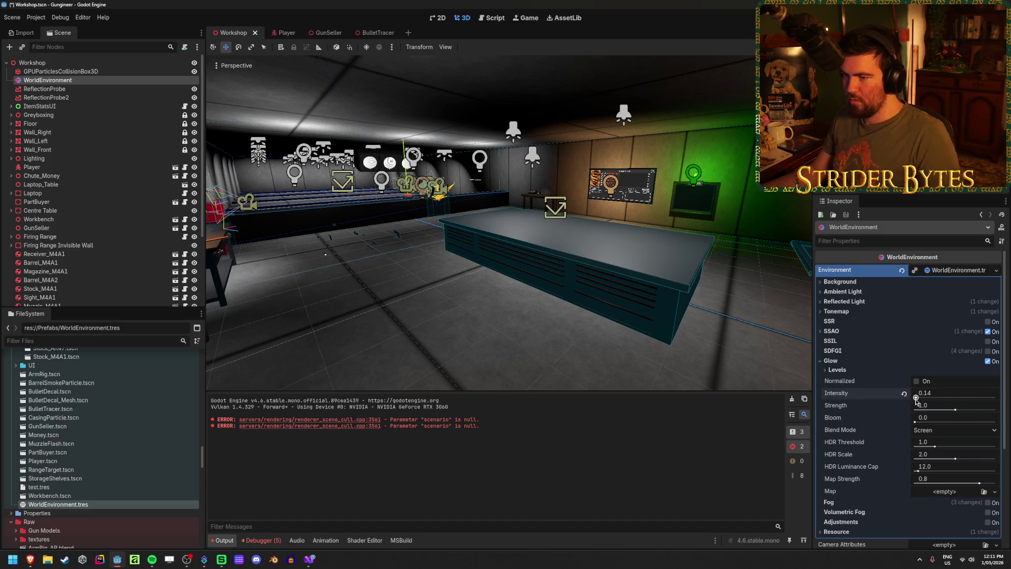
pyautogui.hotkey('ctrl', 'z')
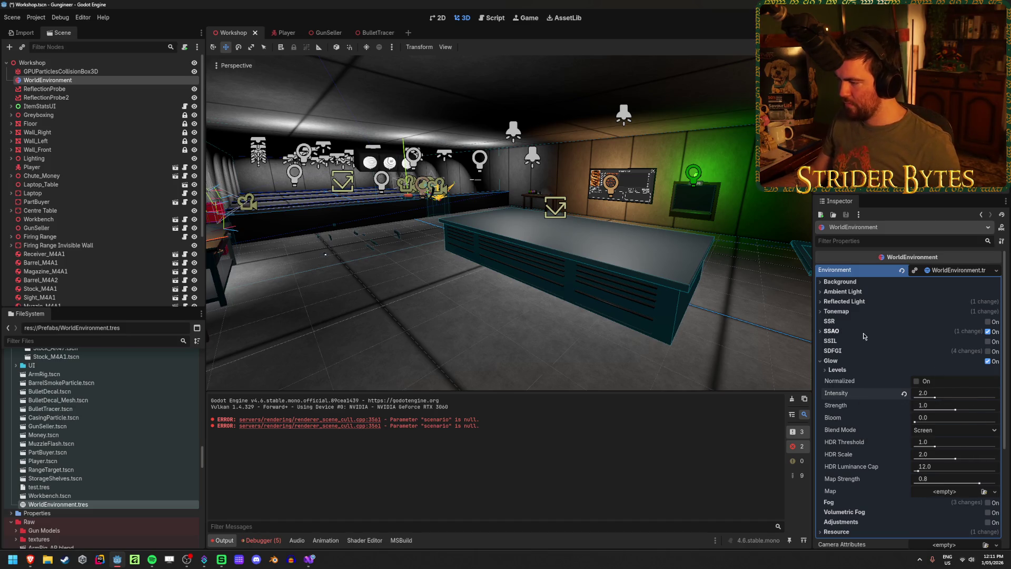
pyautogui.click(988, 331)
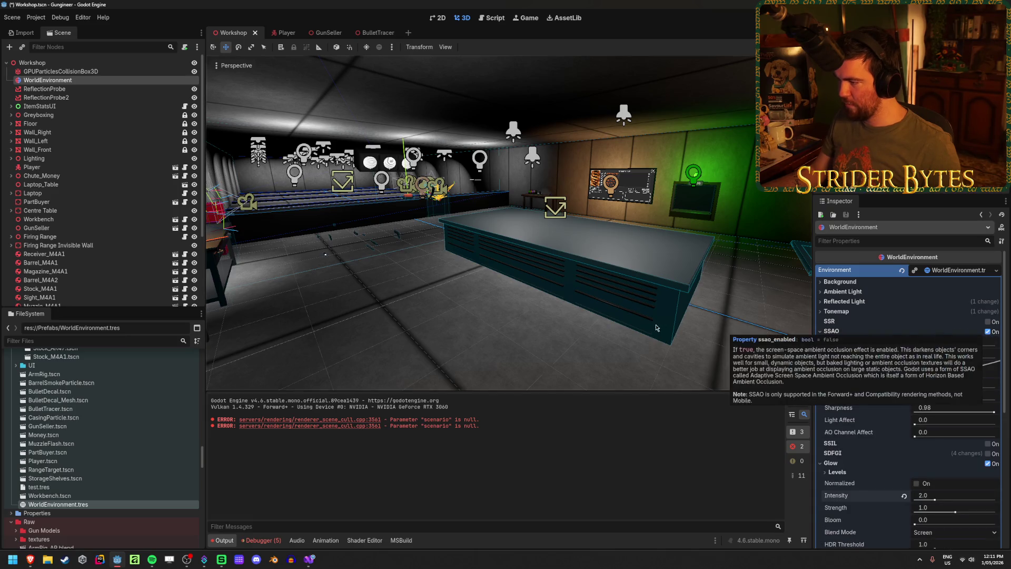
pyautogui.click(832, 330)
# - Preview stronger glow and a little bloom, then reset bloom to 0.0
pyautogui.moveTo(703, 322)
pyautogui.mouseDown()
pyautogui.moveTo(401, 318)
pyautogui.moveTo(505, 318)
pyautogui.mouseUp()
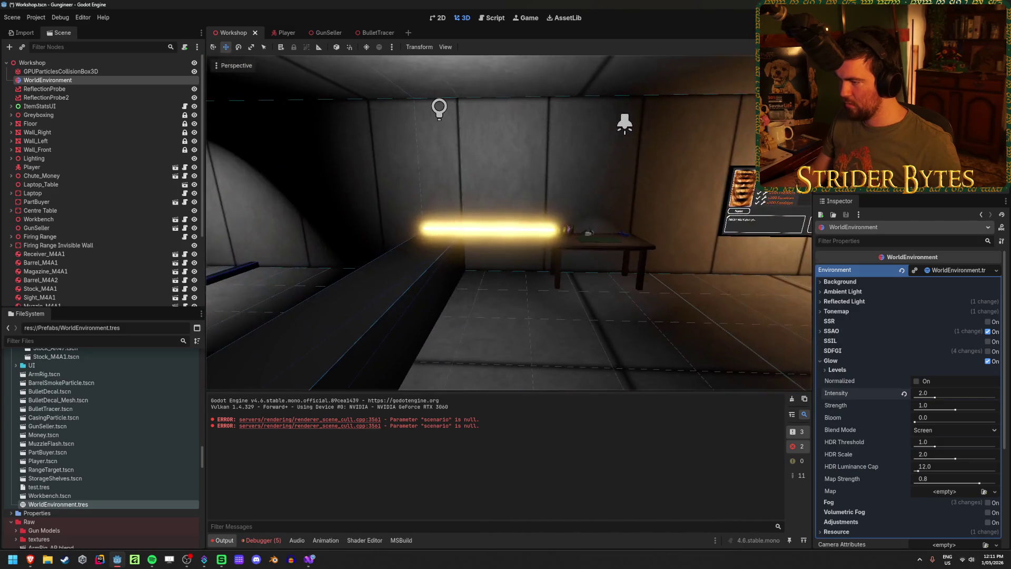
pyautogui.moveTo(935, 399)
pyautogui.mouseDown()
pyautogui.moveTo(984, 399)
pyautogui.moveTo(932, 399)
pyautogui.moveTo(995, 422)
pyautogui.moveTo(914, 422)
pyautogui.mouseUp()
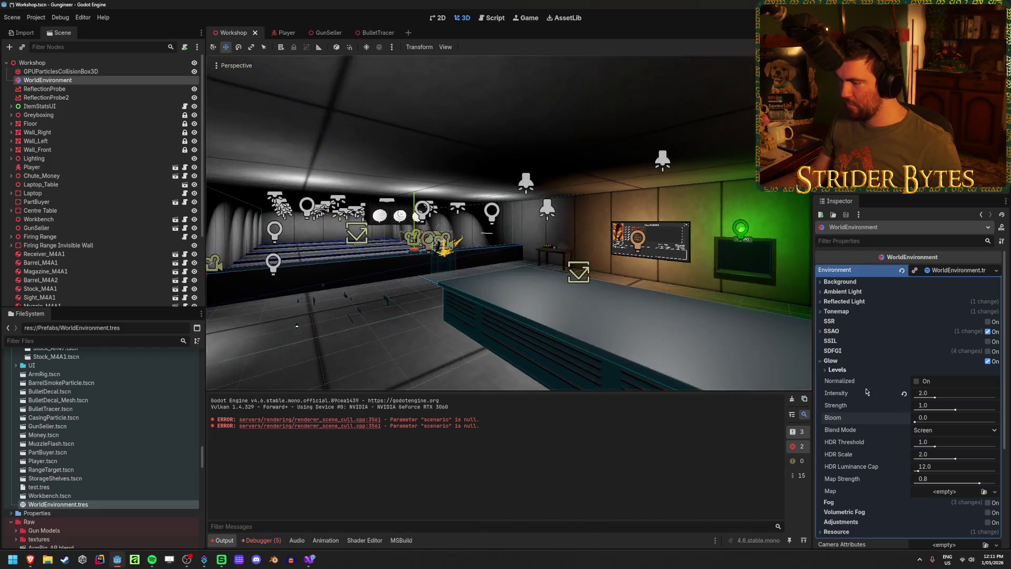
pyautogui.moveTo(919, 424)
pyautogui.mouseDown()
pyautogui.moveTo(982, 422)
pyautogui.moveTo(919, 422)
pyautogui.moveTo(931, 422)
pyautogui.mouseUp()
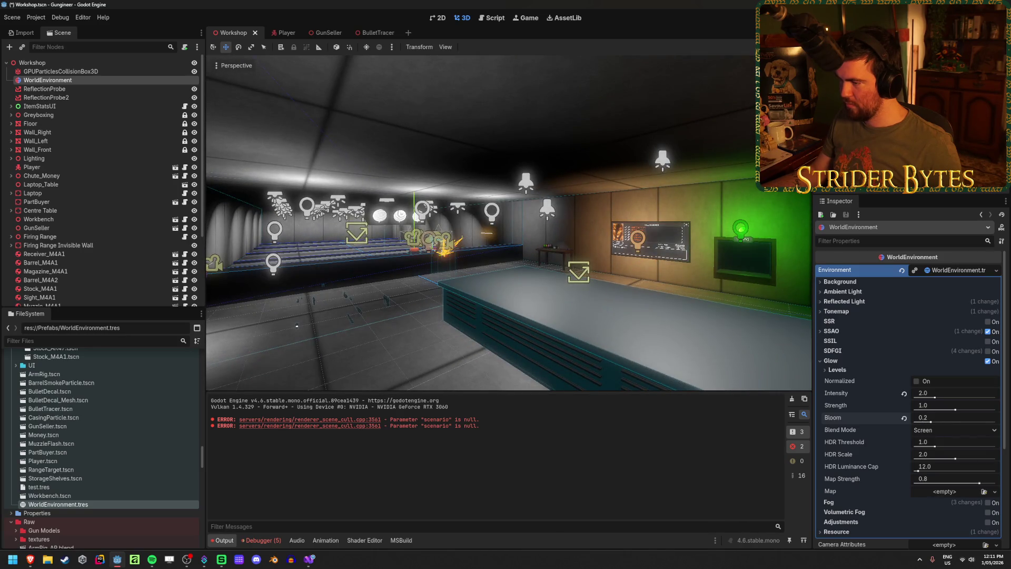
pyautogui.hotkey('ctrl', 'z')
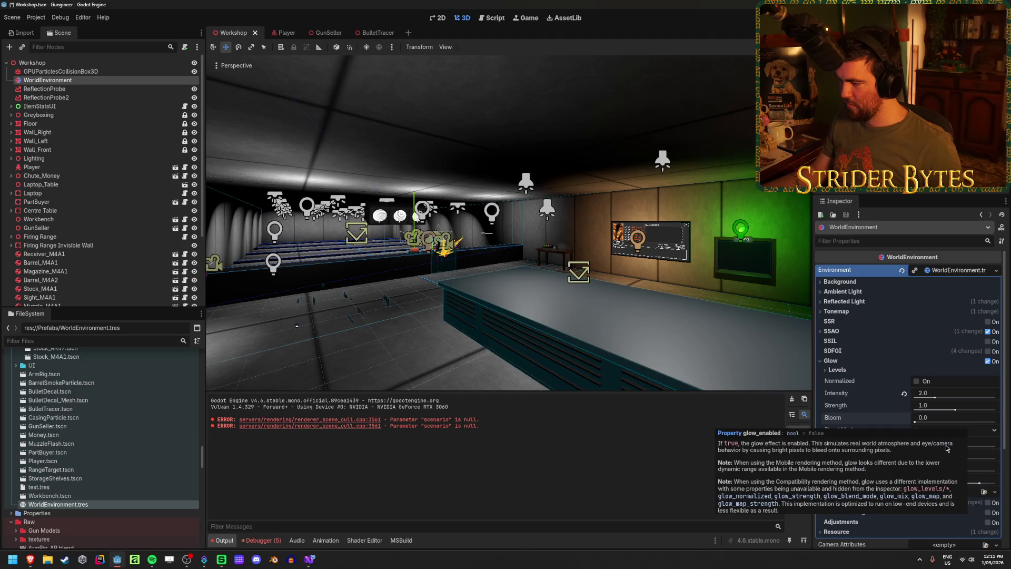
pyautogui.click(989, 431)
# - Try the Additive, Replace and Mix glow blend modes, settling on Additive
pyautogui.click(955, 444)
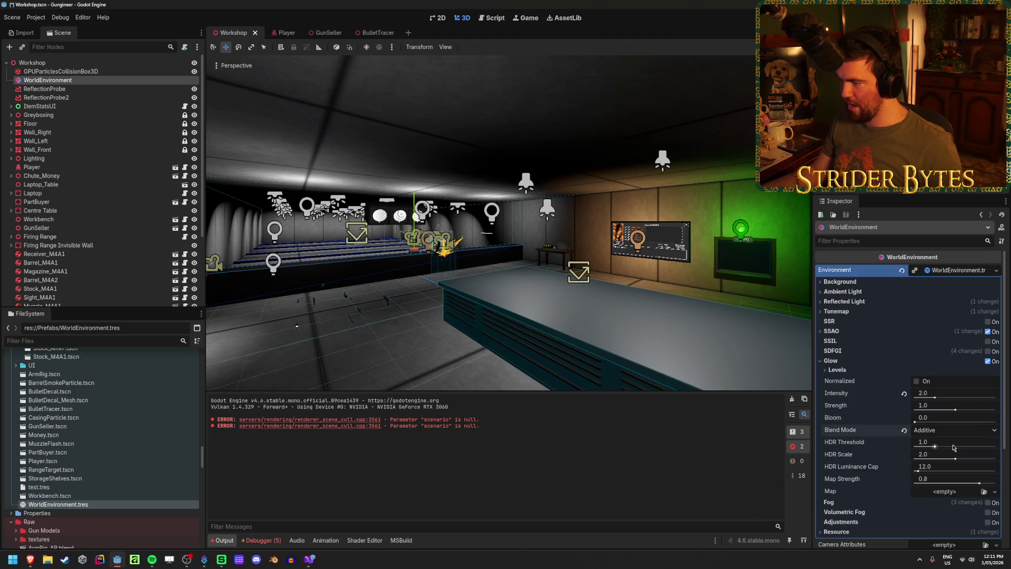
pyautogui.click(953, 430)
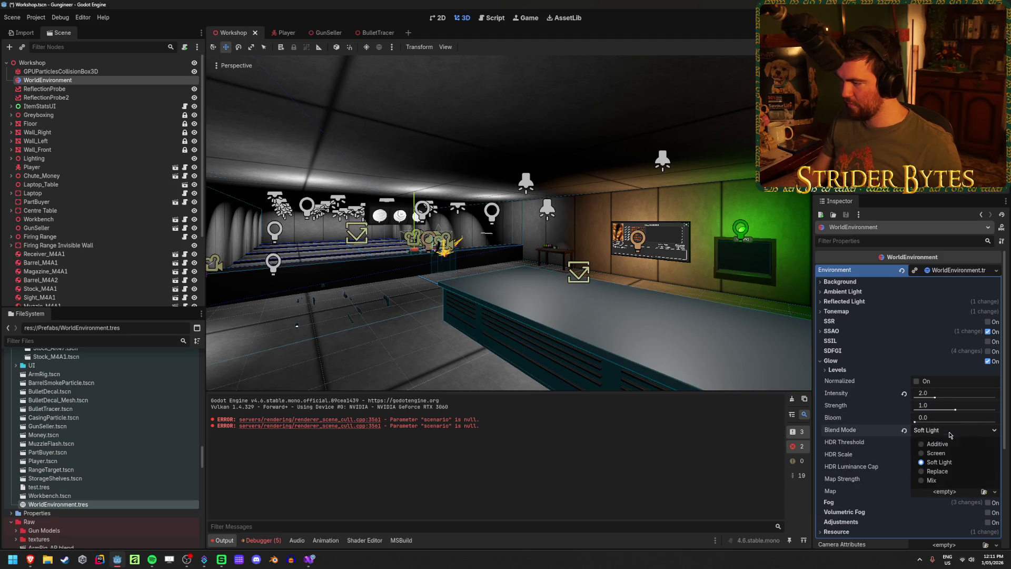
pyautogui.click(951, 473)
pyautogui.click(944, 432)
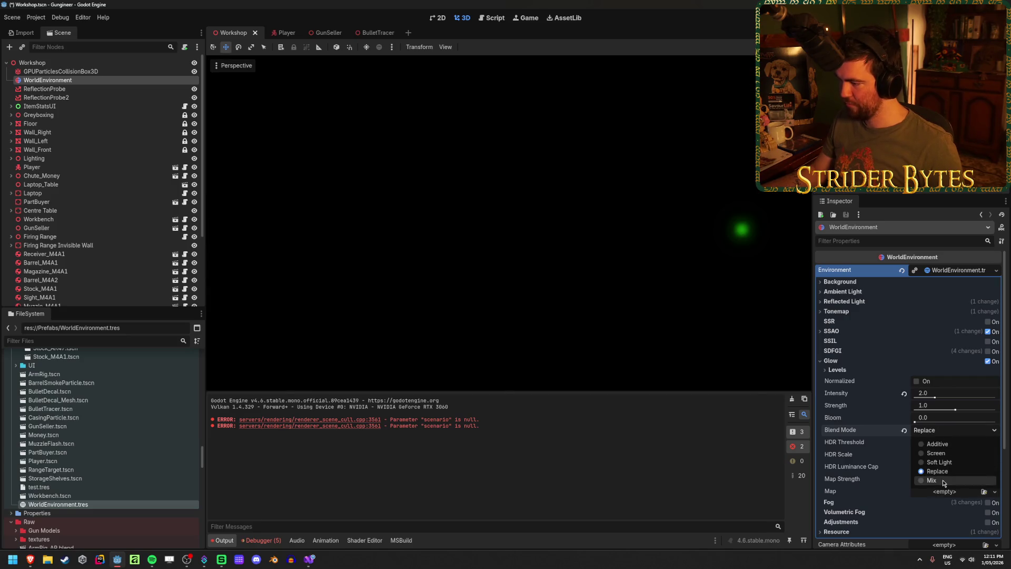
pyautogui.click(940, 480)
pyautogui.click(947, 431)
pyautogui.click(947, 444)
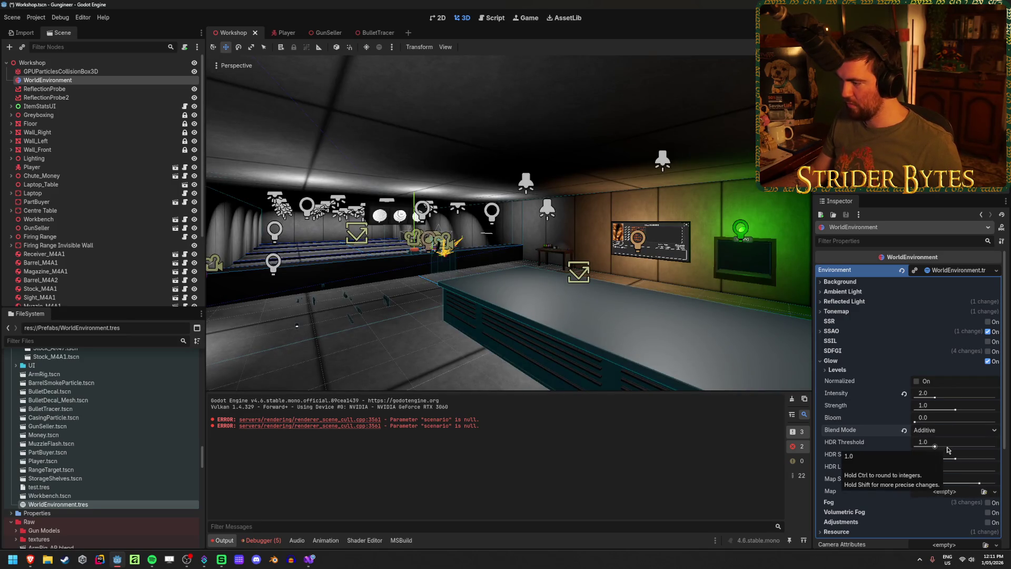
# - Test glow strength 2.0, undo it, and save the Workshop scene
pyautogui.moveTo(955, 410); pyautogui.dragTo(995, 409)
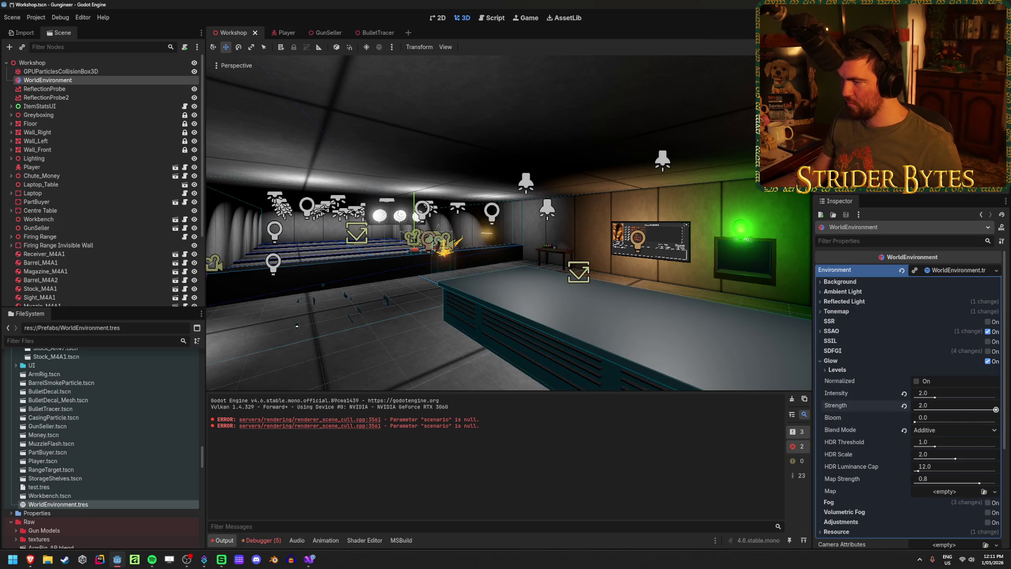
pyautogui.press('w')
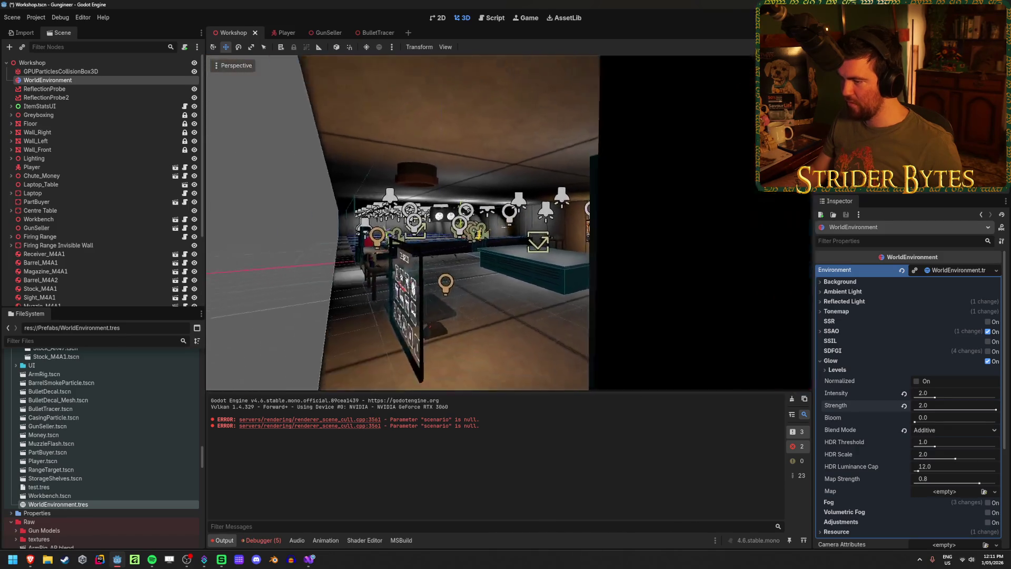
pyautogui.press('w')
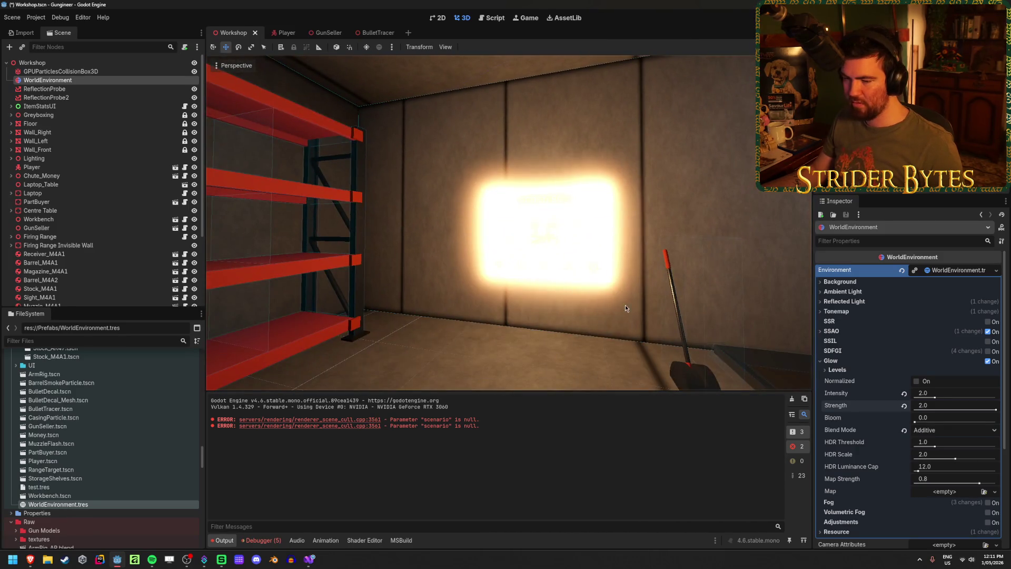
pyautogui.hotkey('ctrl', 'z')
pyautogui.hotkey('ctrl', 's')
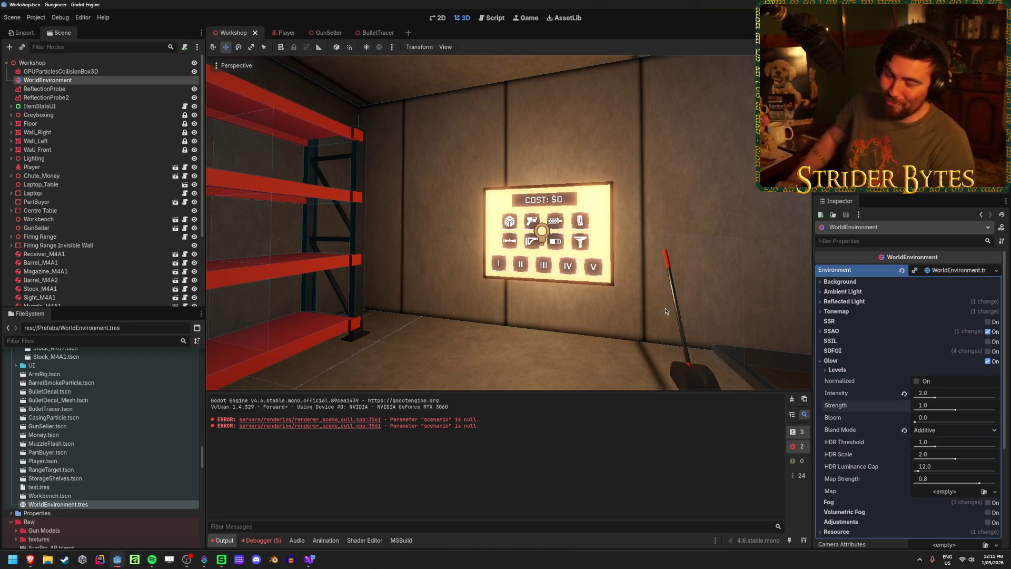
pyautogui.moveTo(665, 308); pyautogui.dragTo(717, 307)
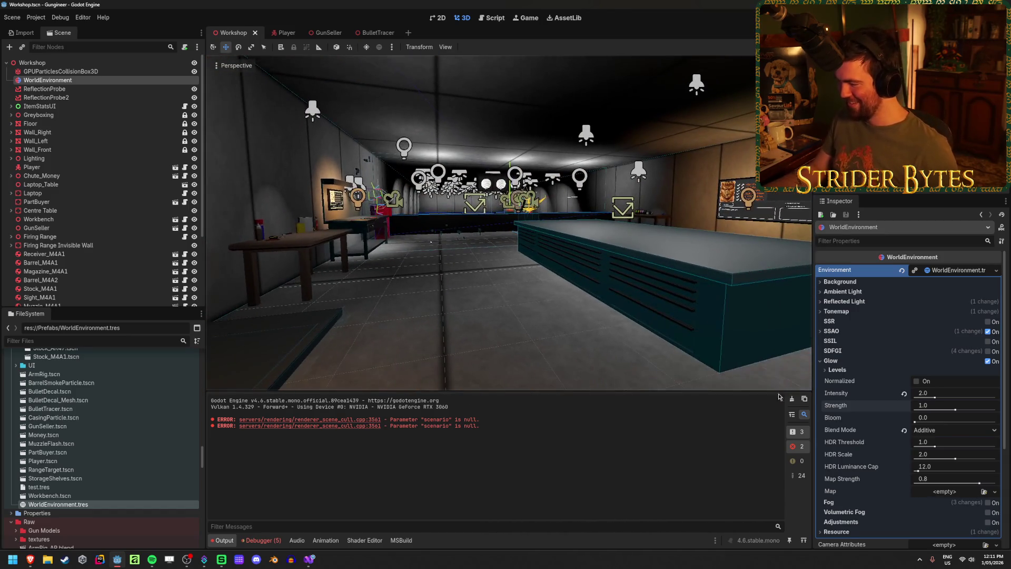
# - Experiment with HDR luminance cap and scale, restore scale 2.0 and threshold 1.0, then save
pyautogui.moveTo(918, 470); pyautogui.dragTo(1009, 474)
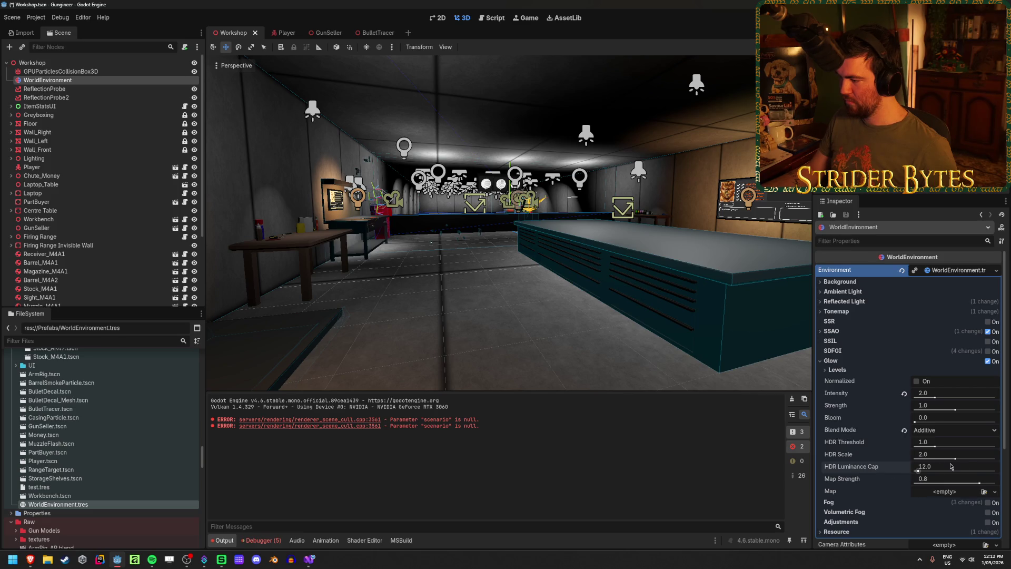
pyautogui.moveTo(996, 458)
pyautogui.mouseDown()
pyautogui.moveTo(917, 458)
pyautogui.moveTo(946, 451)
pyautogui.mouseUp()
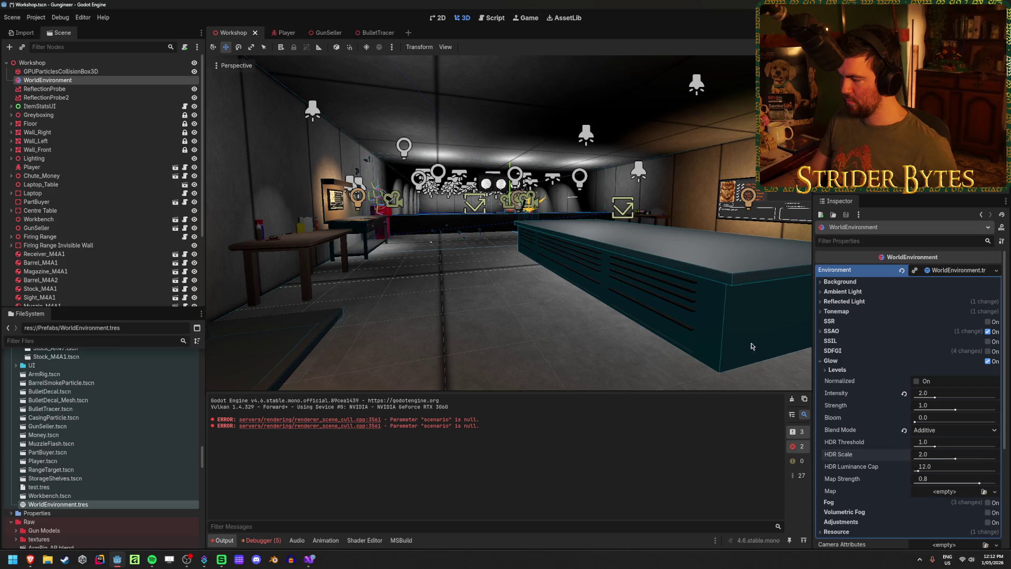
pyautogui.press('w')
pyautogui.moveTo(943, 458)
pyautogui.mouseDown()
pyautogui.moveTo(989, 458)
pyautogui.moveTo(883, 453)
pyautogui.mouseUp()
pyautogui.click(904, 455)
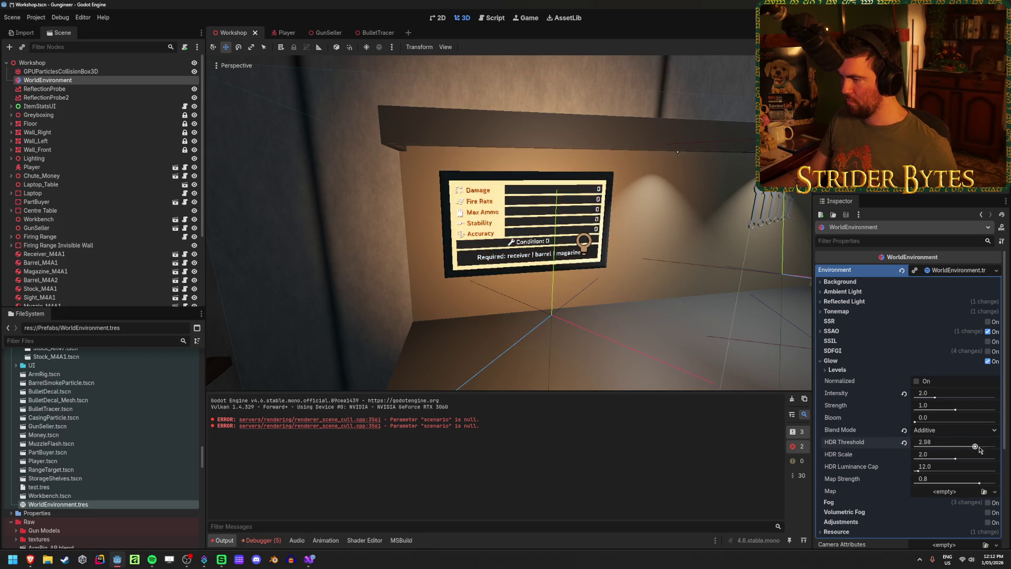
pyautogui.click(904, 443)
pyautogui.hotkey('ctrl', 's')
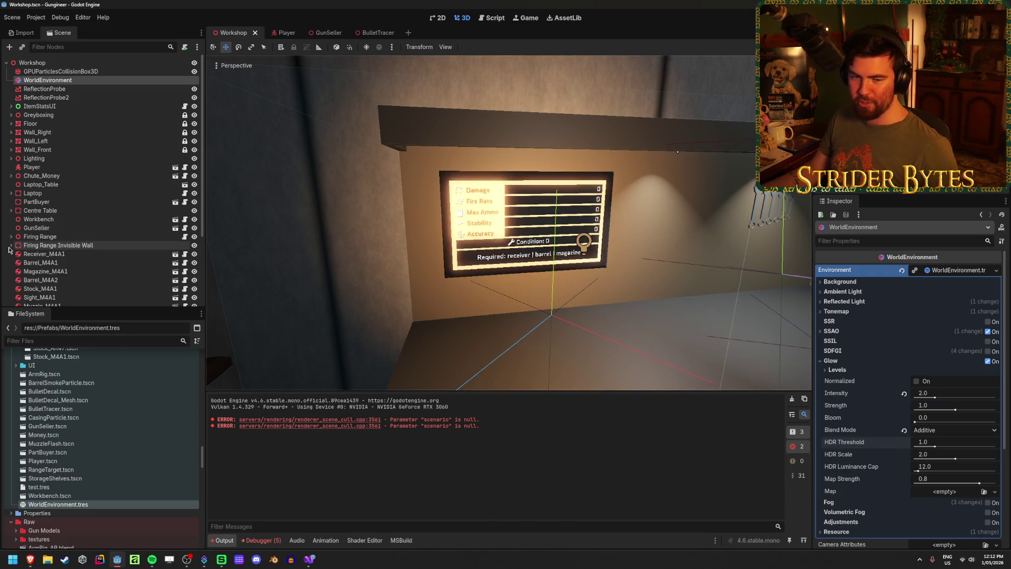
# - Restore Screen blend, reset bloom to 0.0, enable Normalized, commit intensity 2.0, and save
pyautogui.click(903, 430)
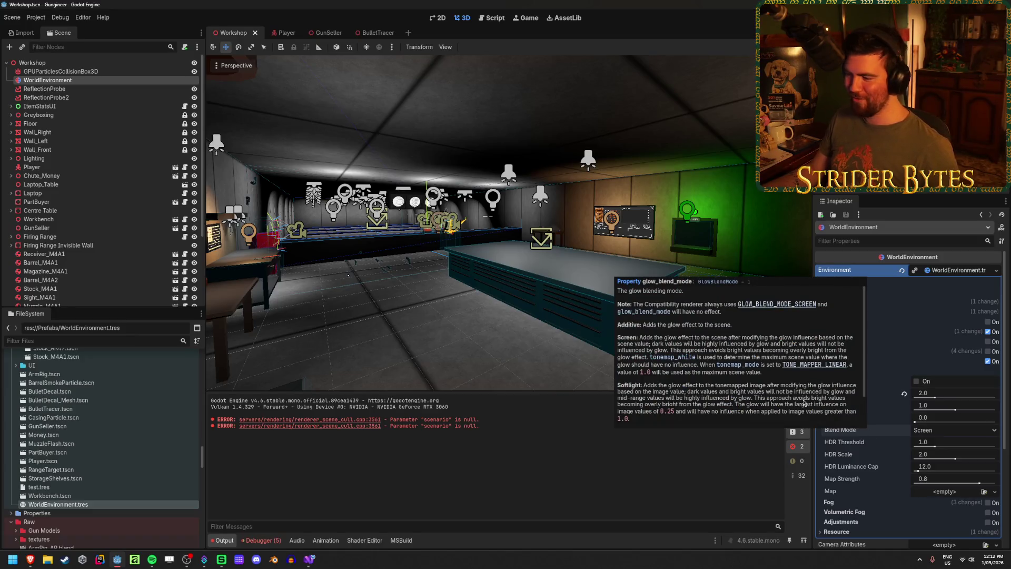
pyautogui.moveTo(914, 417)
pyautogui.mouseDown()
pyautogui.moveTo(961, 417)
pyautogui.moveTo(936, 417)
pyautogui.moveTo(957, 398)
pyautogui.mouseUp()
pyautogui.click(904, 418)
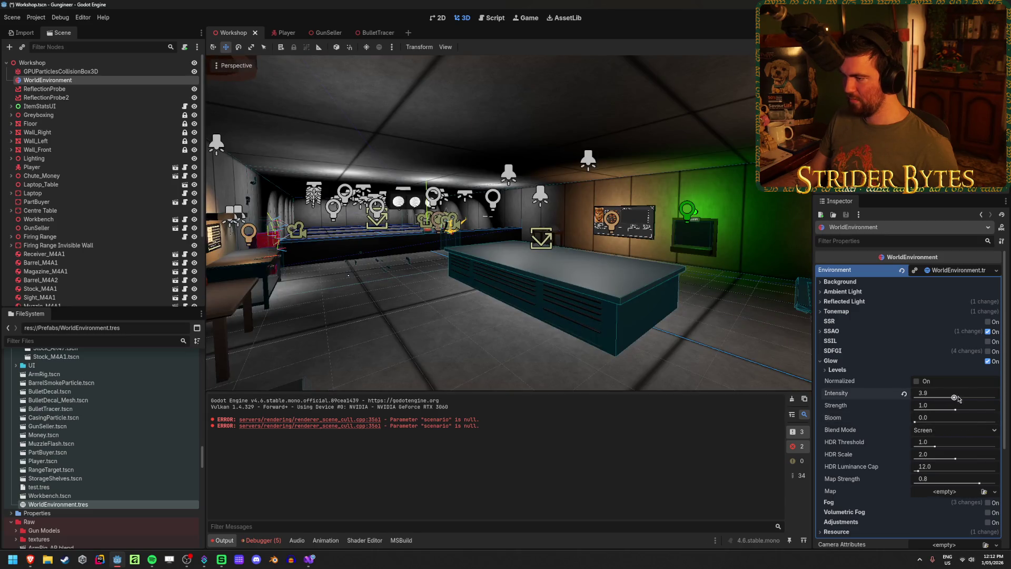
pyautogui.write('0.3')
pyautogui.click(916, 381)
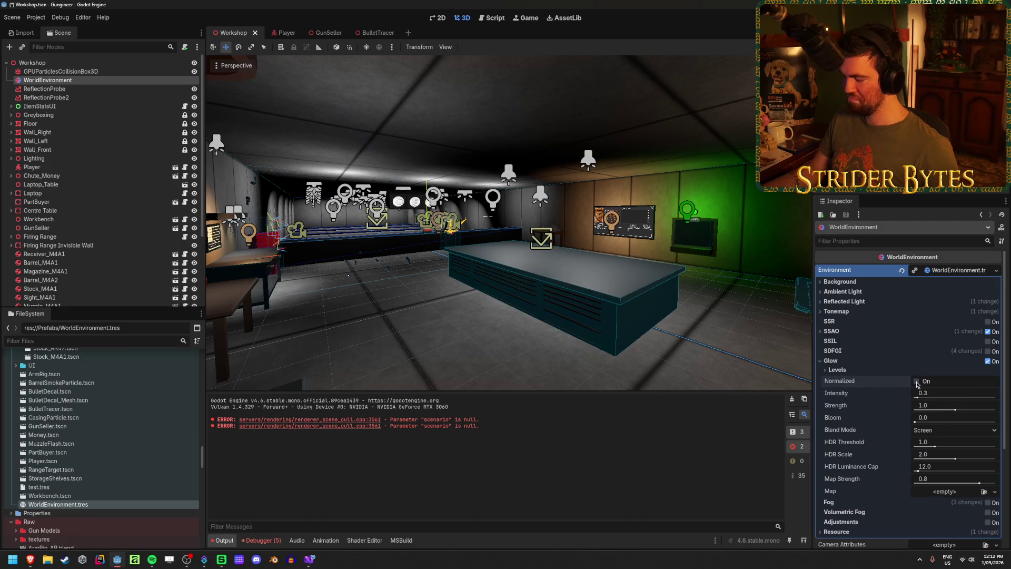
pyautogui.click(943, 394)
pyautogui.write('2')
pyautogui.press('Return')
pyautogui.hotkey('ctrl', 's')
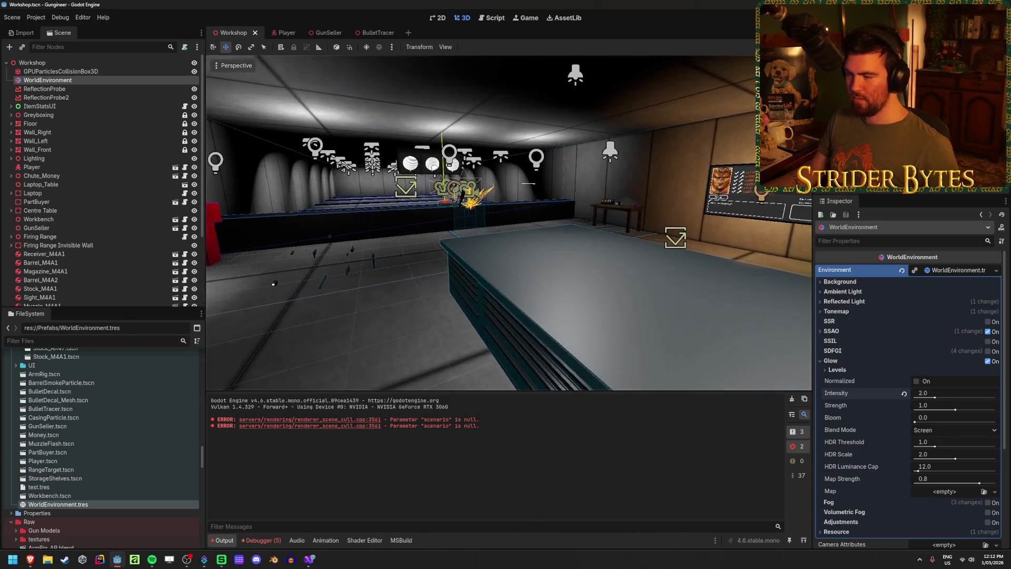
pyautogui.click(856, 371)
# - Test raising then lowering glow level 2, and reset glow levels 3 through 6 to defaults
pyautogui.moveTo(928, 401)
pyautogui.mouseDown()
pyautogui.moveTo(965, 396)
pyautogui.moveTo(979, 405)
pyautogui.moveTo(990, 418)
pyautogui.moveTo(961, 430)
pyautogui.moveTo(990, 446)
pyautogui.mouseUp()
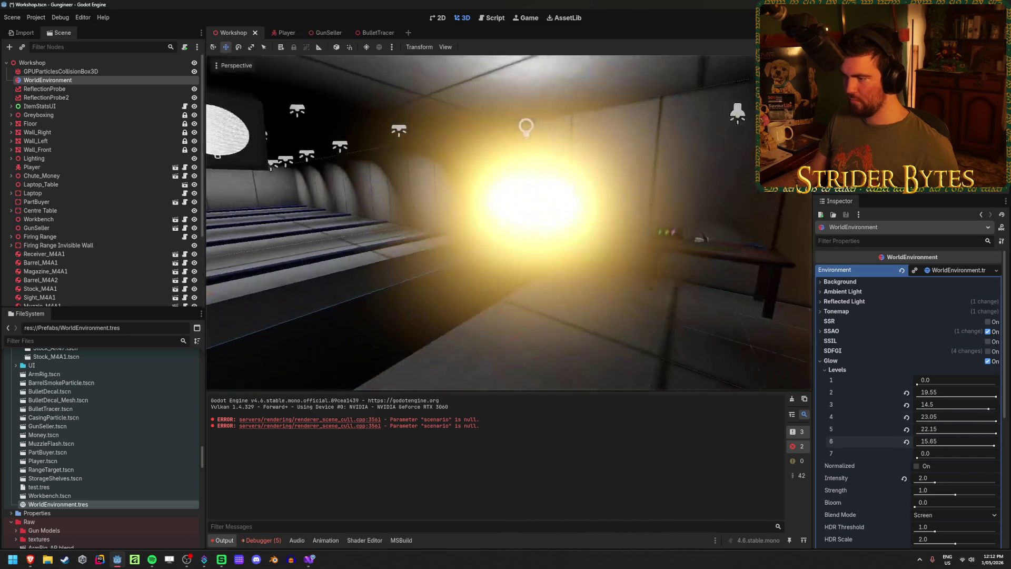
pyautogui.press('s')
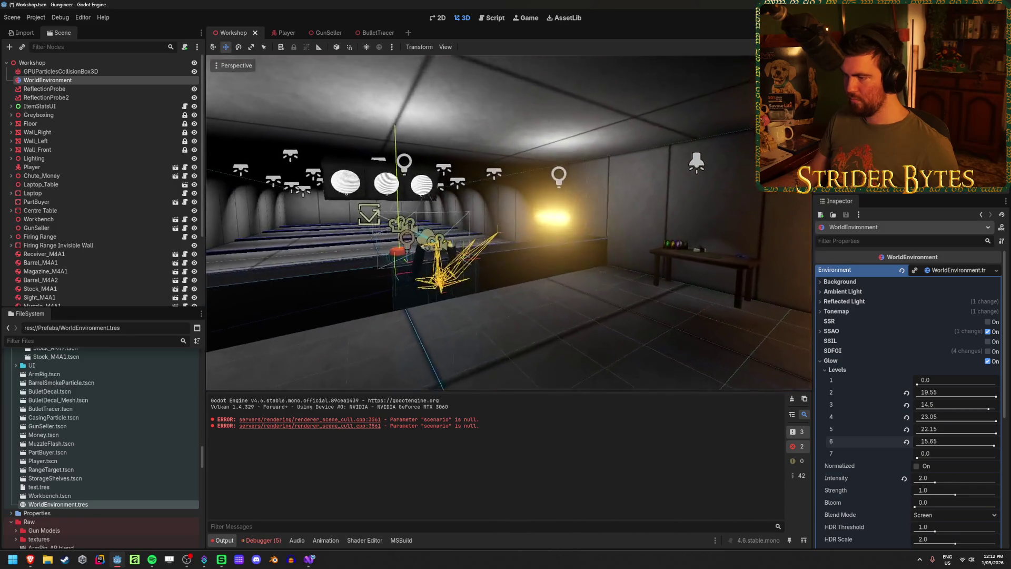
pyautogui.press('w')
pyautogui.moveTo(982, 395); pyautogui.dragTo(916, 395)
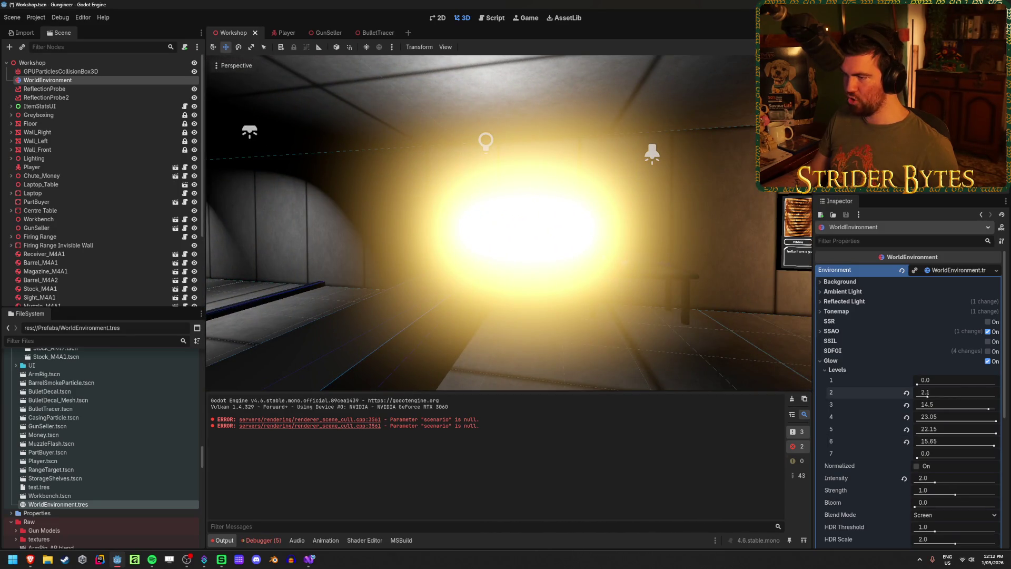
pyautogui.click(906, 404)
pyautogui.click(906, 417)
pyautogui.click(907, 430)
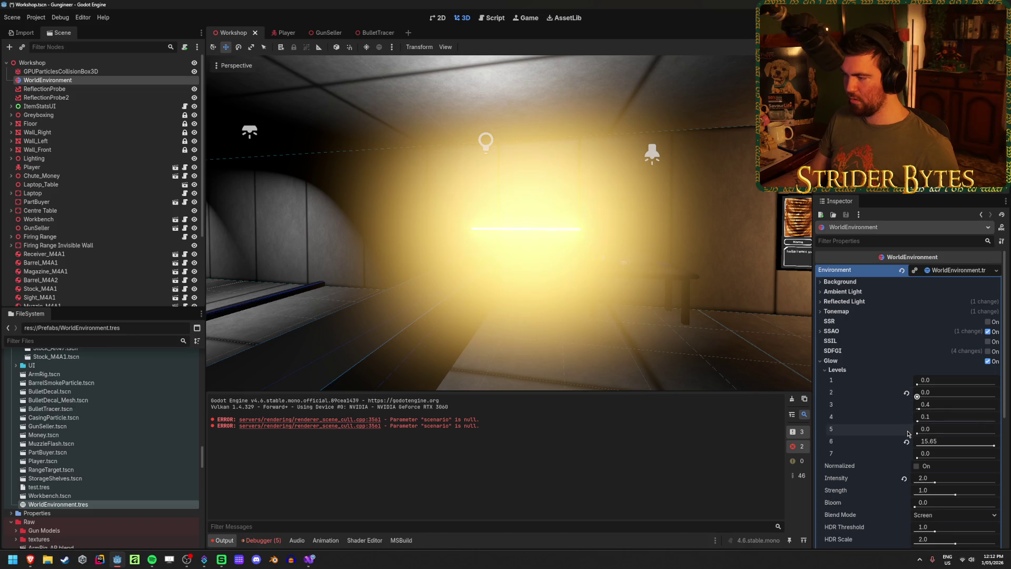
pyautogui.click(907, 443)
# - Preview a higher glow level 7, then reset levels 4 through 7 to their defaults
pyautogui.moveTo(916, 456)
pyautogui.mouseDown()
pyautogui.moveTo(990, 457)
pyautogui.moveTo(964, 458)
pyautogui.mouseUp()
pyautogui.click(907, 454)
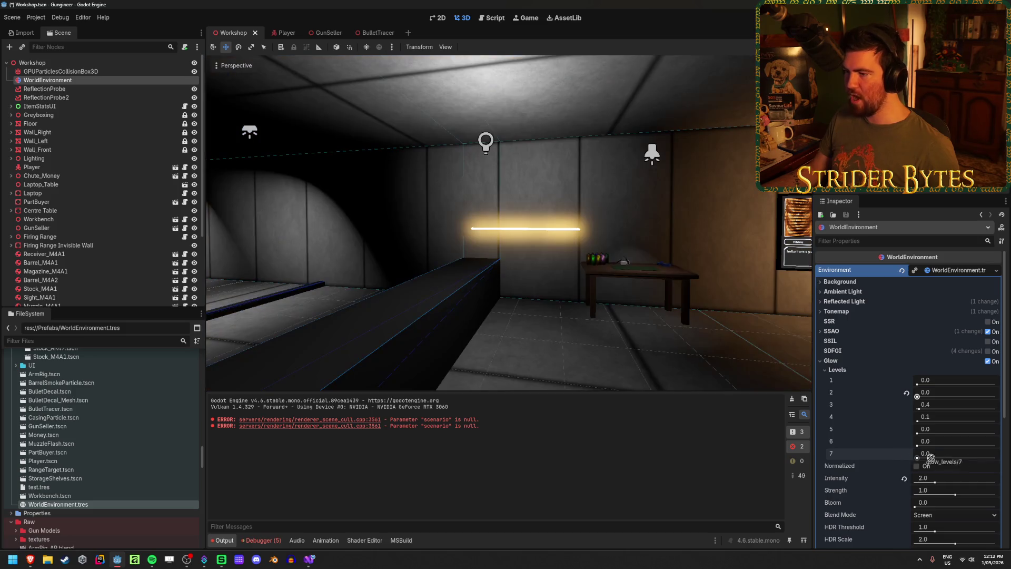
pyautogui.moveTo(921, 460)
pyautogui.mouseDown()
pyautogui.moveTo(948, 457)
pyautogui.moveTo(929, 447)
pyautogui.moveTo(980, 420)
pyautogui.moveTo(967, 406)
pyautogui.mouseUp()
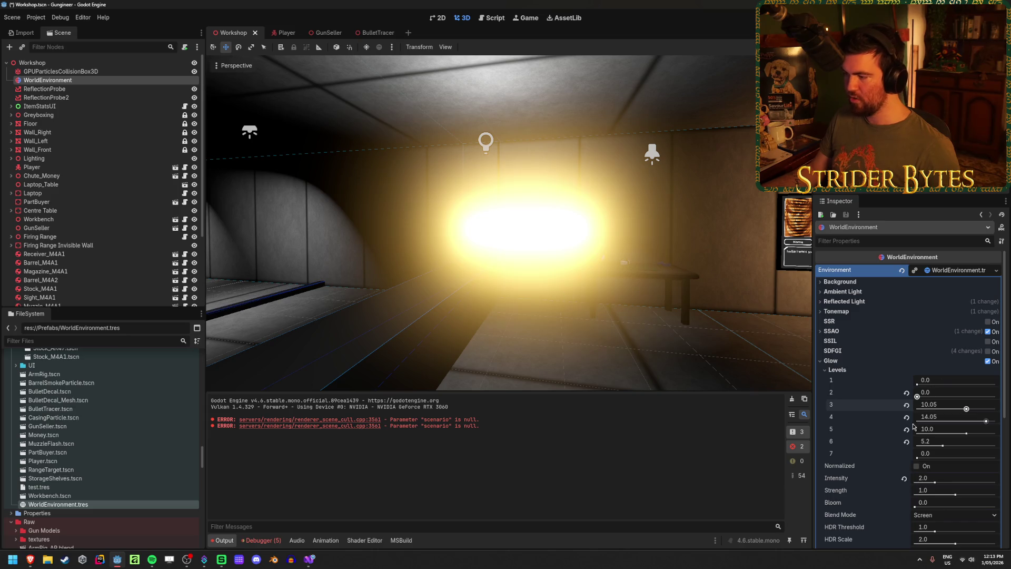
pyautogui.click(906, 429)
pyautogui.click(906, 442)
pyautogui.click(906, 417)
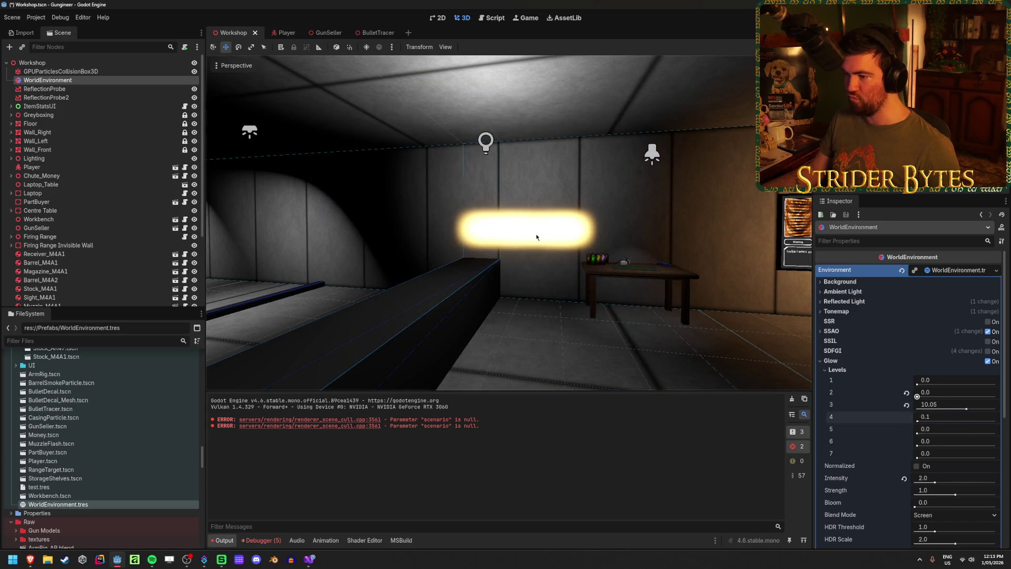
# - Raise glow levels 2 and 3 to 16.0, revert them to 0.8 and 0.4, and save
pyautogui.moveTo(926, 404)
pyautogui.mouseDown()
pyautogui.moveTo(917, 405)
pyautogui.moveTo(1005, 417)
pyautogui.mouseUp()
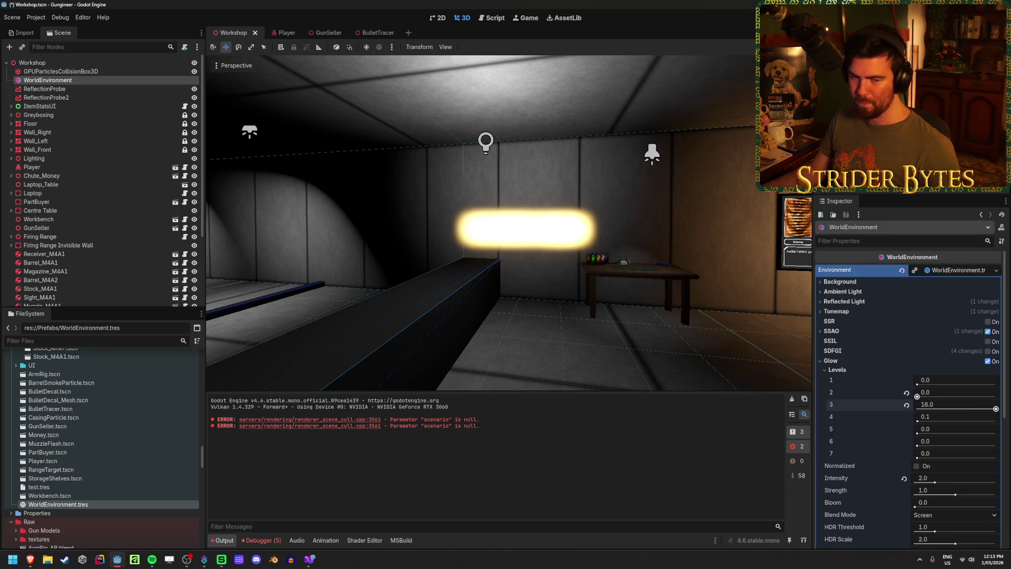
pyautogui.moveTo(917, 396); pyautogui.dragTo(1008, 406)
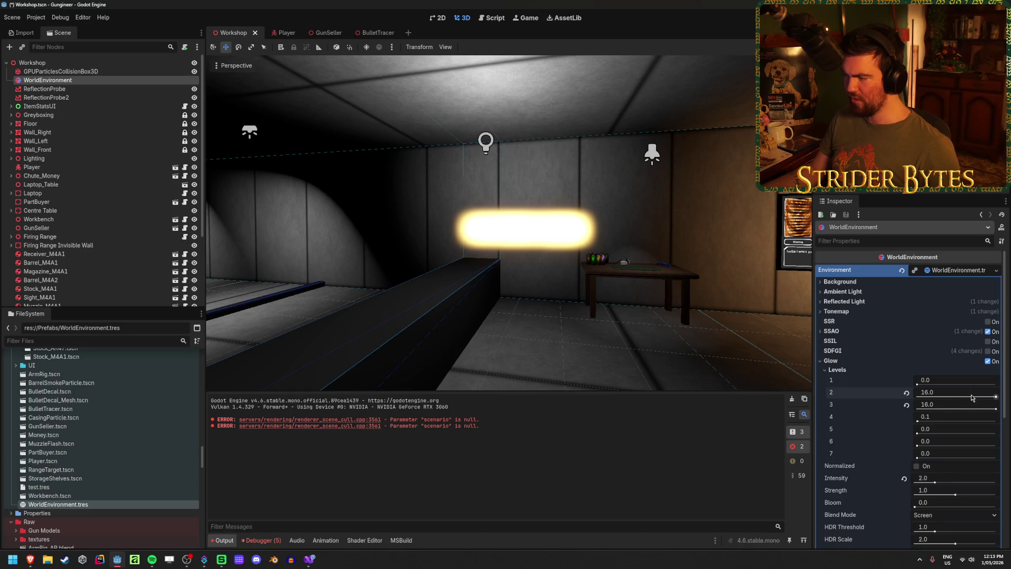
pyautogui.click(906, 393)
pyautogui.click(906, 404)
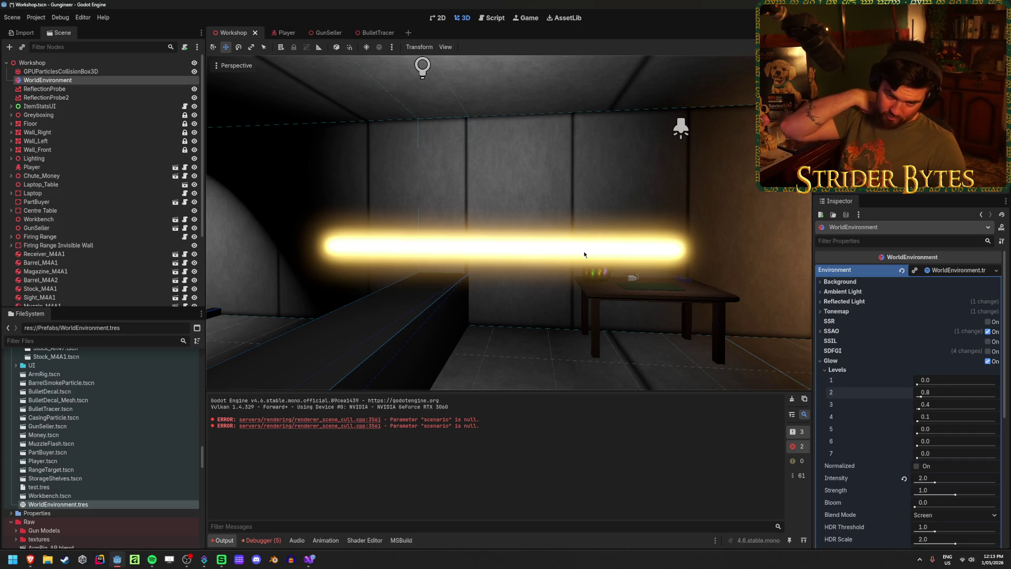
pyautogui.moveTo(576, 253)
pyautogui.mouseDown()
pyautogui.moveTo(473, 247)
pyautogui.moveTo(589, 247)
pyautogui.moveTo(521, 250)
pyautogui.mouseUp()
pyautogui.hotkey('ctrl', 's')
pyautogui.click(837, 369)
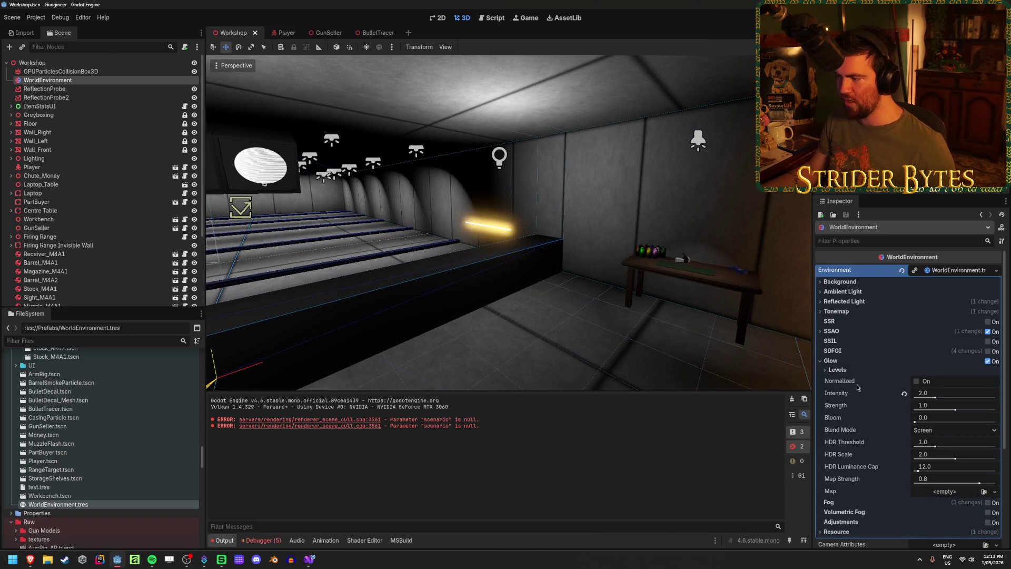
pyautogui.hotkey('ctrl', 's')
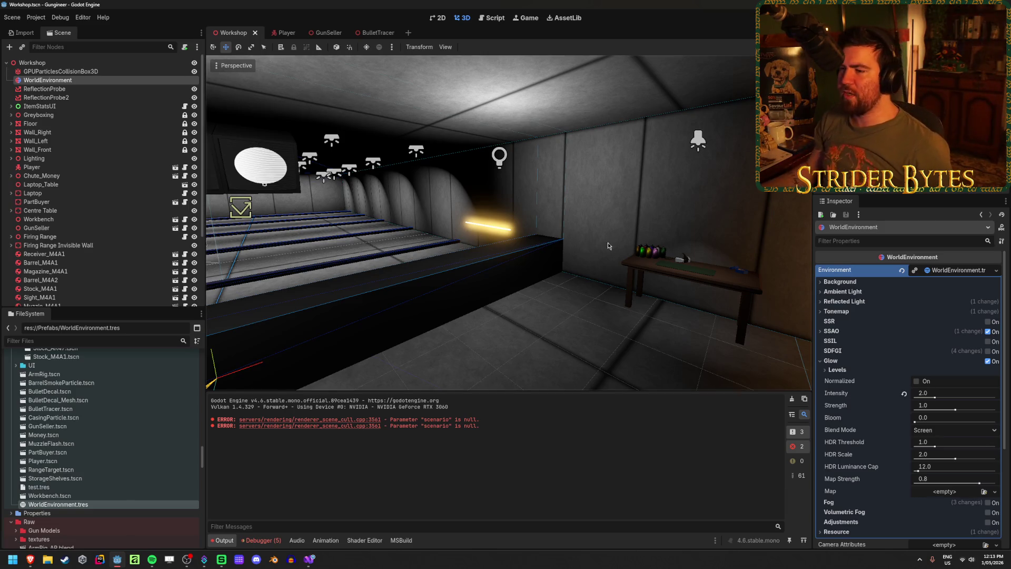
pyautogui.scroll(-5, 509, 222)
pyautogui.scroll(-5, 530, 229)
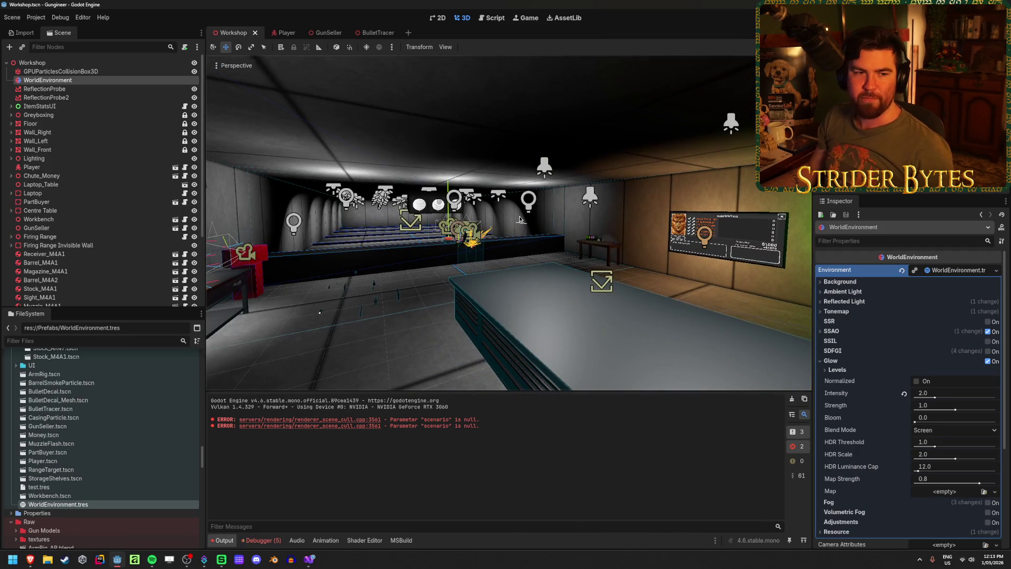
pyautogui.press('w')
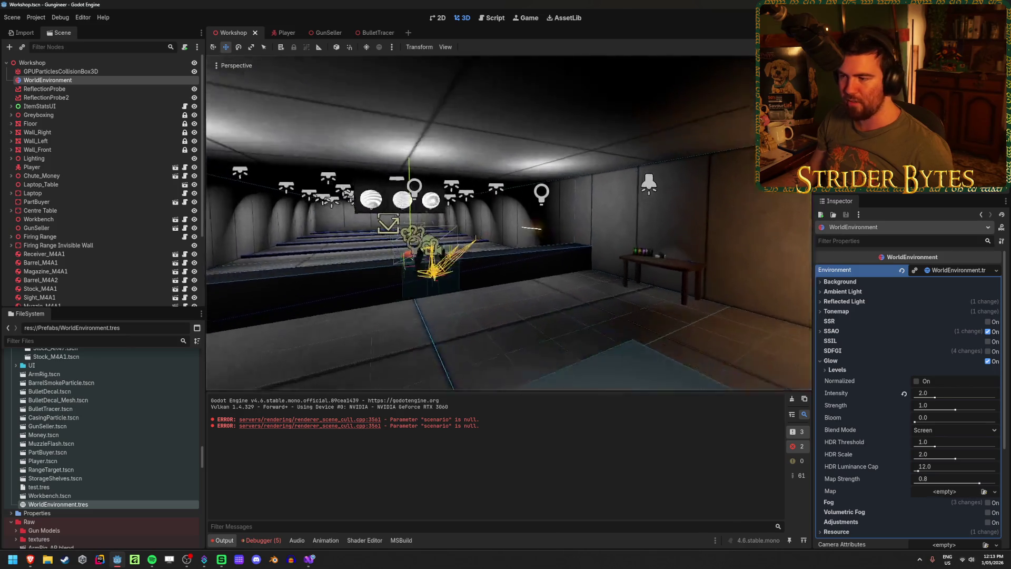
pyautogui.press('w')
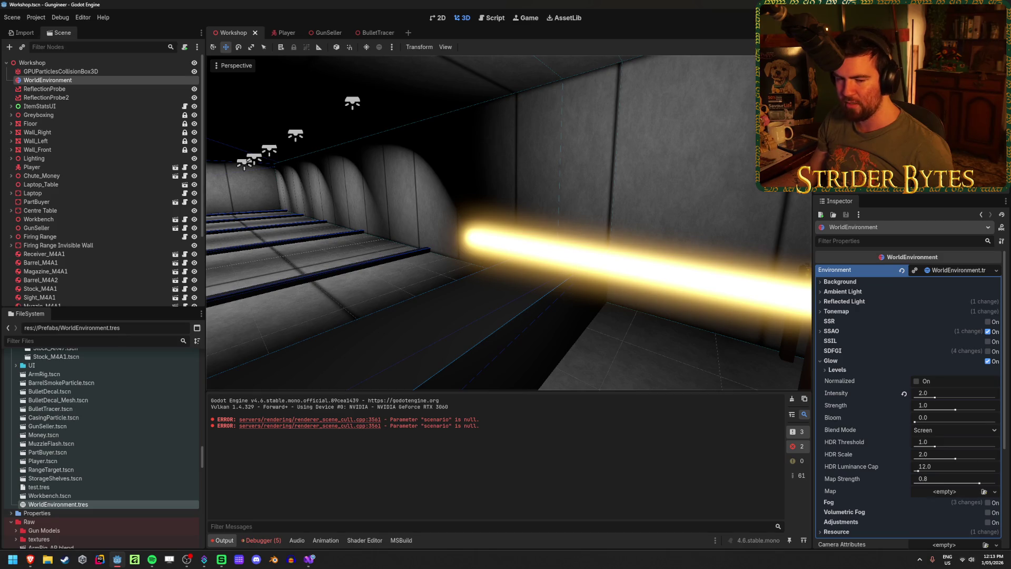
pyautogui.press('s')
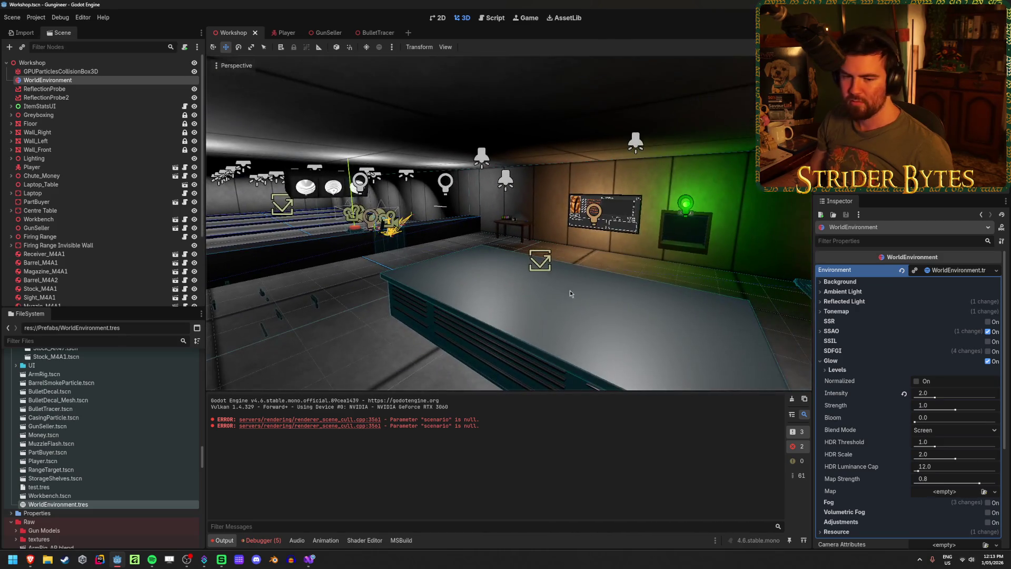
pyautogui.press('q')
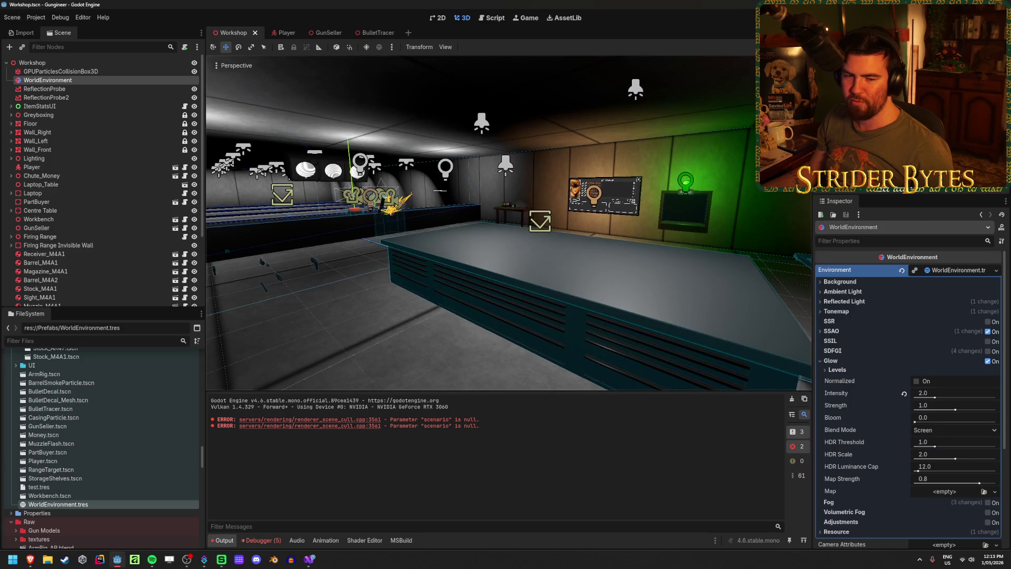
pyautogui.press('a')
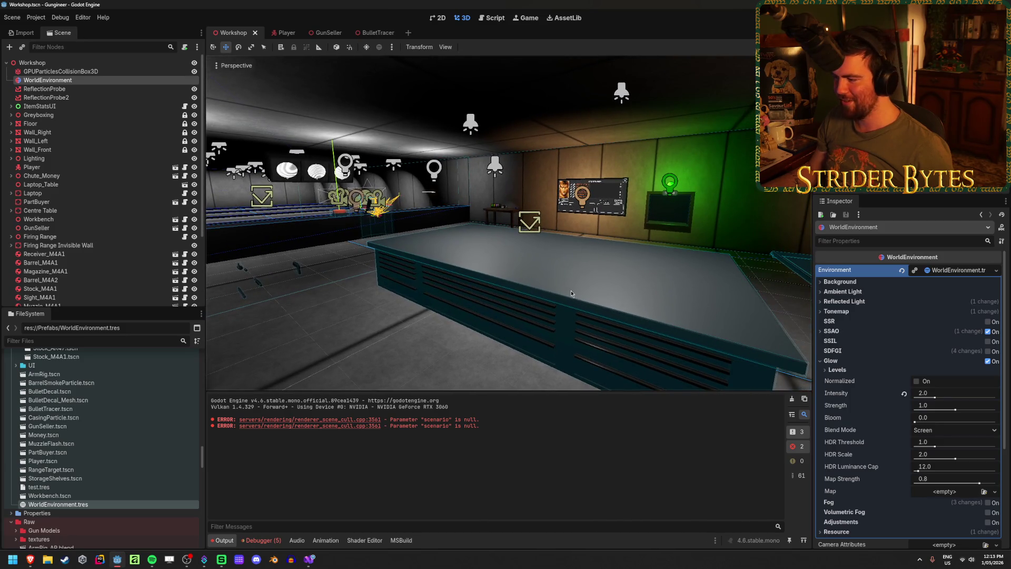
pyautogui.click(841, 363)
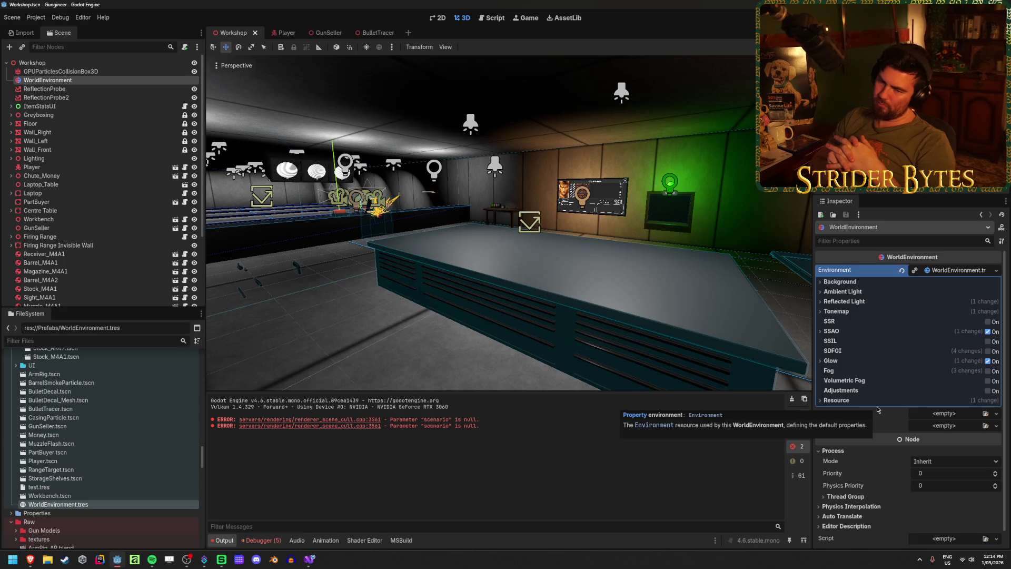
# - Check the Player Camera's Environment resource in the Inspector, then open the BulletTracer scene
pyautogui.click(280, 33)
pyautogui.scroll(5, 915, 325)
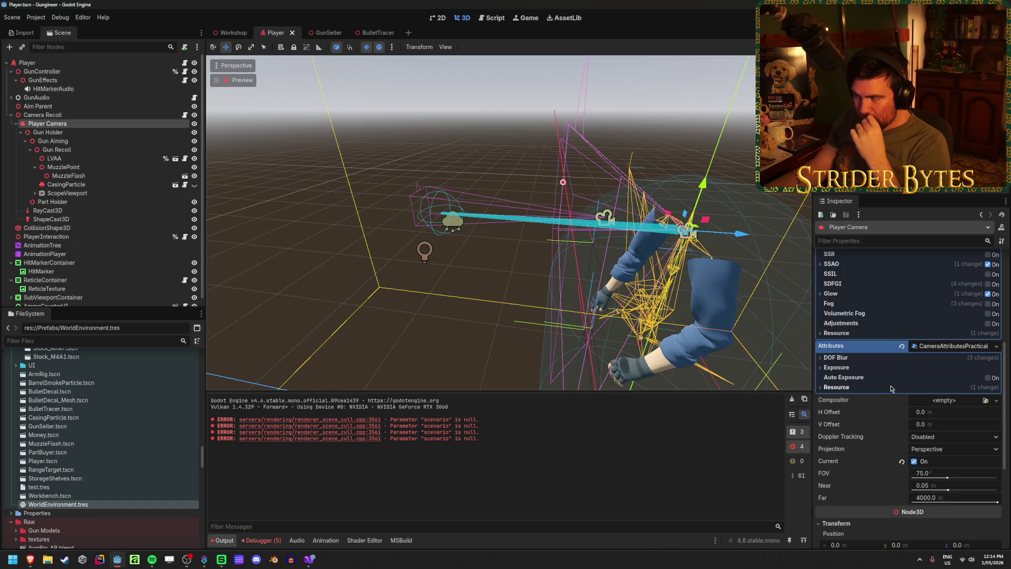
pyautogui.scroll(2, 889, 369)
pyautogui.scroll(2, 887, 327)
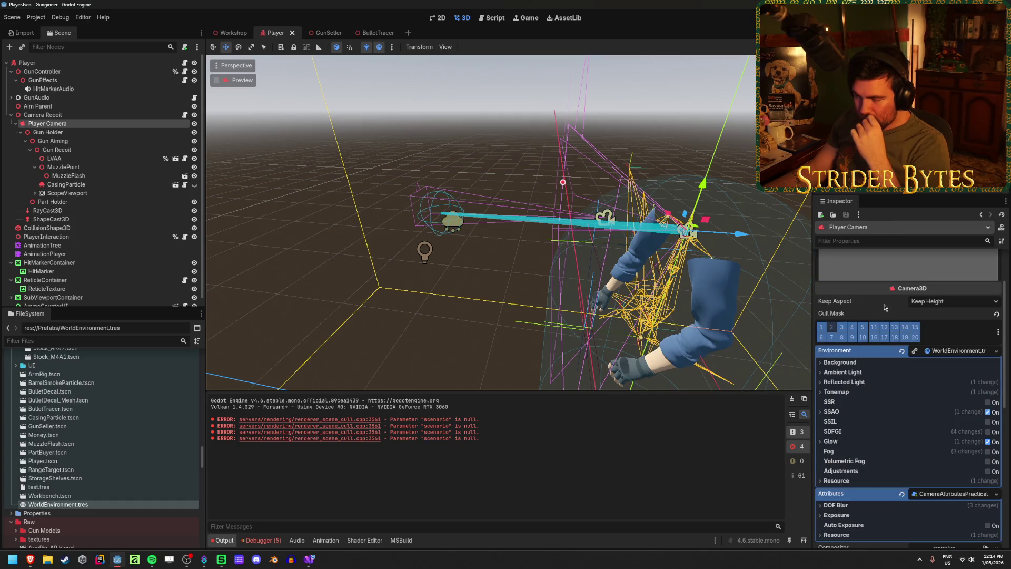
pyautogui.click(994, 352)
pyautogui.click(995, 352)
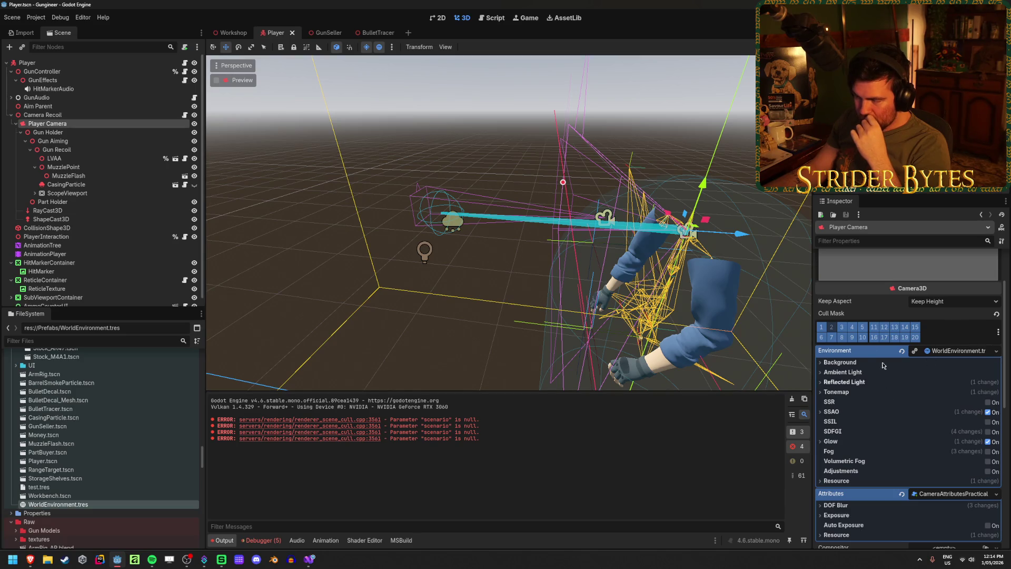
pyautogui.scroll(-1, 871, 412)
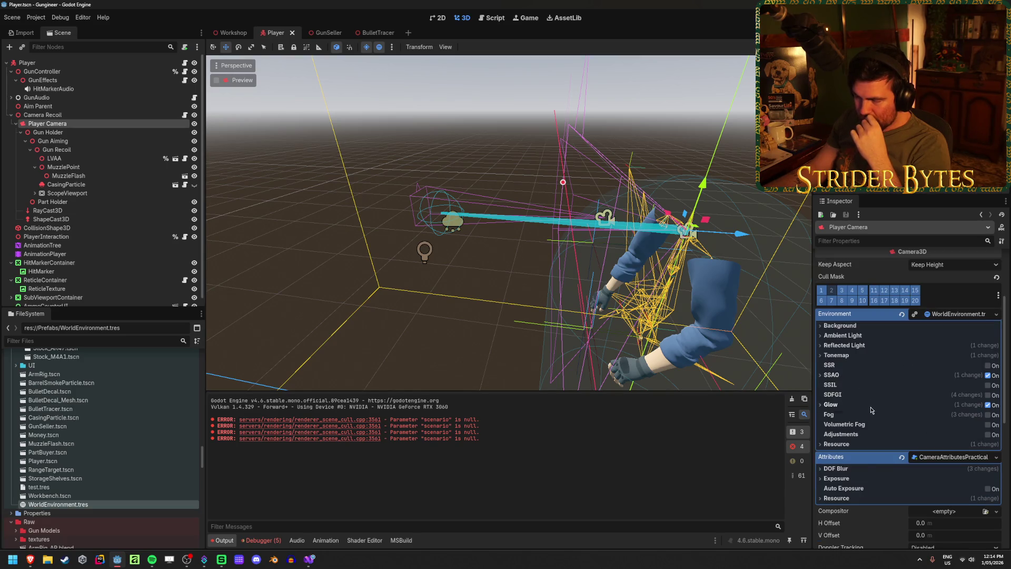
pyautogui.scroll(3, 872, 409)
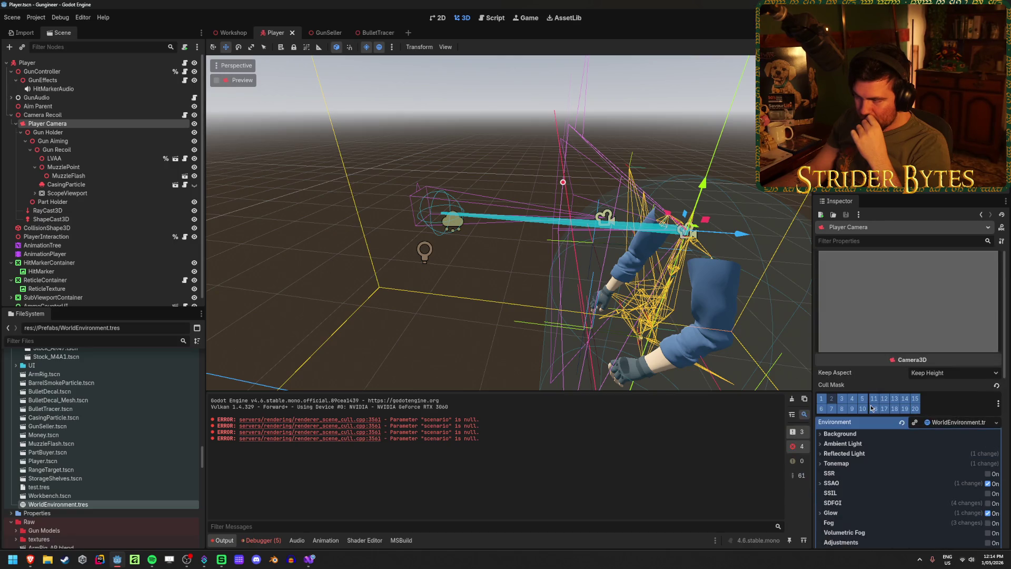
pyautogui.click(232, 33)
pyautogui.click(367, 33)
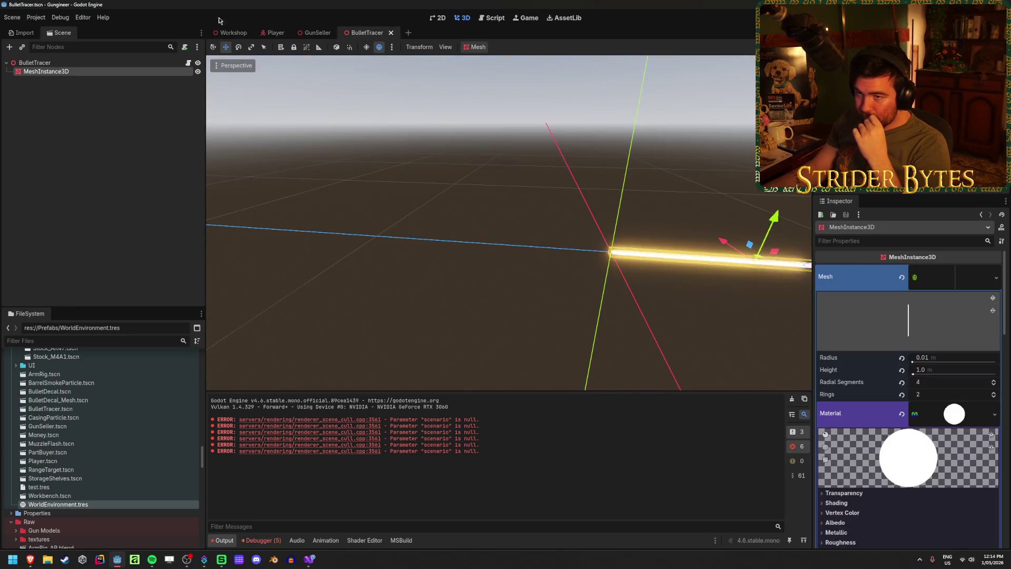
# - Return to the Workshop scene and fly the view around the room
pyautogui.click(234, 35)
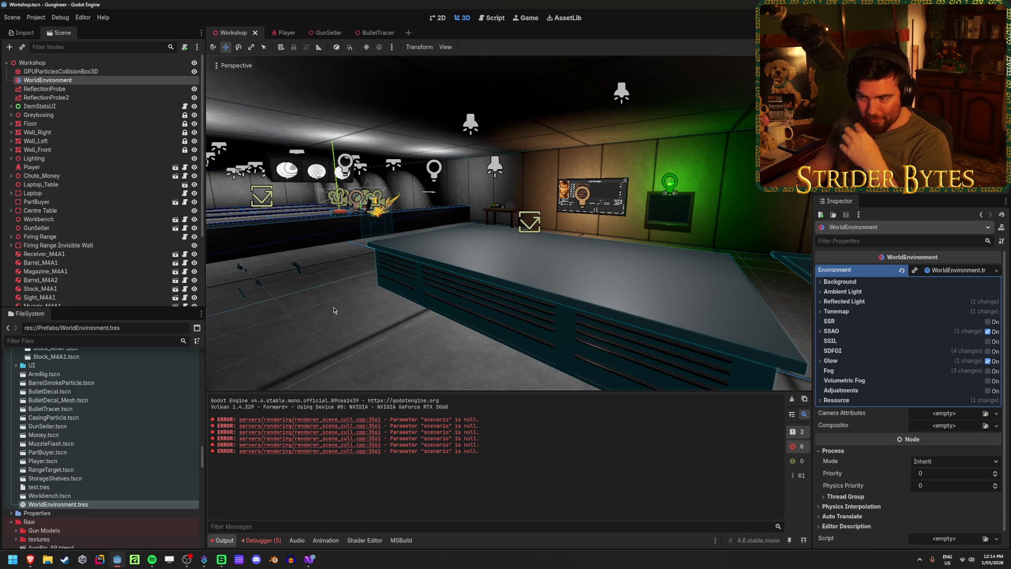
pyautogui.click(474, 289)
pyautogui.press('w')
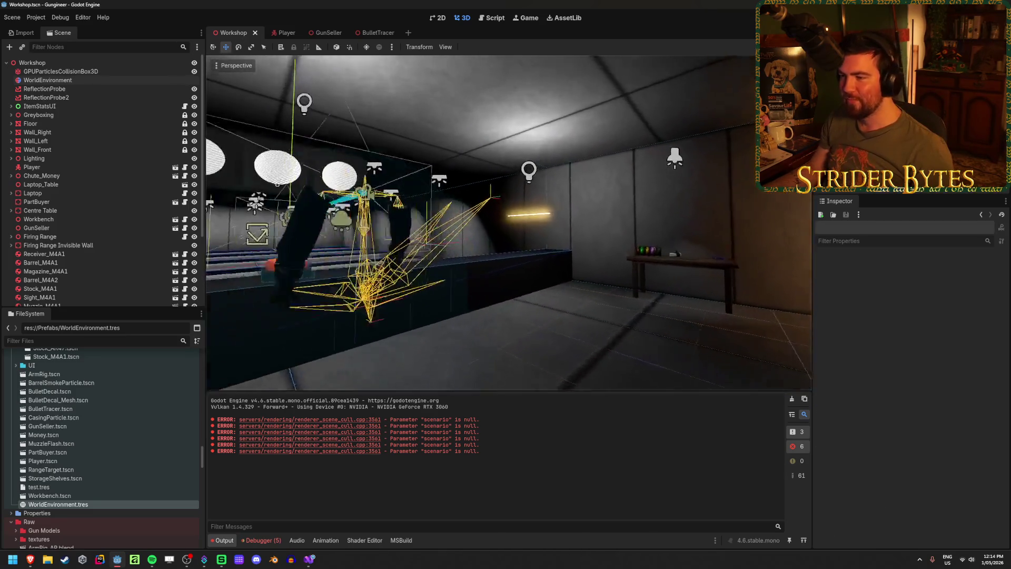
pyautogui.press('s')
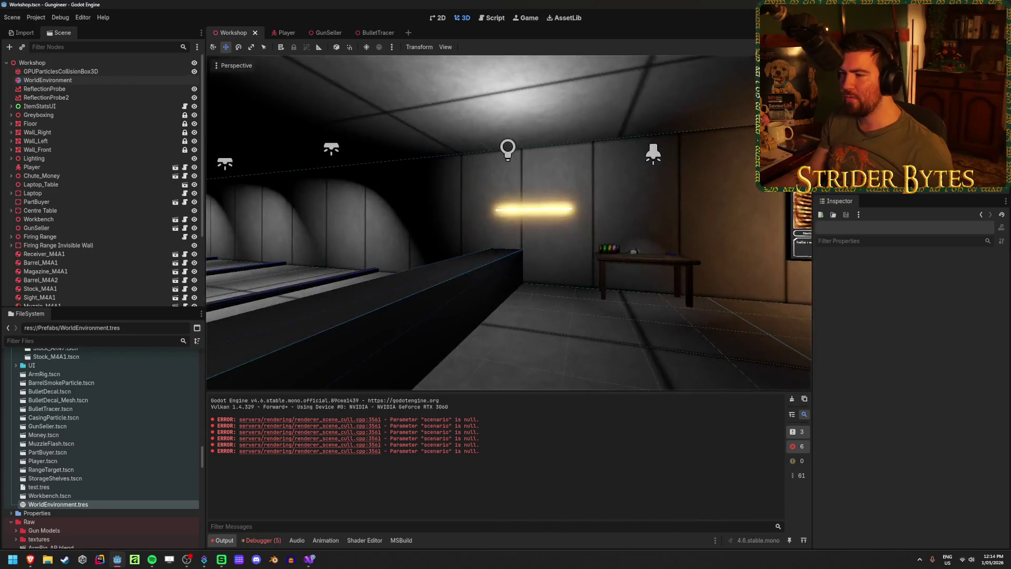
pyautogui.press('s')
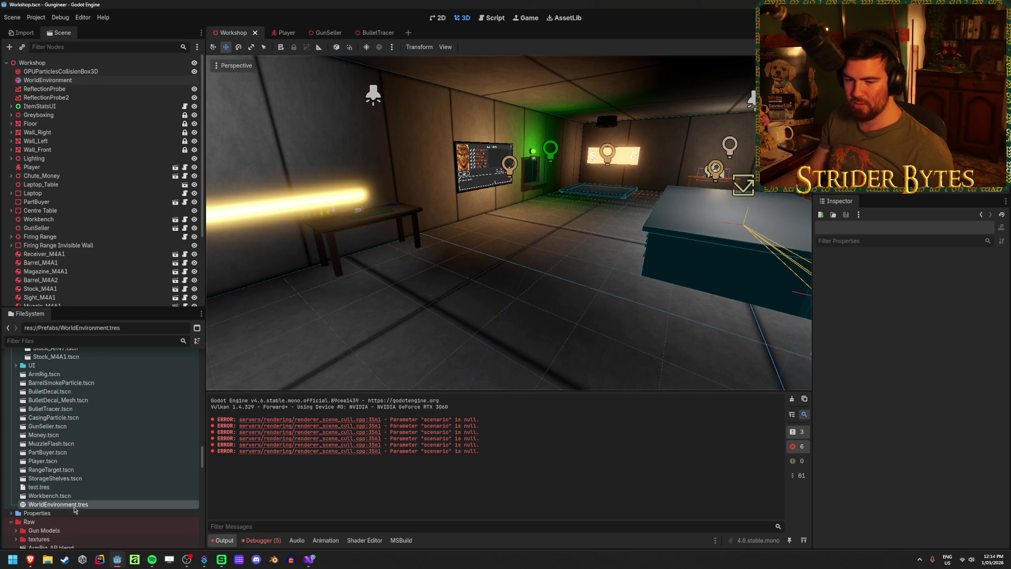
pyautogui.scroll(-10, 86, 496)
pyautogui.scroll(-5, 87, 495)
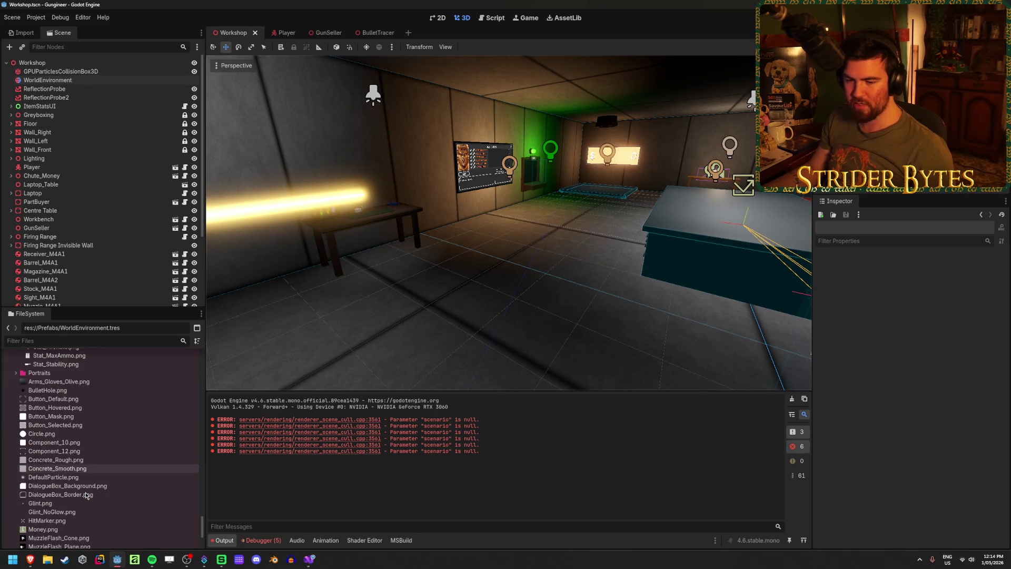
pyautogui.scroll(10, 86, 495)
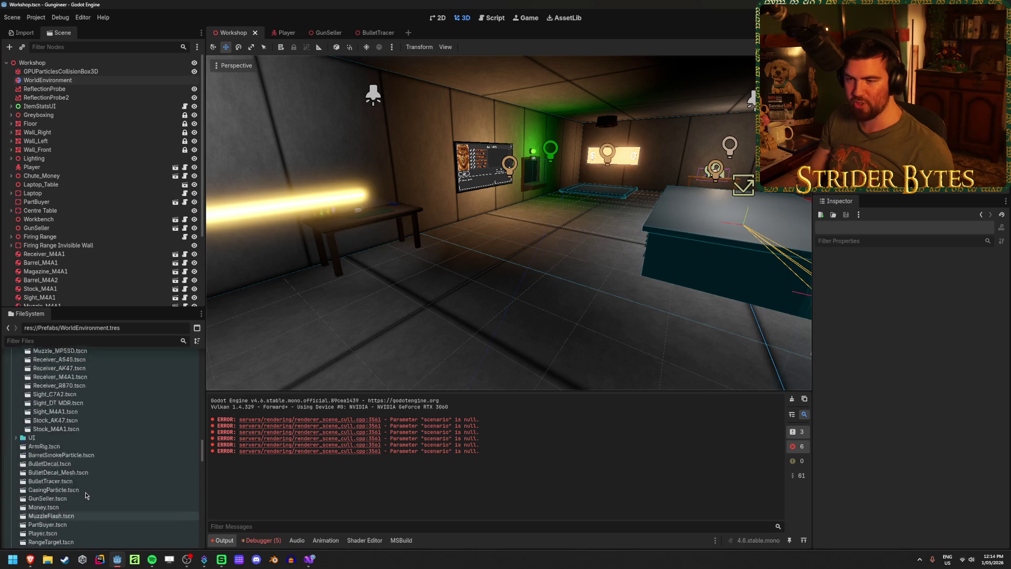
pyautogui.scroll(-3, 79, 258)
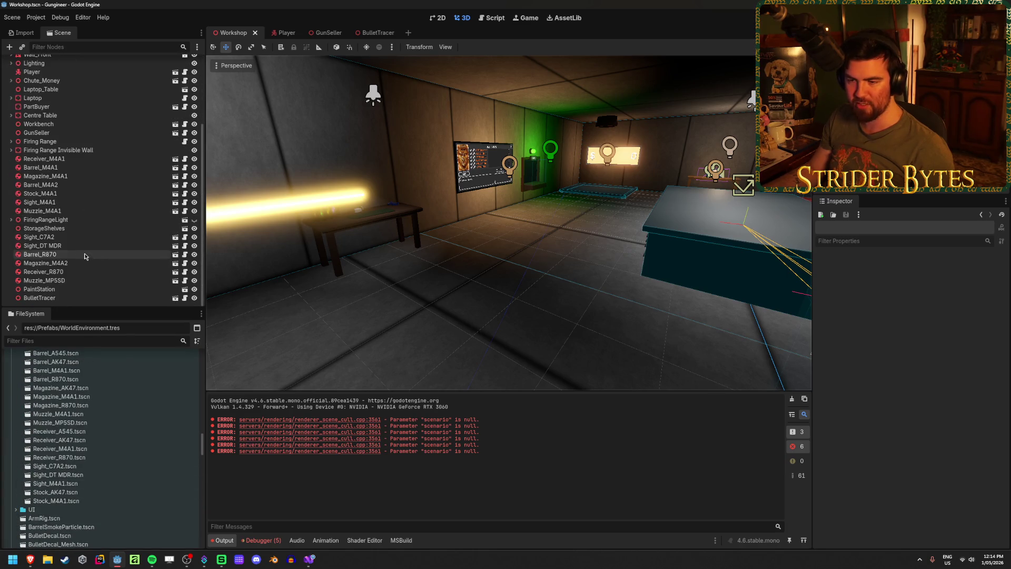
# - Delete the BulletTracer node from the Workshop scene and switch to the BulletTracer scene
pyautogui.click(57, 298)
pyautogui.press('Delete')
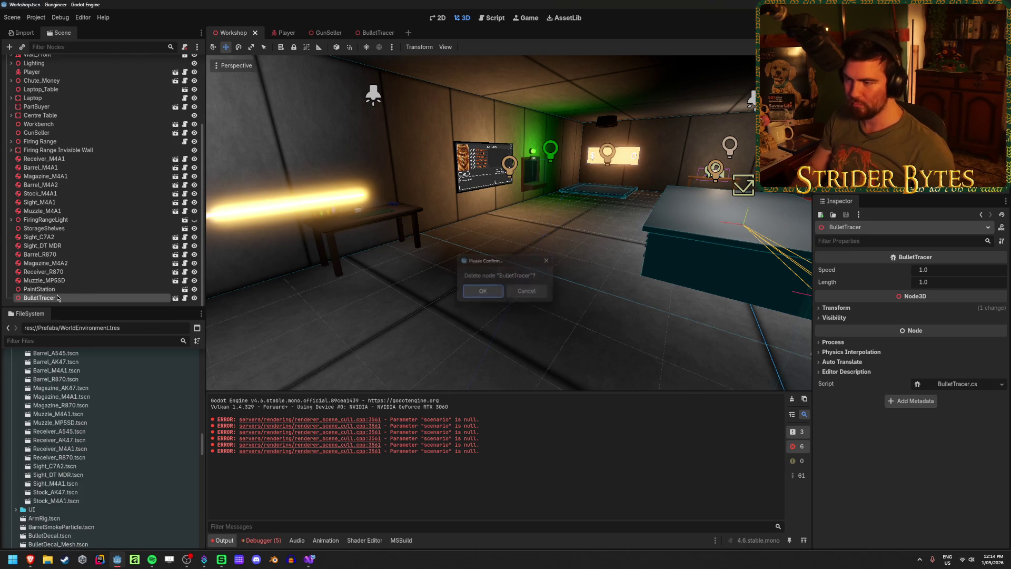
pyautogui.press('Return')
pyautogui.click(375, 31)
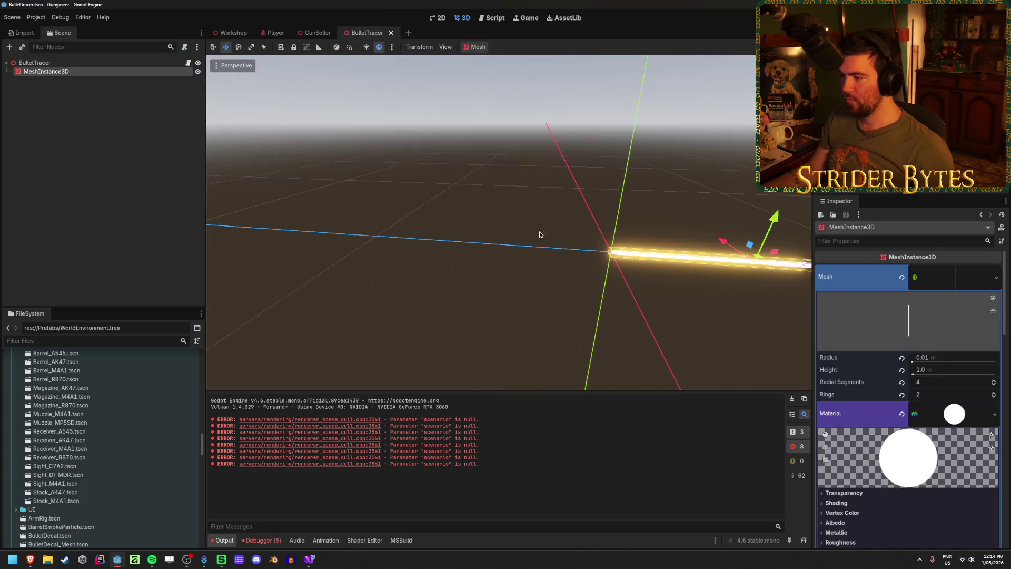
# - Adjust the Speed value on the BulletTracer root node and save the scene
pyautogui.press('Up')
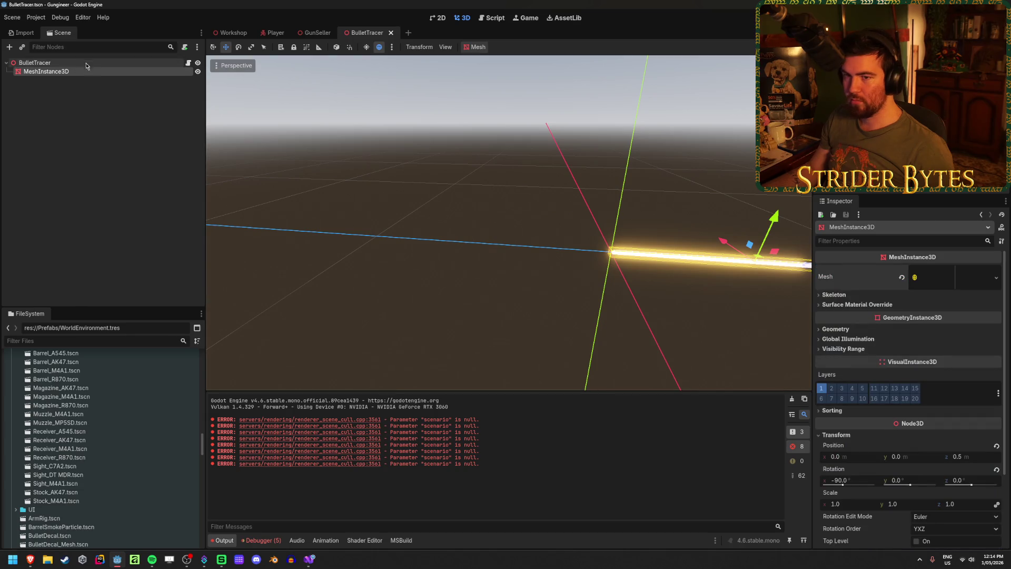
pyautogui.click(952, 271)
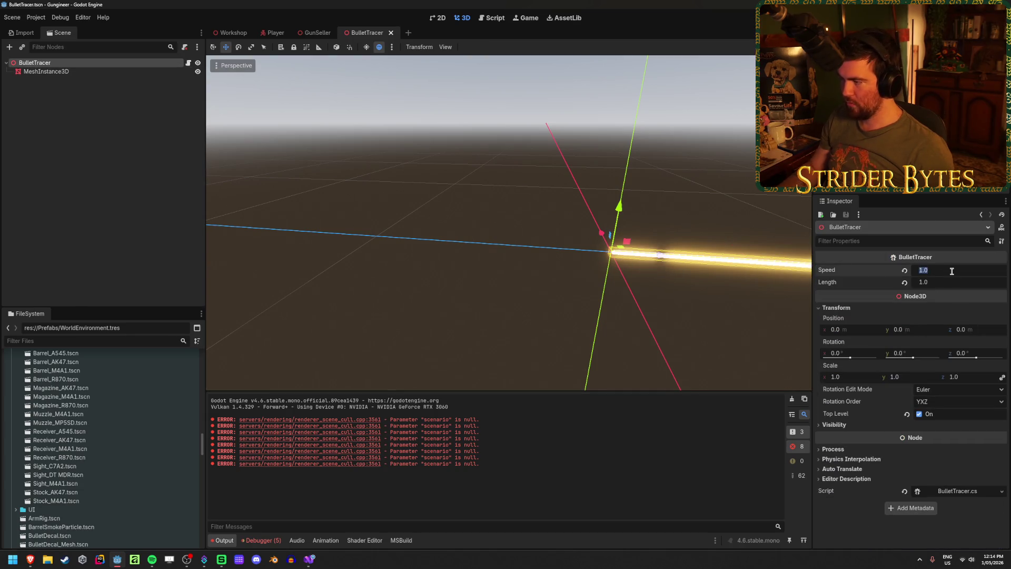
pyautogui.write('20')
pyautogui.hotkey('ctrl', 's')
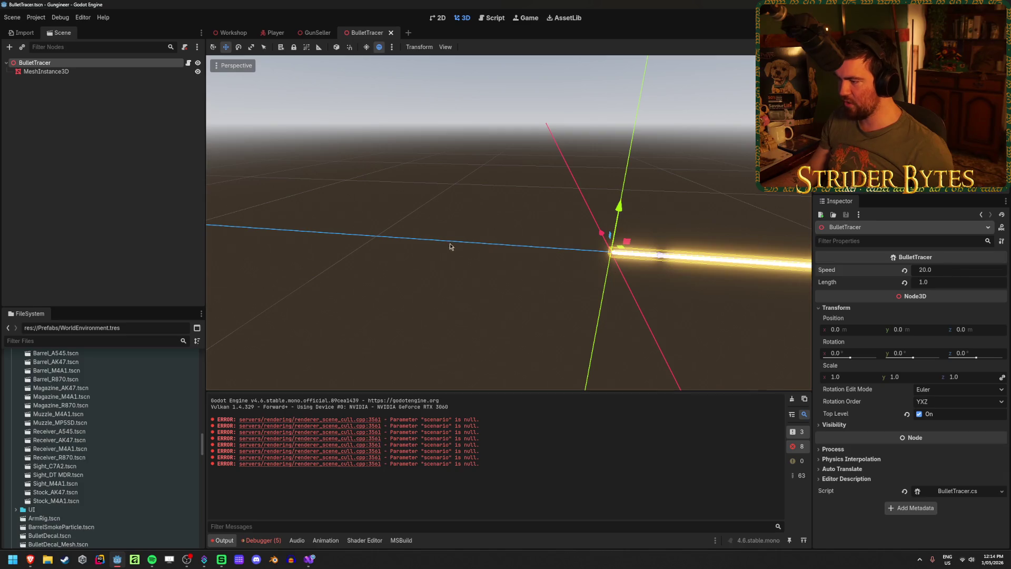
# - Remove the green from the tracer mesh's emission colour, turning the beam pink
pyautogui.press('f')
pyautogui.press('Down')
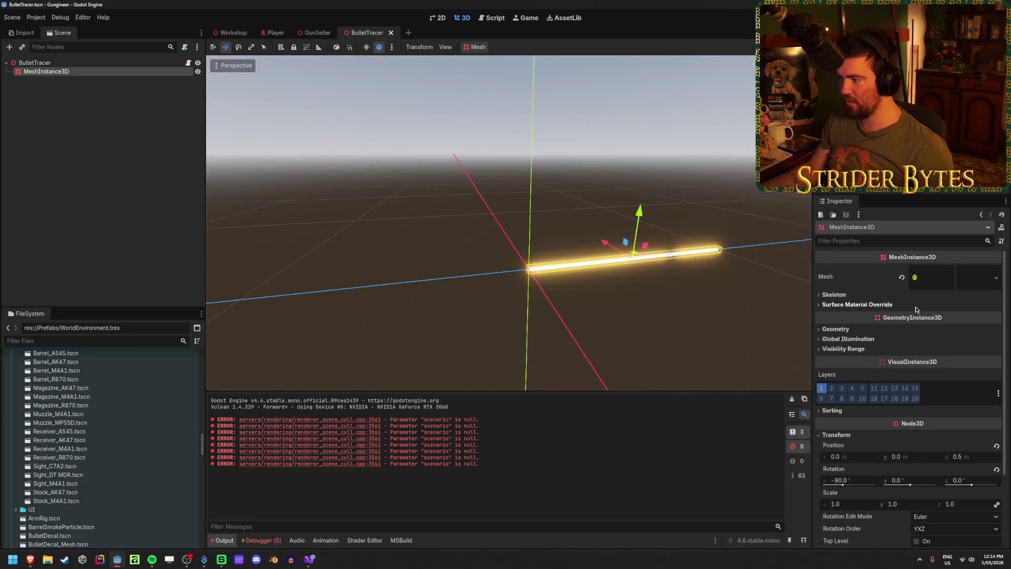
pyautogui.click(958, 278)
pyautogui.click(953, 451)
pyautogui.click(952, 380)
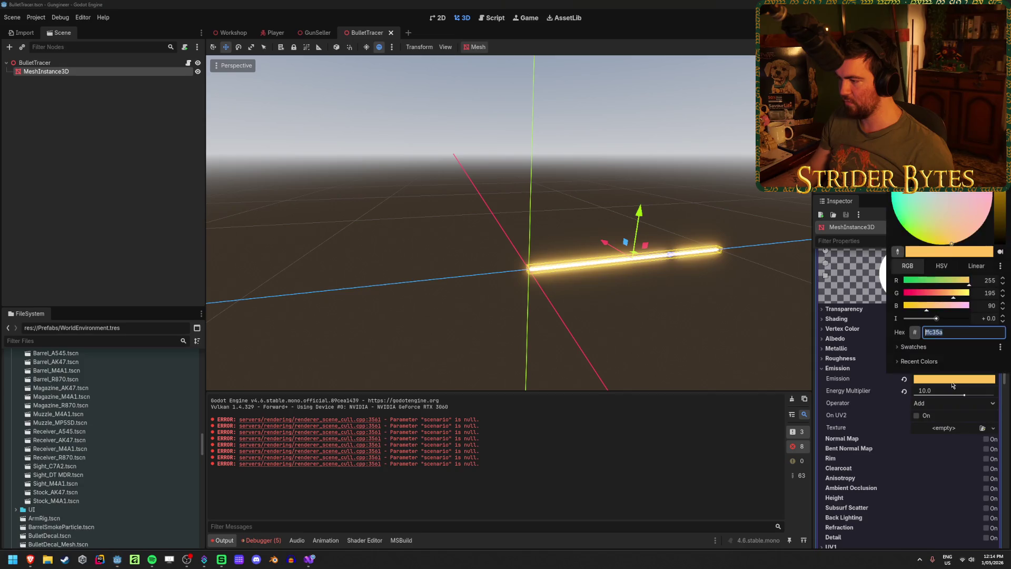
pyautogui.moveTo(945, 296); pyautogui.dragTo(845, 302)
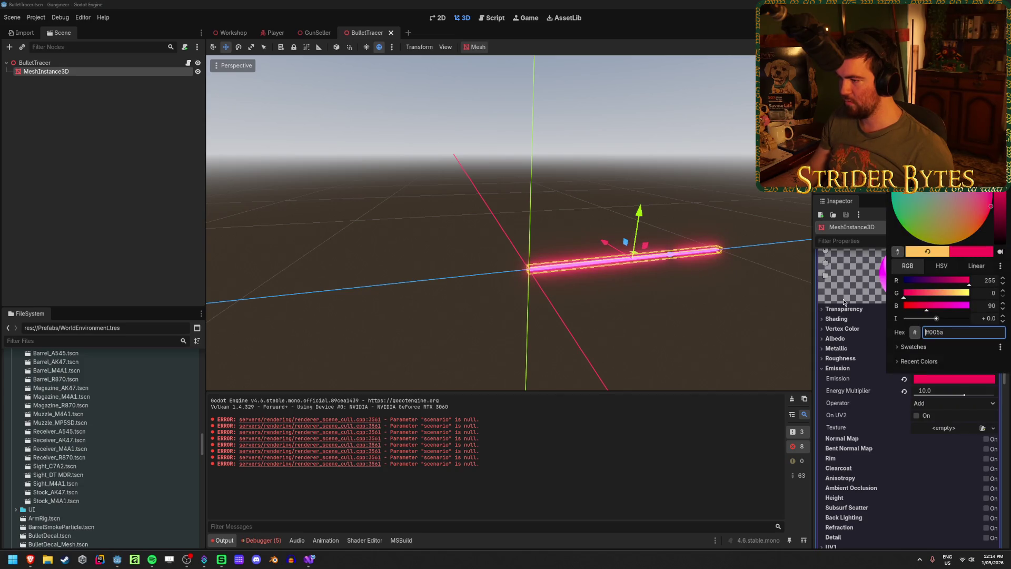
pyautogui.click(620, 240)
pyautogui.moveTo(620, 240); pyautogui.dragTo(558, 253)
# - Remove the blue, set the emission to lighter red ff3225, and save BulletTracer
pyautogui.click(953, 378)
pyautogui.moveTo(939, 311); pyautogui.dragTo(828, 311)
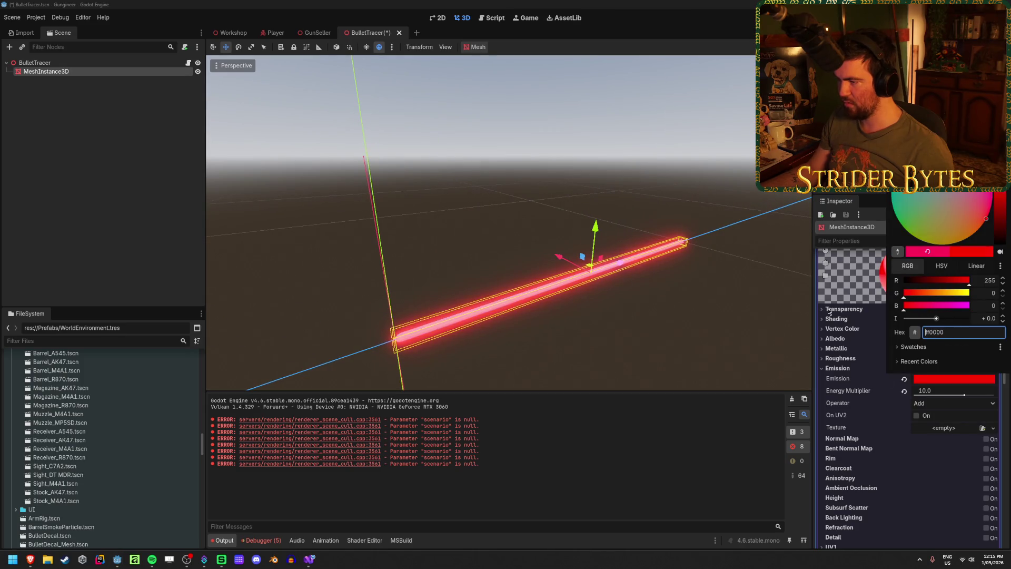
pyautogui.write('ff3225')
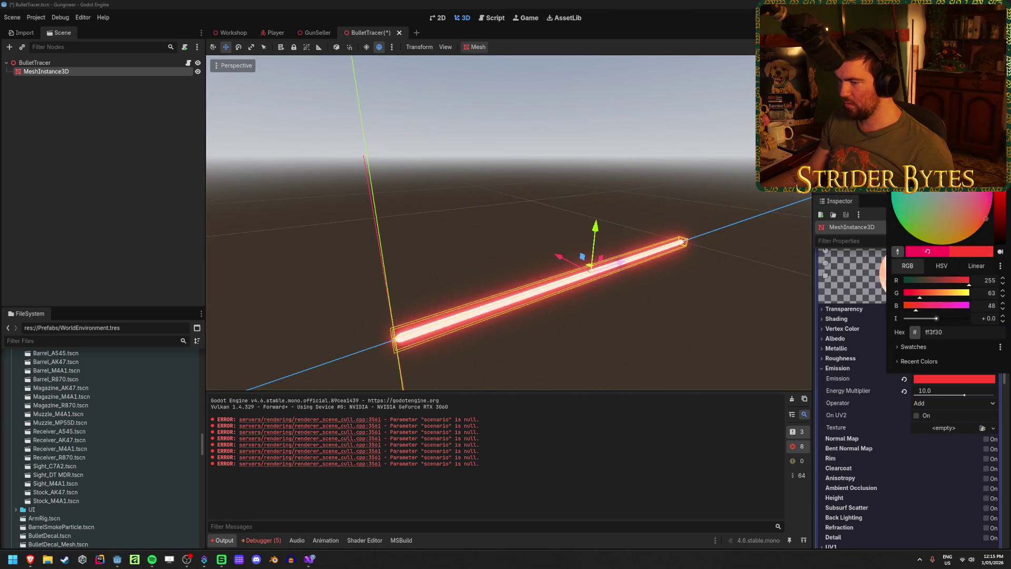
pyautogui.press('Return')
pyautogui.click(598, 316)
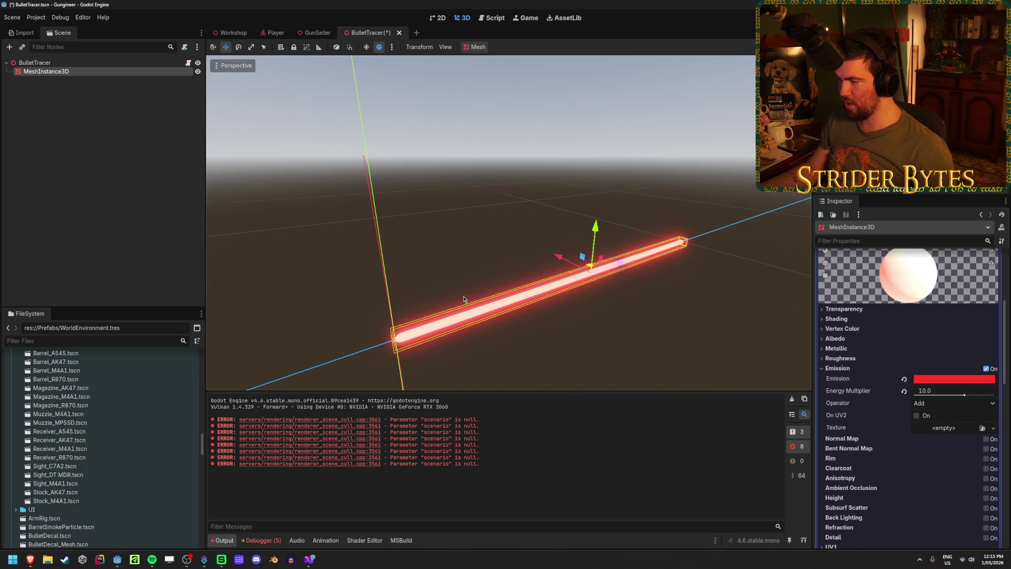
pyautogui.click(598, 316)
pyautogui.hotkey('ctrl', 's')
pyautogui.moveTo(785, 84); pyautogui.dragTo(761, 87)
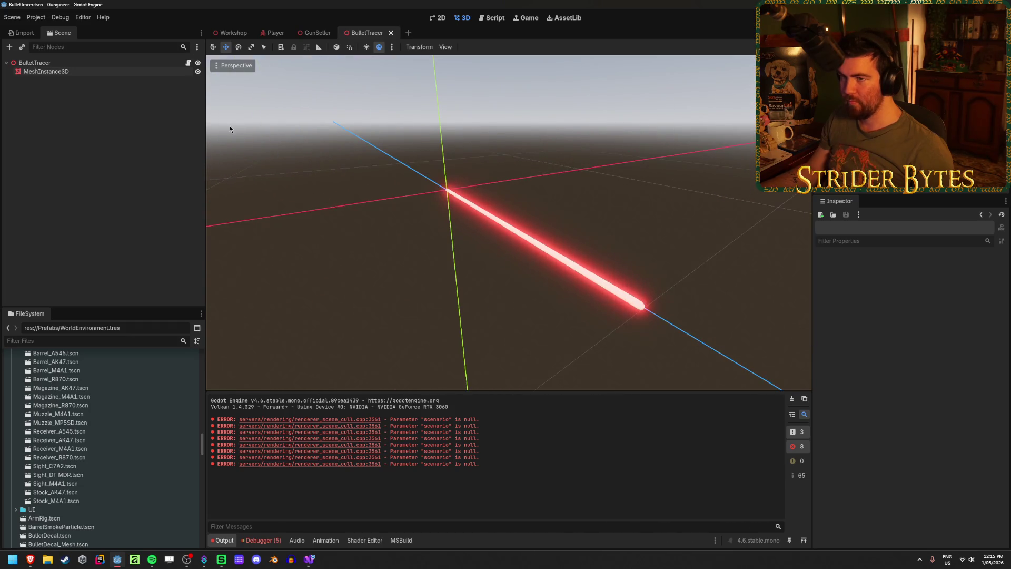
# - Set the tracer cylinder mesh's Radius to 0.025 for a thicker beam
pyautogui.click(35, 62)
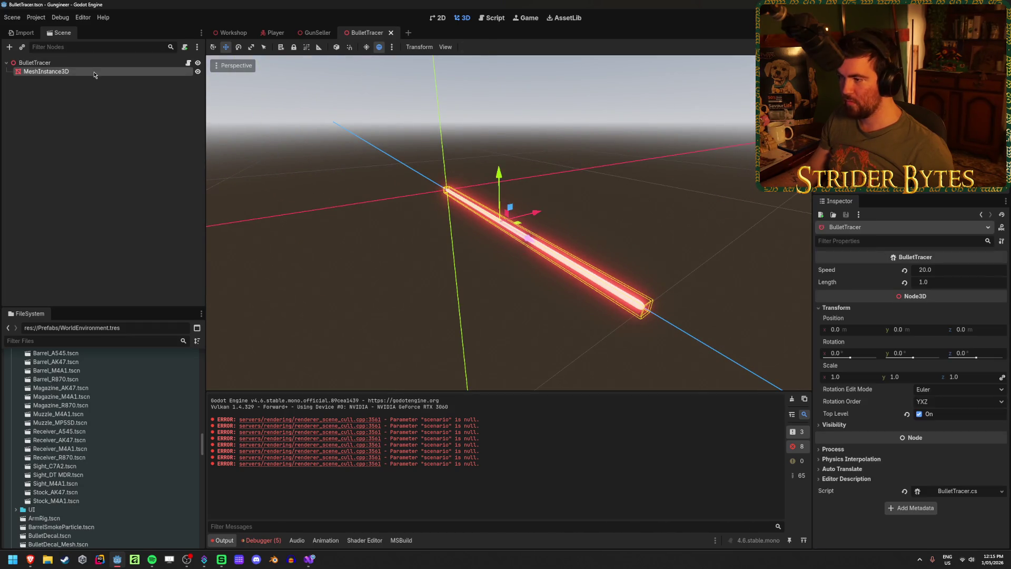
pyautogui.click(94, 74)
pyautogui.scroll(5, 895, 360)
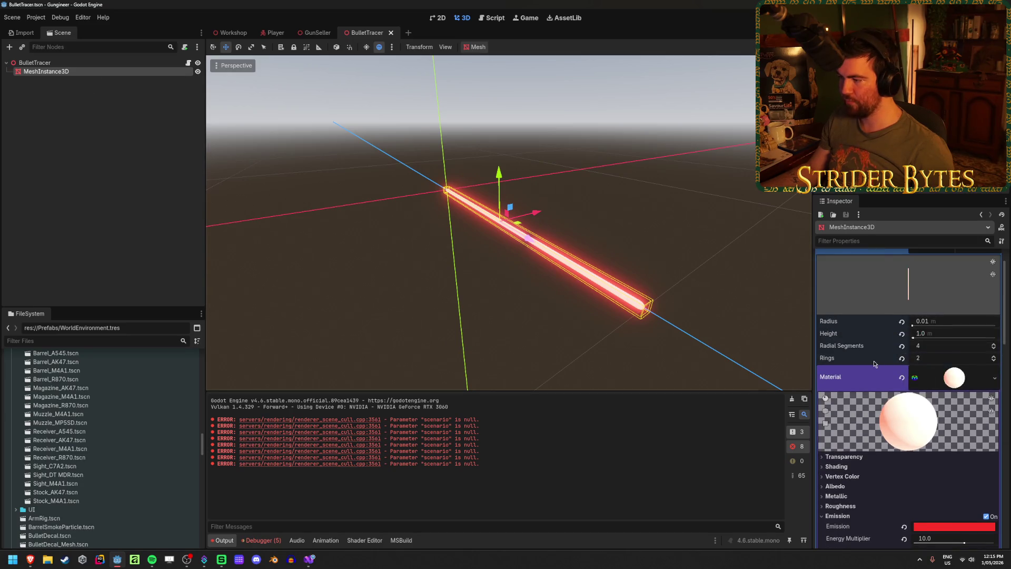
pyautogui.scroll(1, 951, 370)
pyautogui.click(965, 361)
pyautogui.write('.')
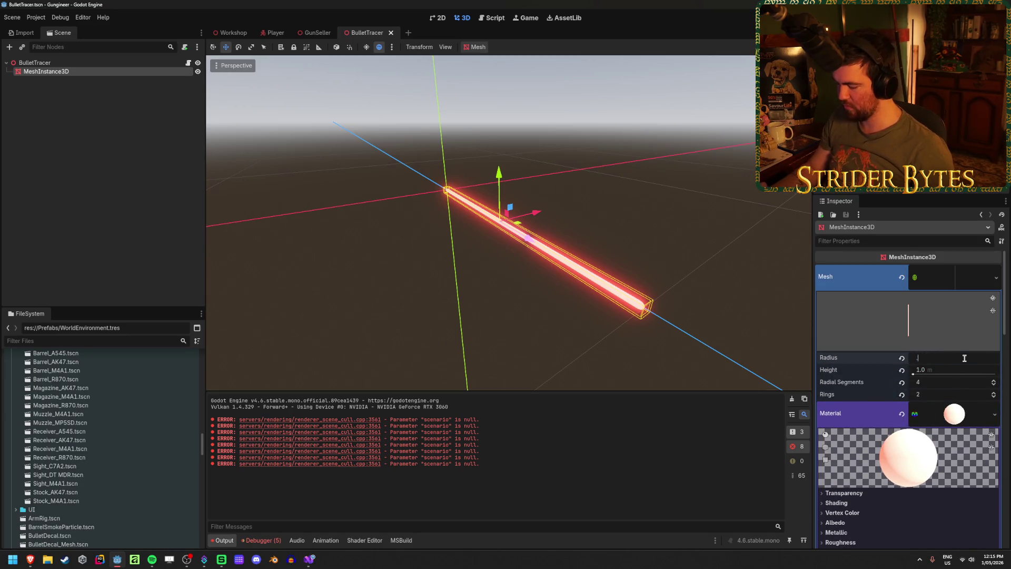
pyautogui.press('Return')
pyautogui.click(709, 200)
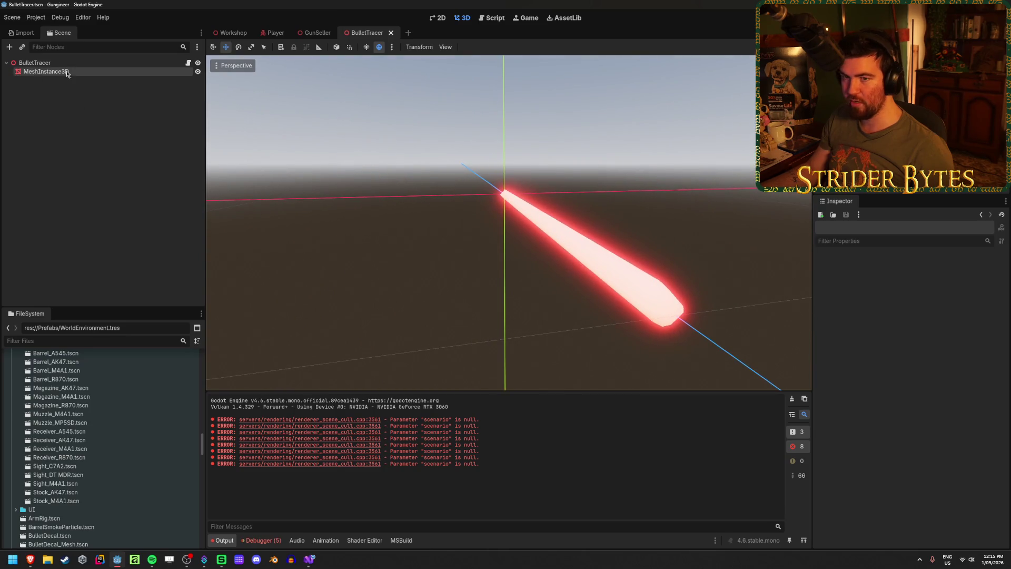
# - Set the cylinder's Radial Segments to 8 for a rounder beam
pyautogui.click(63, 72)
pyautogui.click(948, 384)
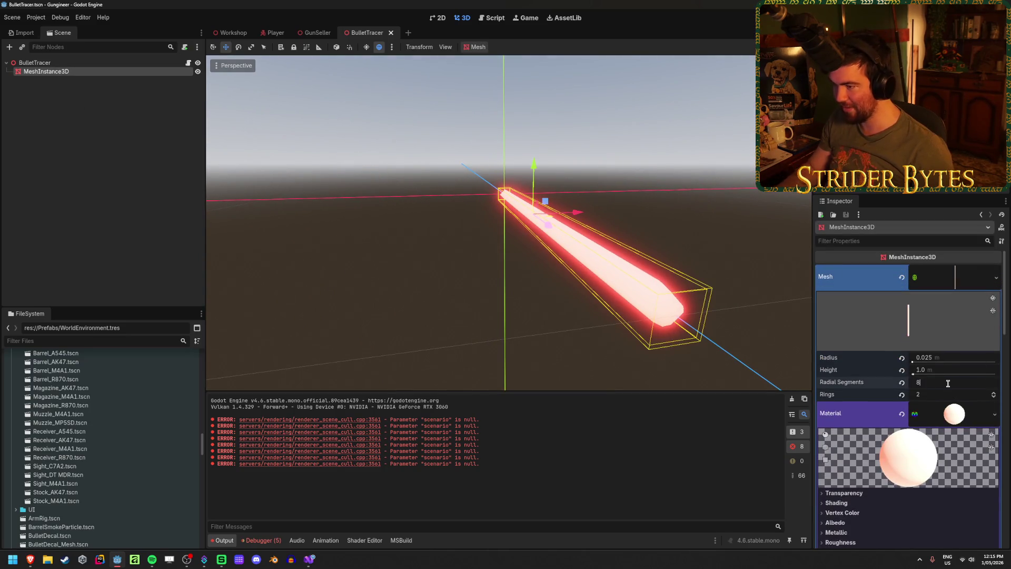
pyautogui.press('Return')
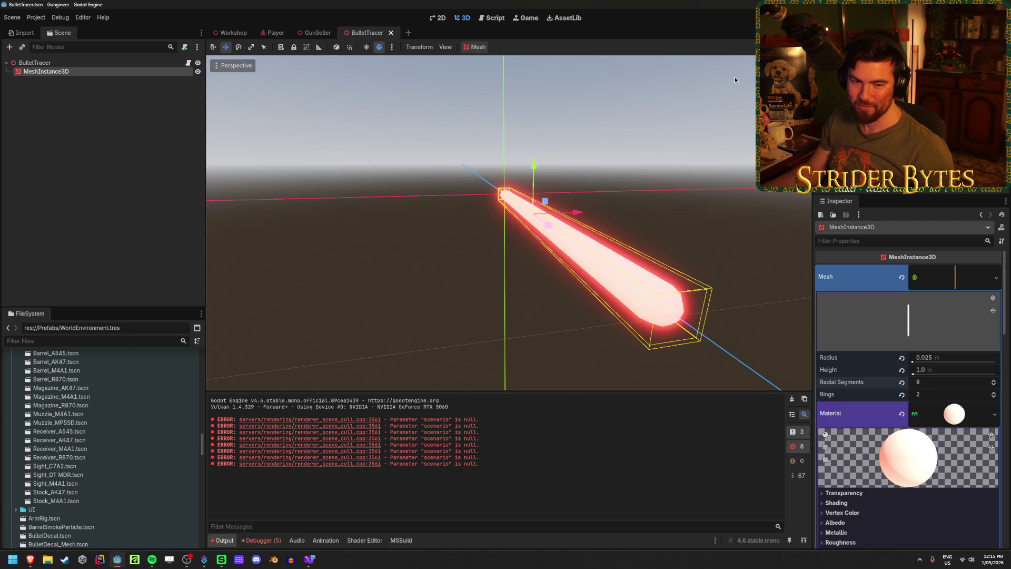
pyautogui.click(103, 222)
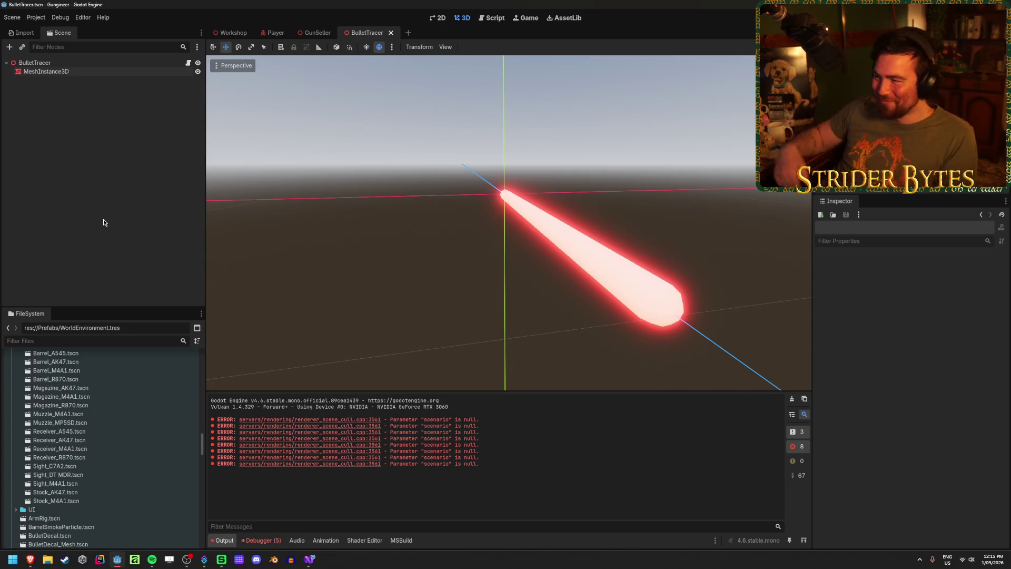
pyautogui.press('F6')
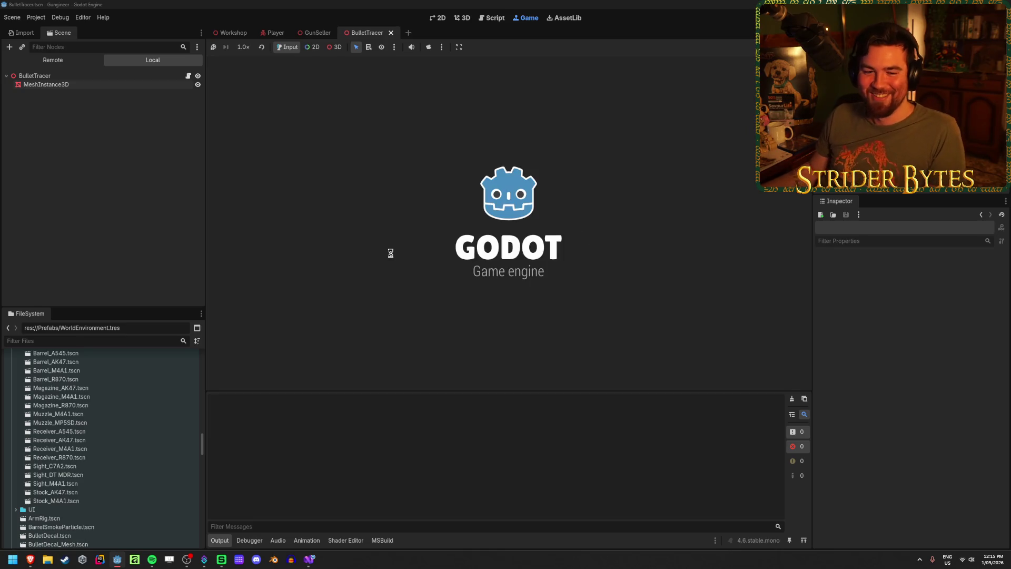
pyautogui.press('w')
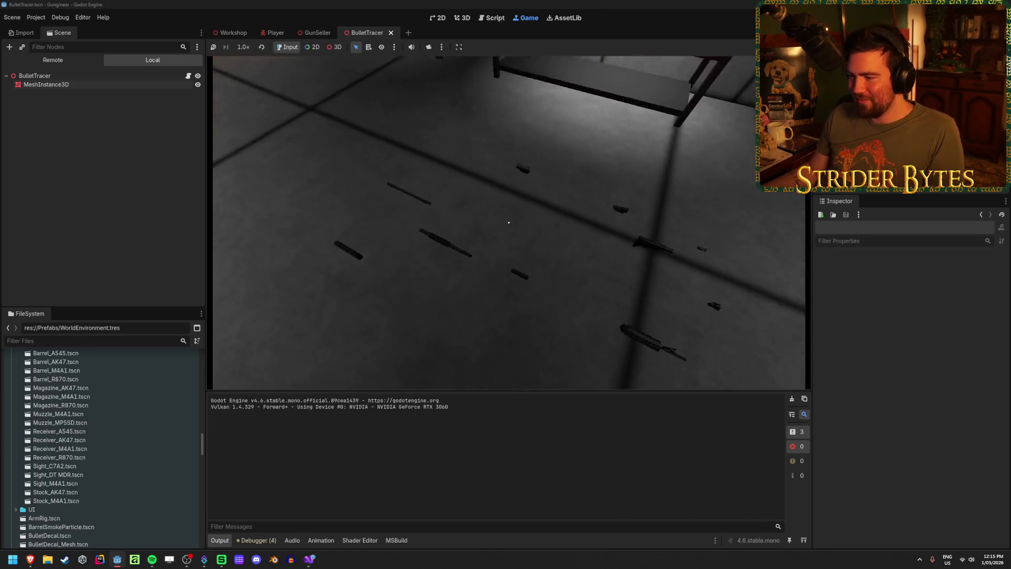
pyautogui.click(509, 222)
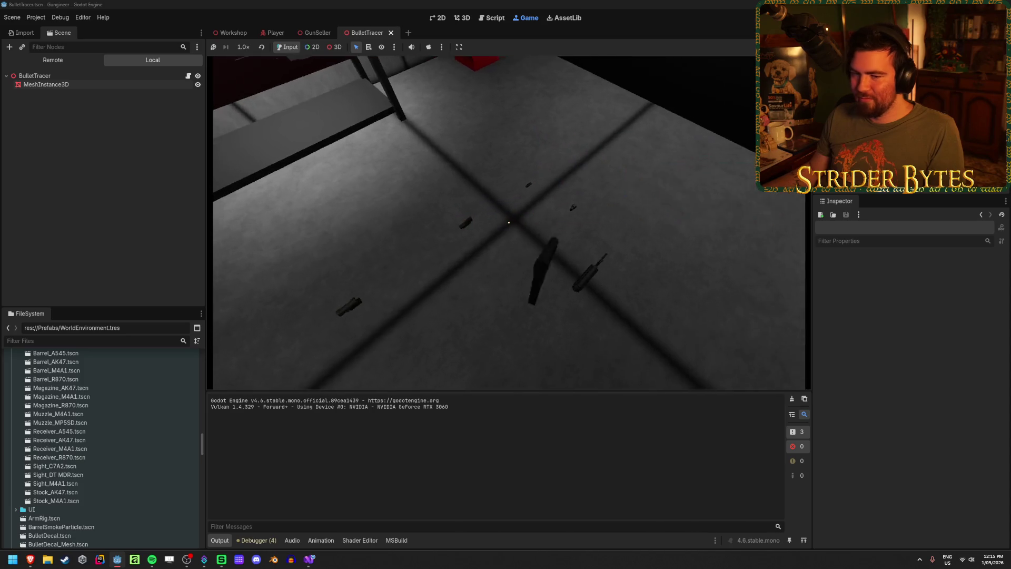
pyautogui.click(509, 222)
pyautogui.press('s')
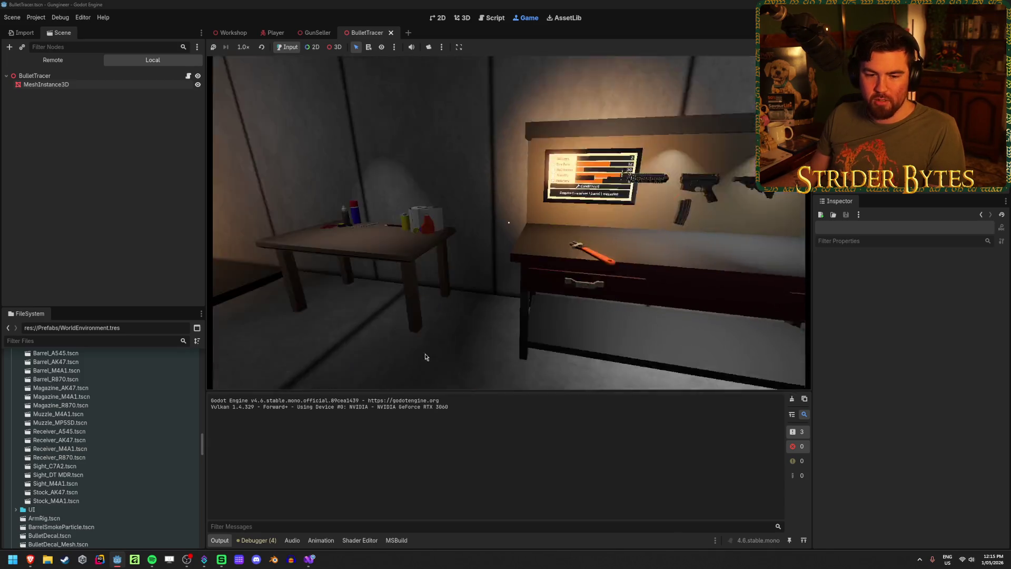
pyautogui.press('w')
pyautogui.press('1')
pyautogui.press('s')
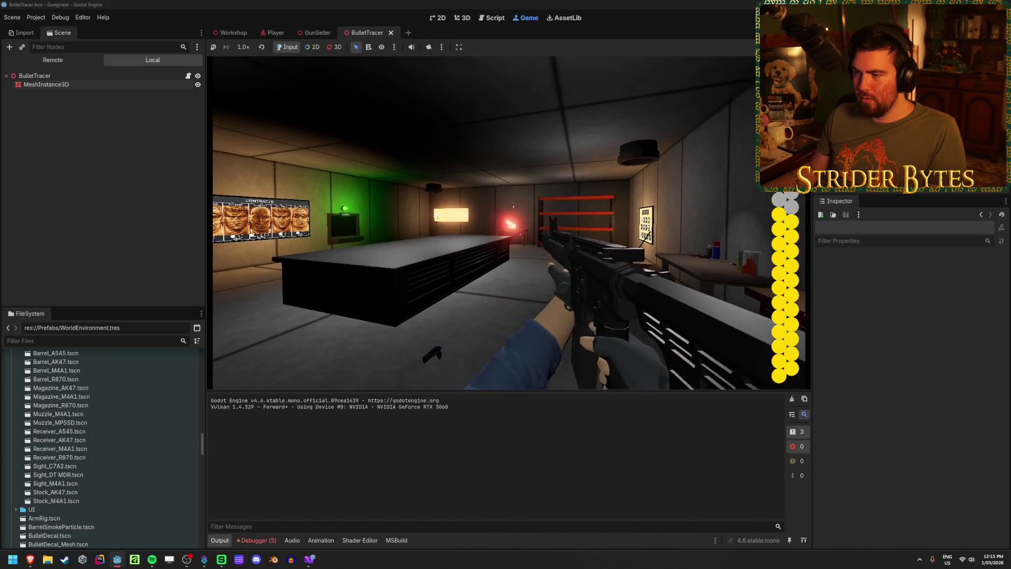
pyautogui.click(492, 221)
pyautogui.press('s')
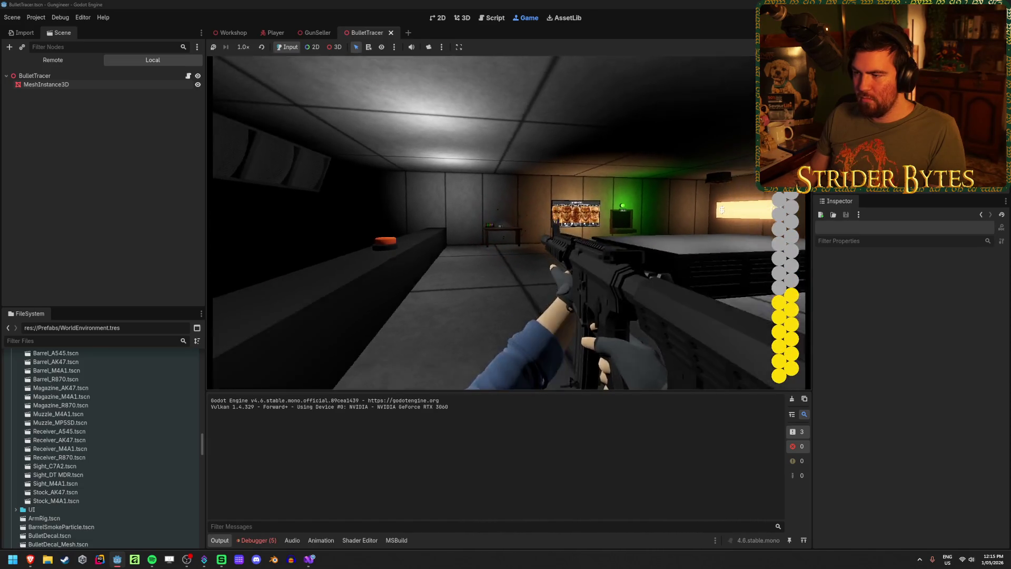
pyautogui.press('s')
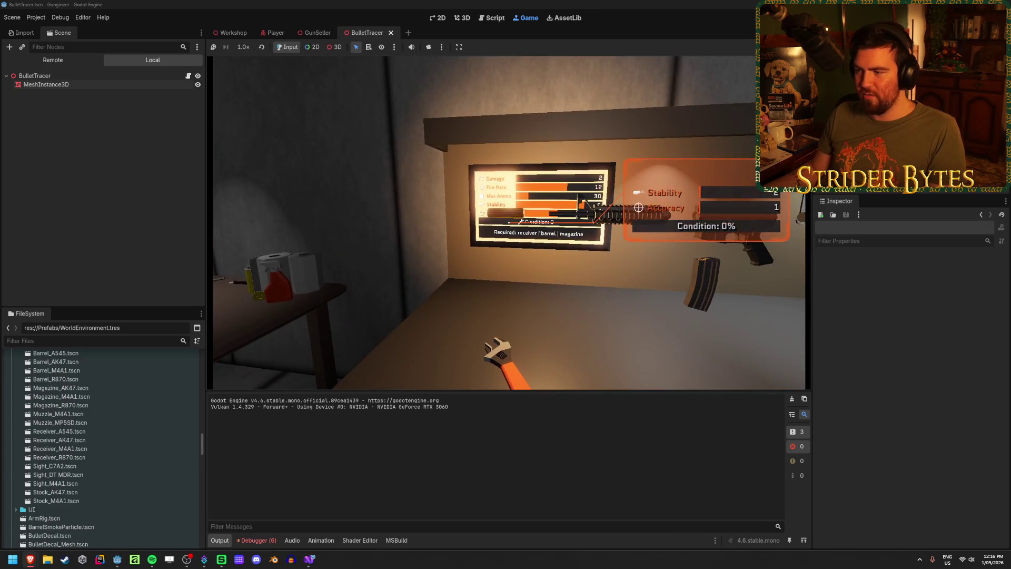
pyautogui.click(508, 222)
pyautogui.moveTo(508, 222); pyautogui.dragTo(508, 223)
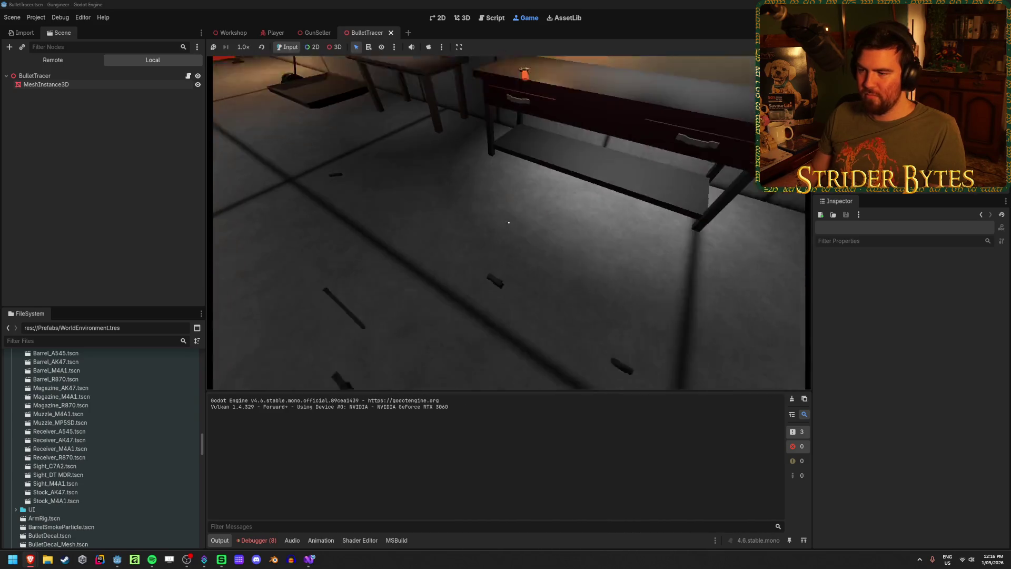
pyautogui.moveTo(509, 223)
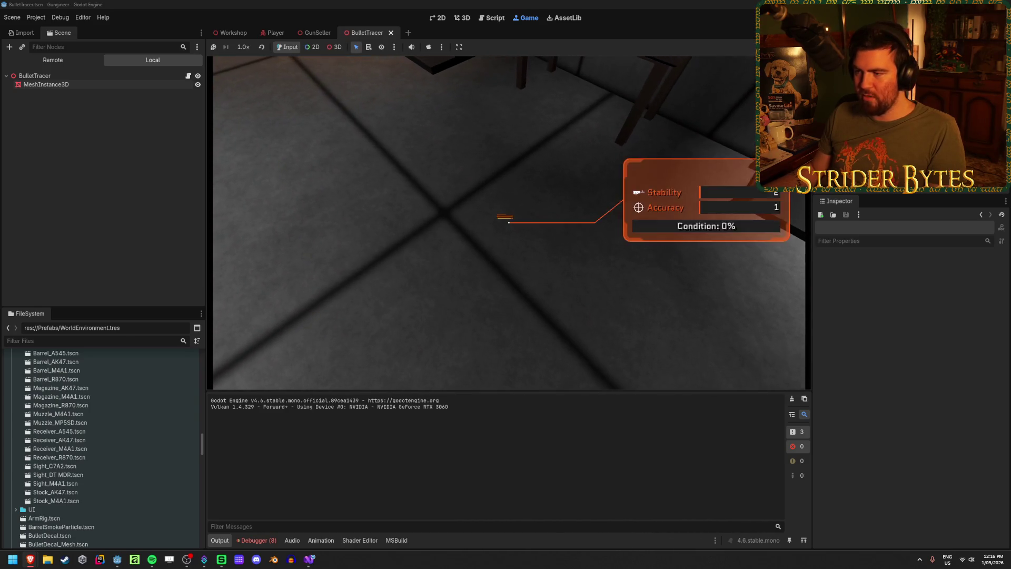
pyautogui.press('e')
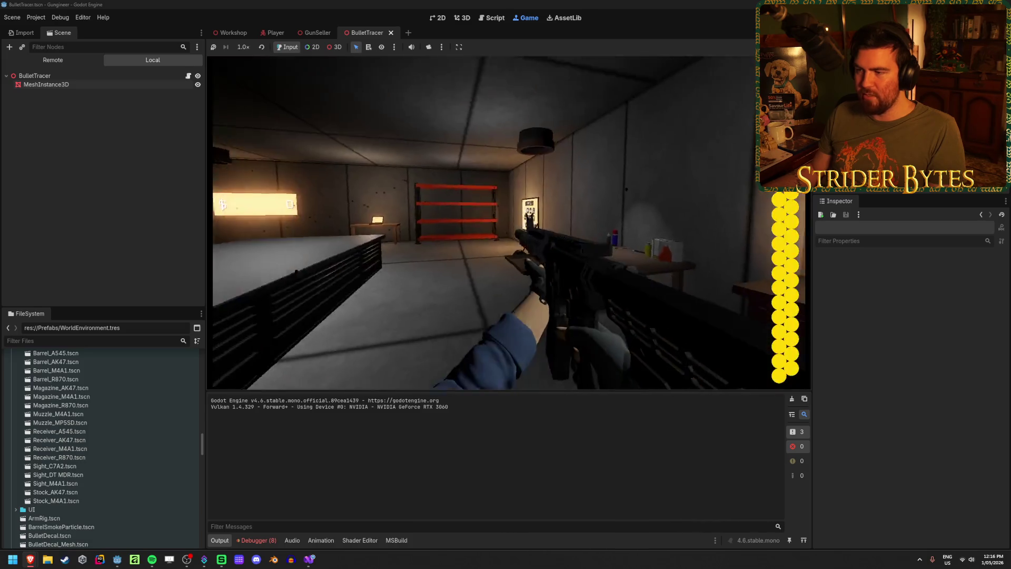
pyautogui.click(508, 223)
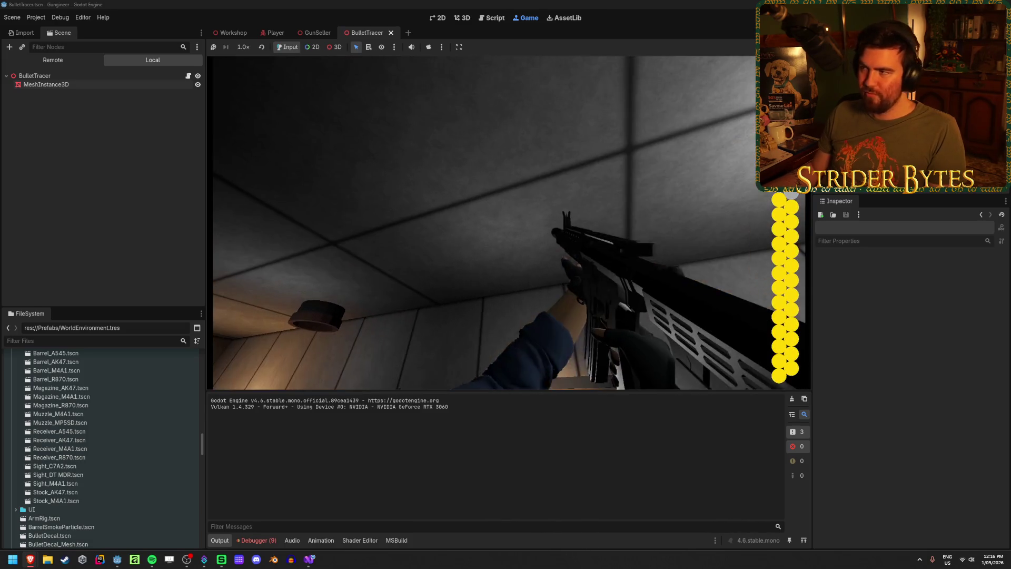
pyautogui.press('F8')
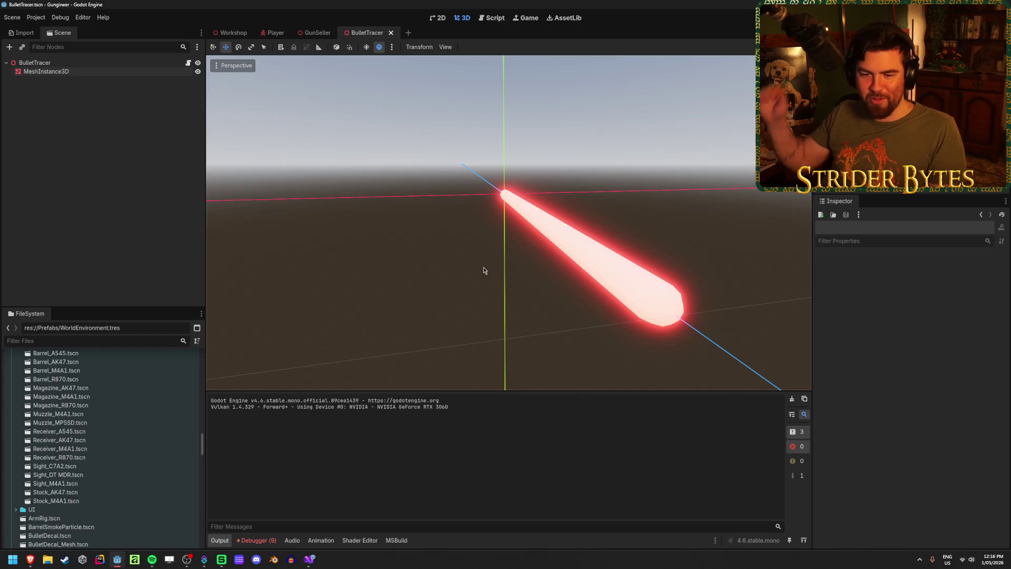
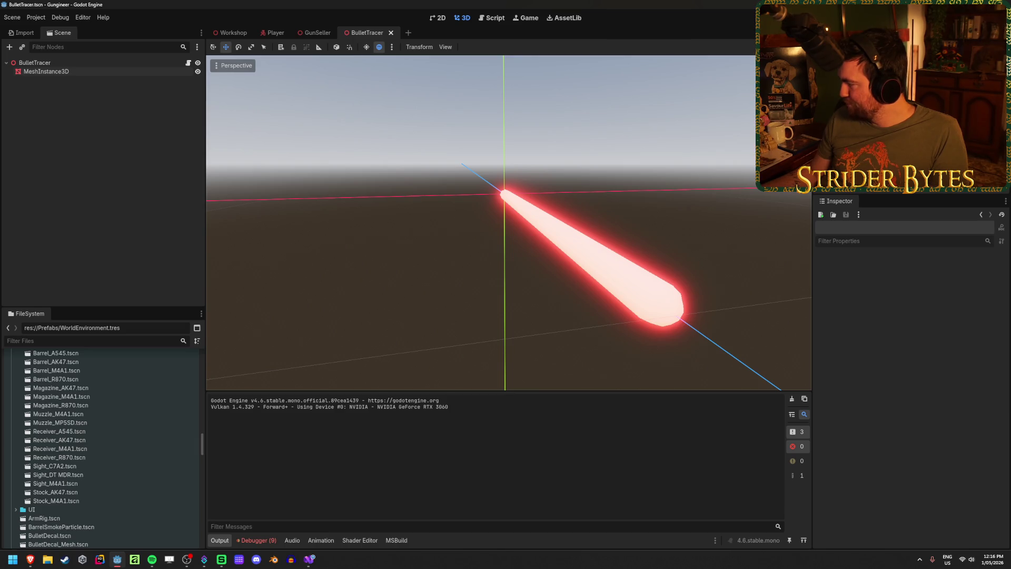
# - Select the tracer's MeshInstance3D to inspect its 0.025 m by 1.0 m red glowing capsule
pyautogui.hotkey('alt', 'Tab')
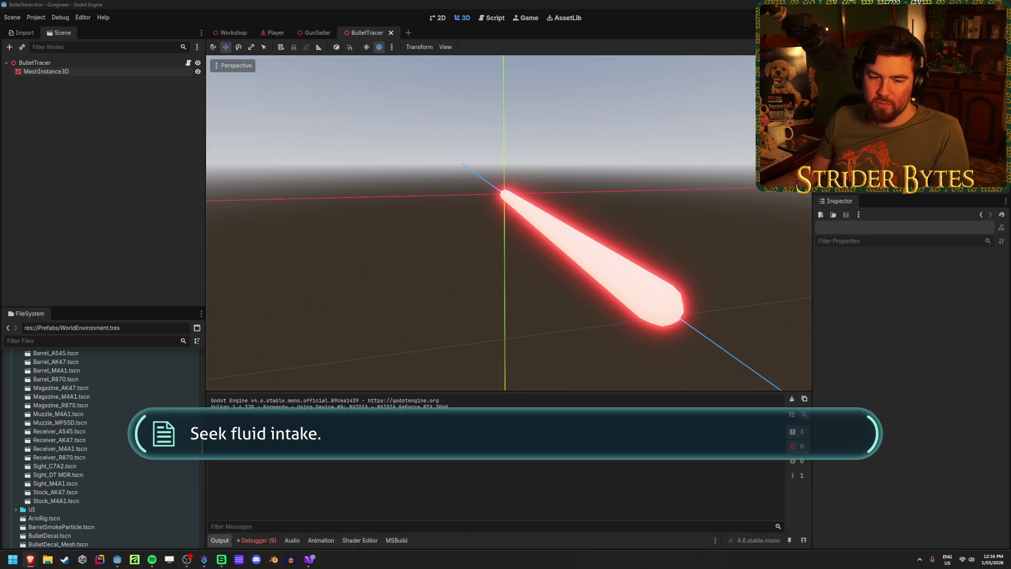
pyautogui.hotkey('alt', 'Tab')
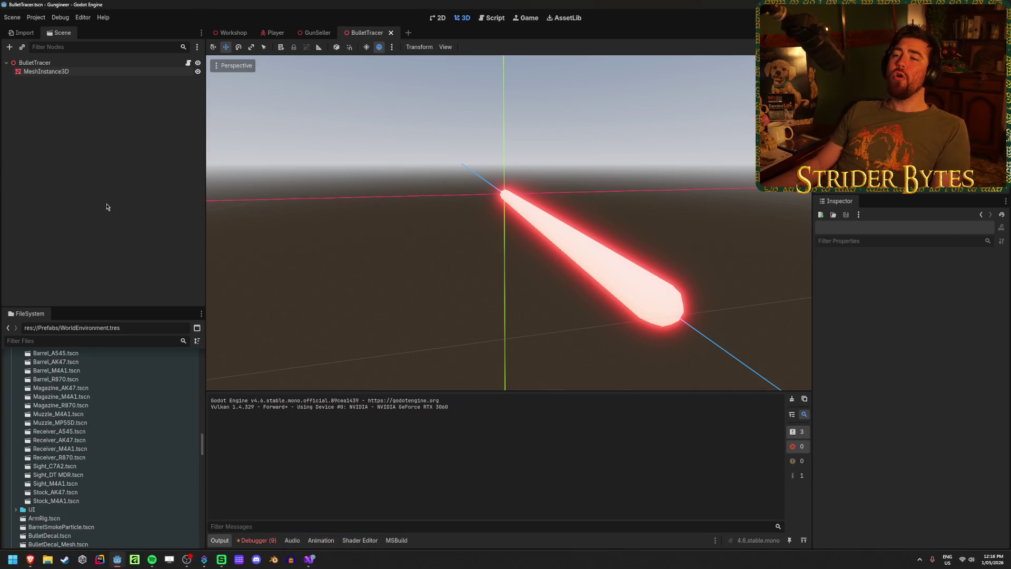
pyautogui.moveTo(448, 222); pyautogui.dragTo(473, 218)
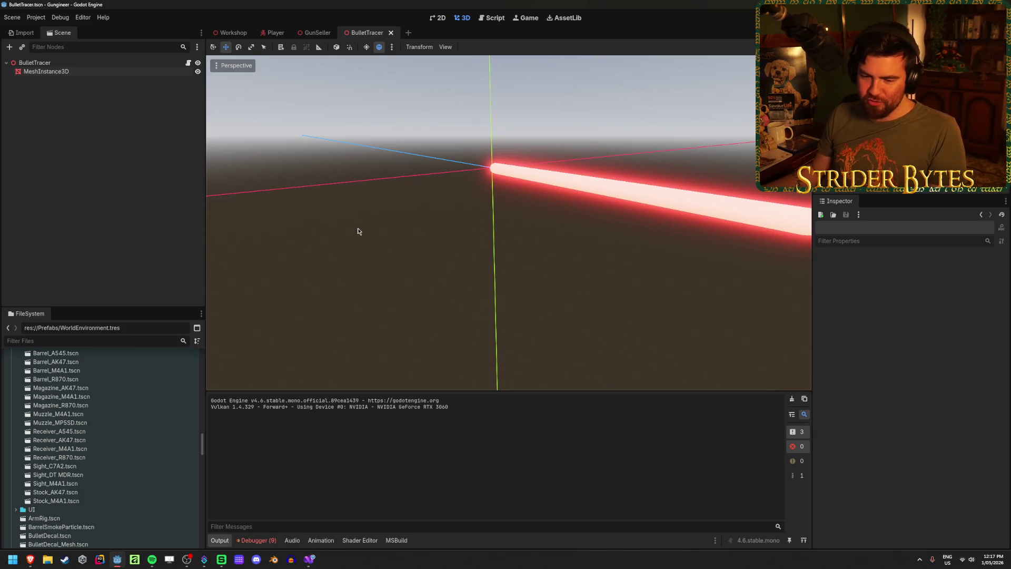
pyautogui.scroll(-3, 357, 232)
pyautogui.click(87, 71)
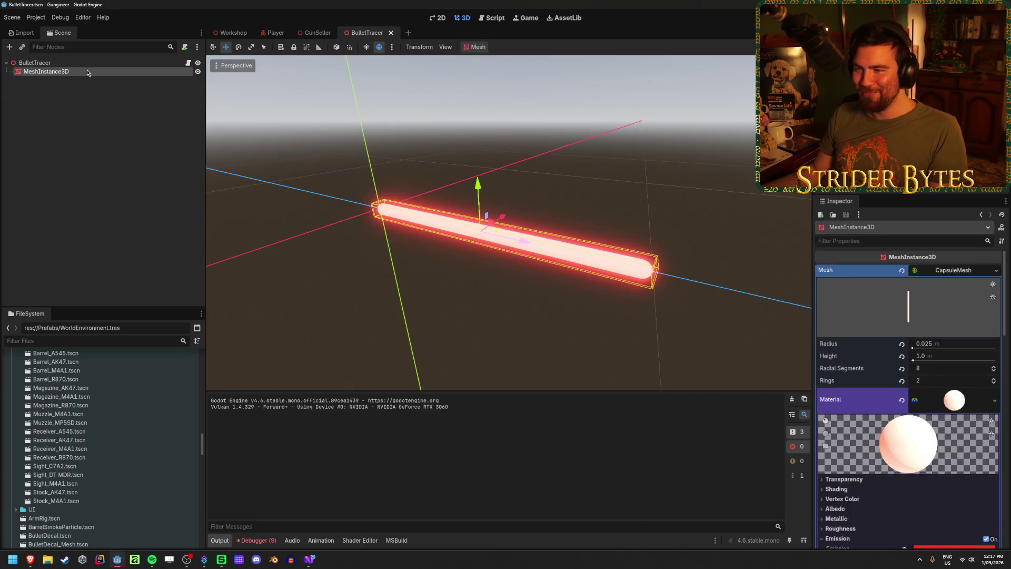
# - Change the tracer's emission colour from red to a pale, high-value lime green
pyautogui.scroll(-5, 906, 421)
pyautogui.click(953, 452)
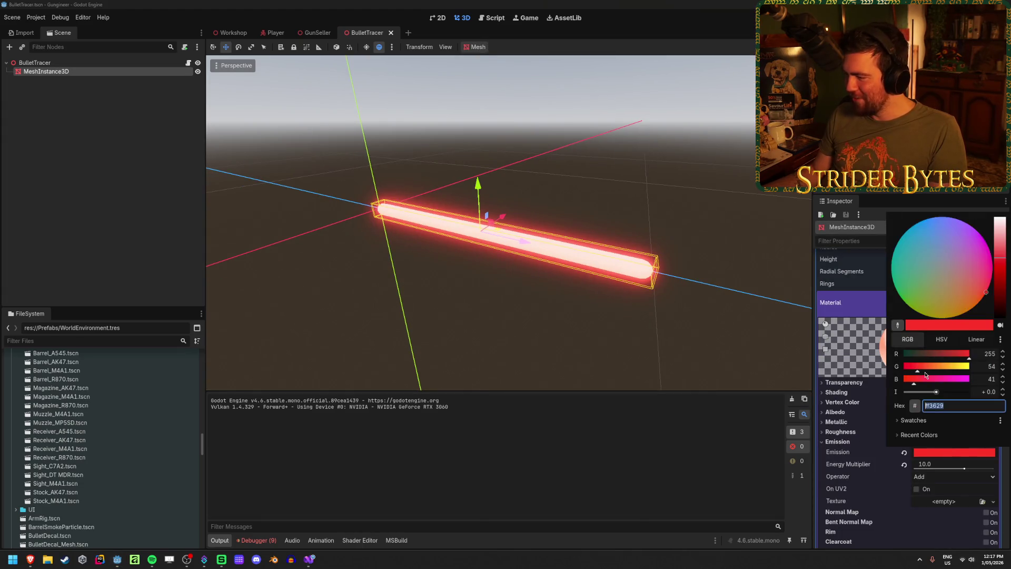
pyautogui.moveTo(913, 293); pyautogui.dragTo(909, 312)
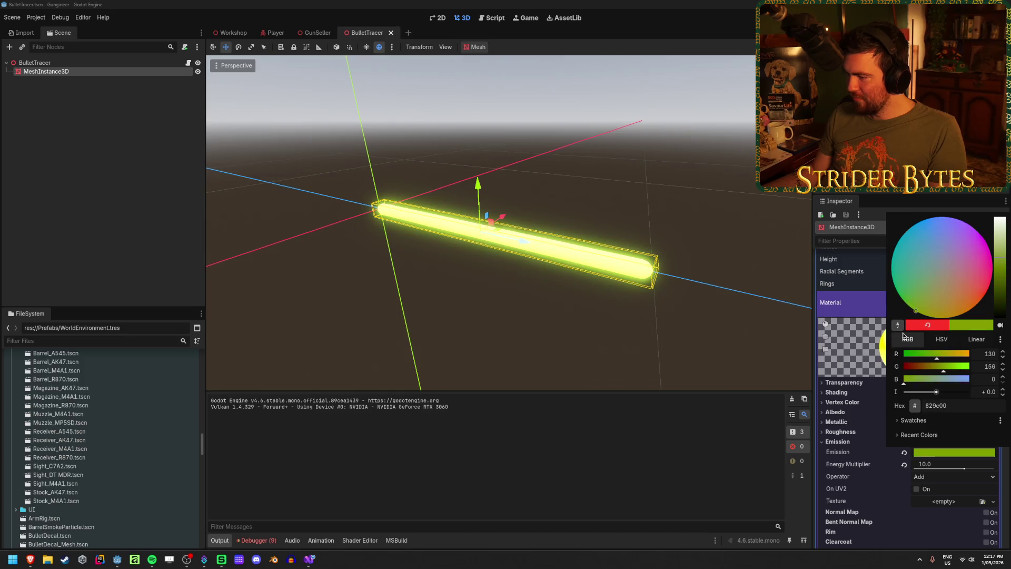
pyautogui.moveTo(999, 246); pyautogui.dragTo(1000, 251)
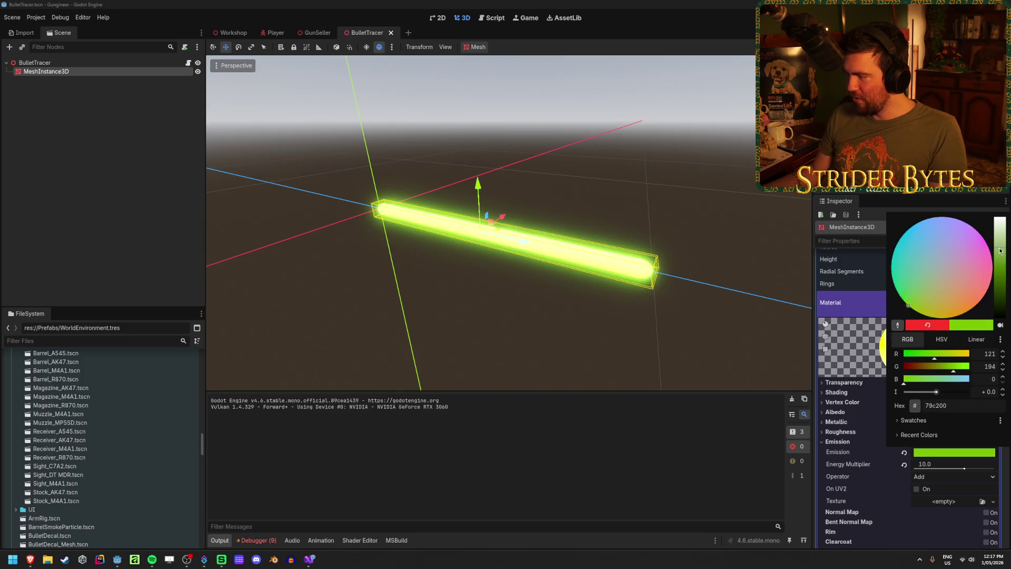
pyautogui.moveTo(908, 309); pyautogui.dragTo(915, 302)
pyautogui.click(942, 339)
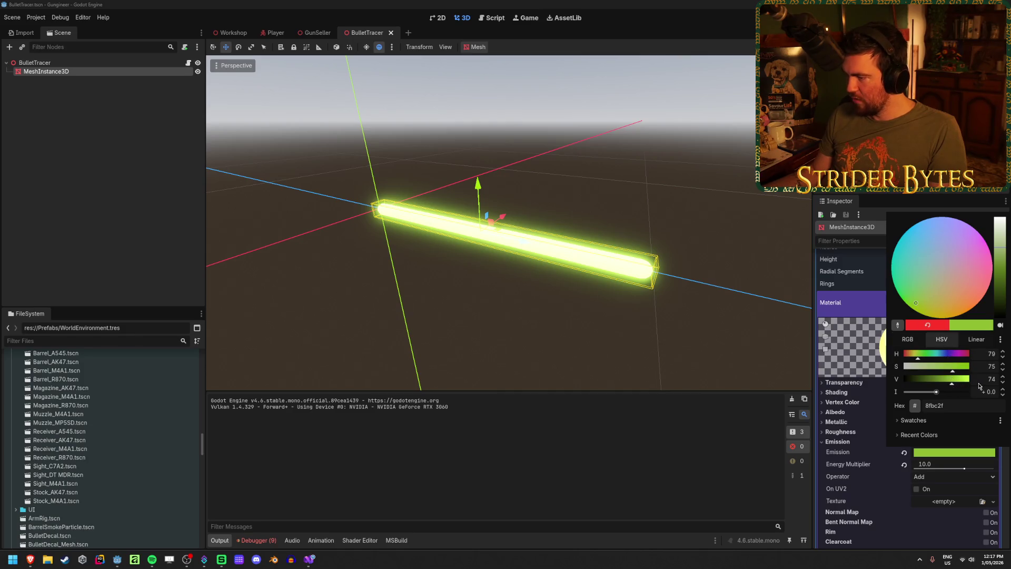
pyautogui.moveTo(964, 383)
pyautogui.mouseDown()
pyautogui.moveTo(943, 385)
pyautogui.moveTo(1002, 383)
pyautogui.moveTo(929, 369)
pyautogui.moveTo(977, 372)
pyautogui.moveTo(925, 358)
pyautogui.mouseUp()
pyautogui.click(838, 337)
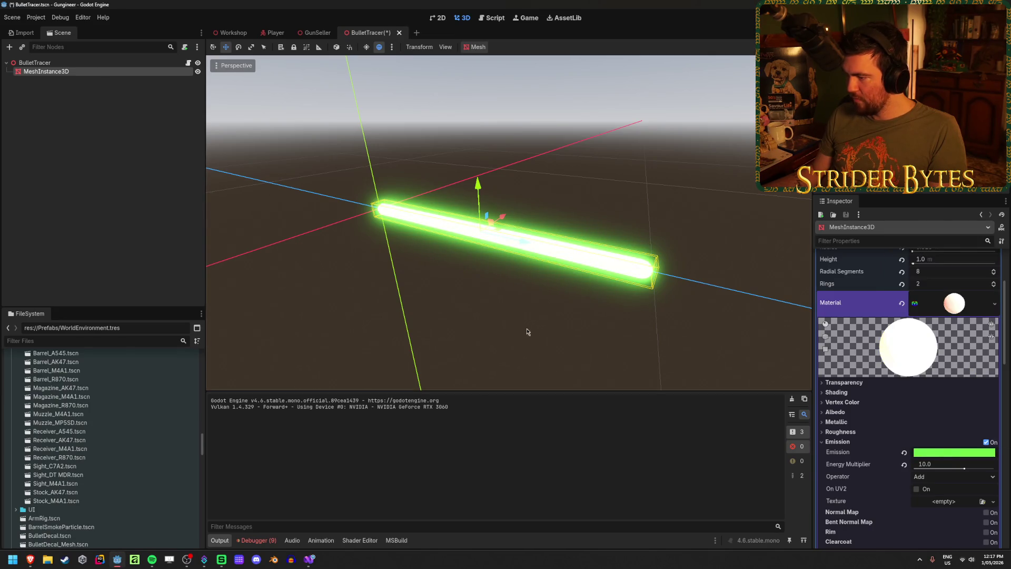
pyautogui.click(522, 326)
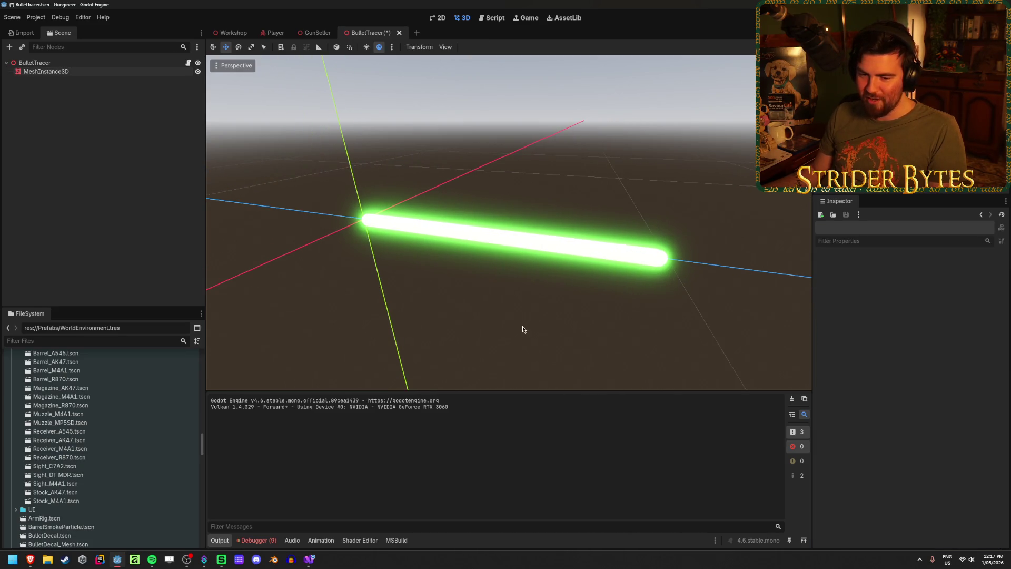
# - Save the tracer scene, launch the game and fire an opening burst before reloading
pyautogui.hotkey('ctrl', 's')
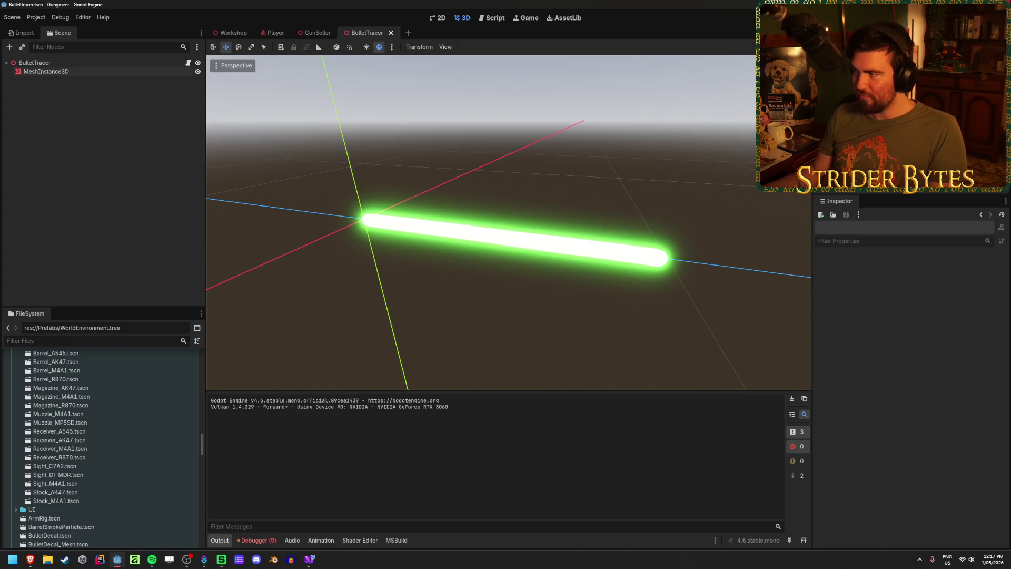
pyautogui.press('F5')
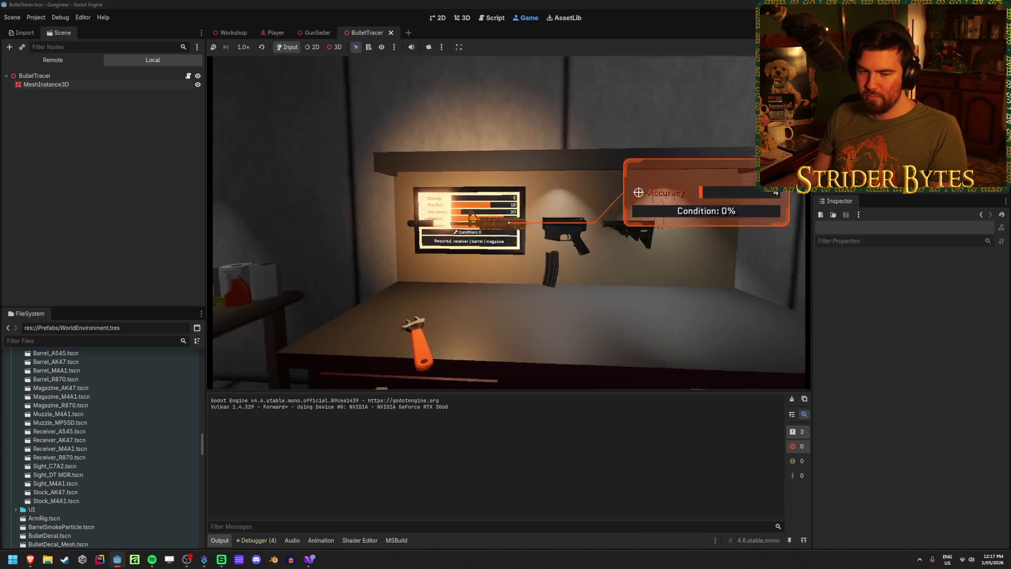
pyautogui.click(509, 223)
pyautogui.moveTo(508, 223); pyautogui.dragTo(508, 222)
pyautogui.press('r')
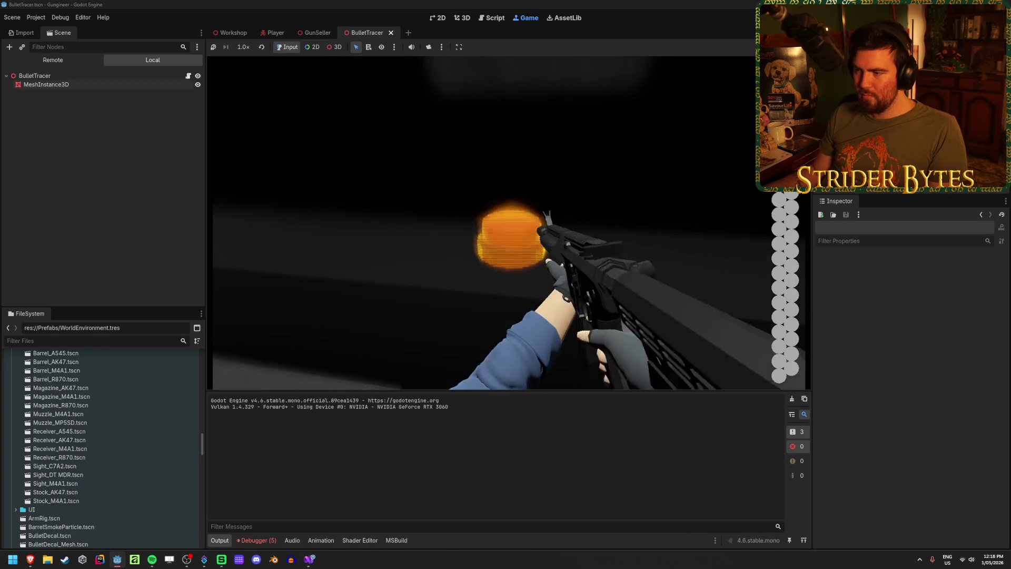
# - Empty a full magazine at the range target while watching the green tracers
pyautogui.click(509, 223)
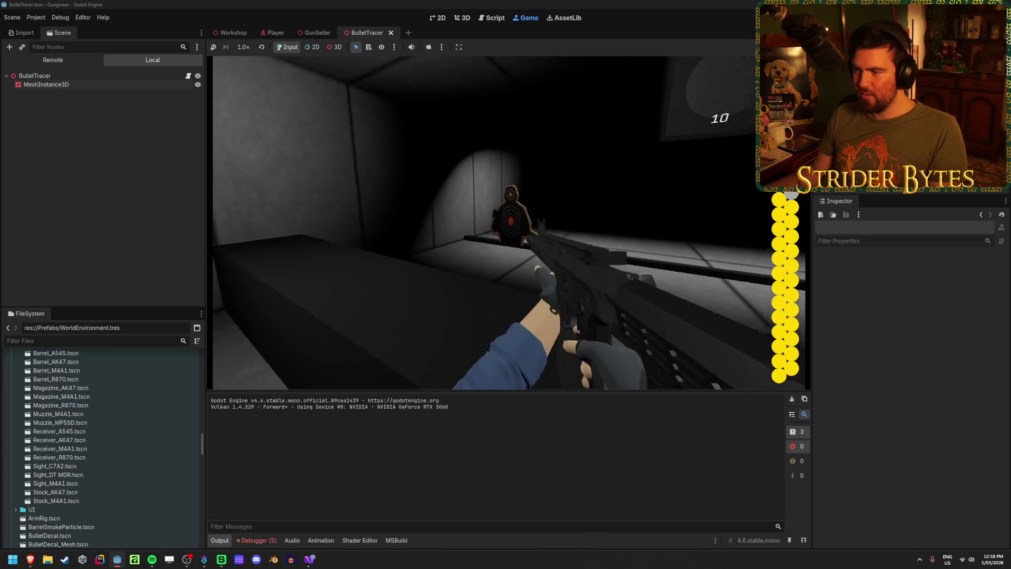
pyautogui.click(509, 223)
pyautogui.click(509, 223)
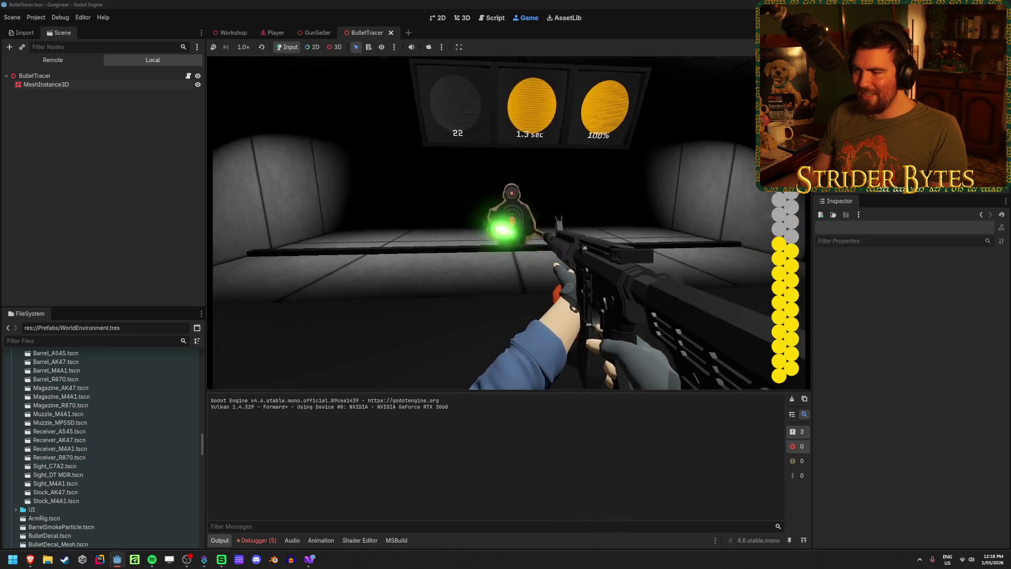
pyautogui.click(508, 223)
pyautogui.click(509, 223)
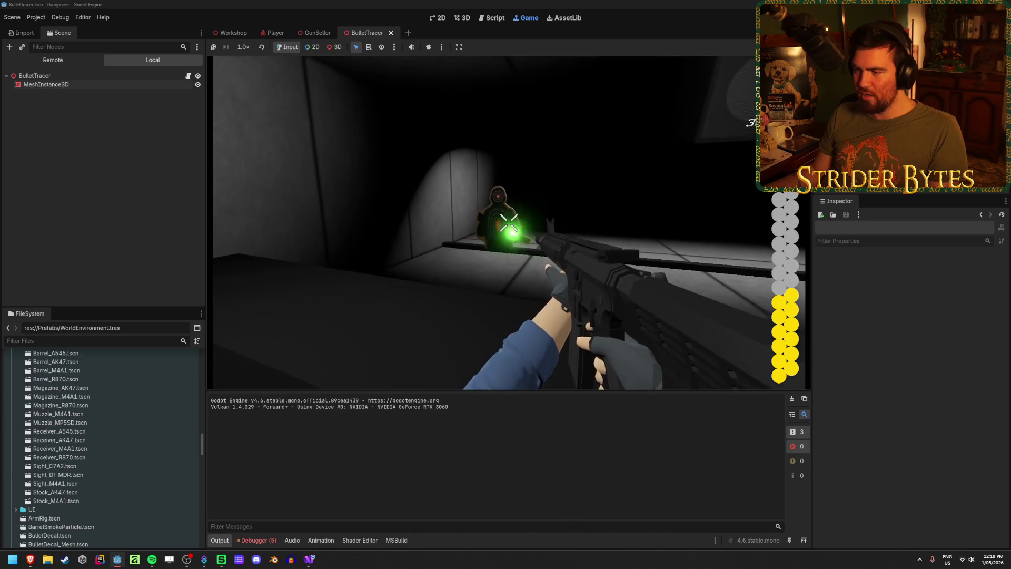
pyautogui.click(509, 223)
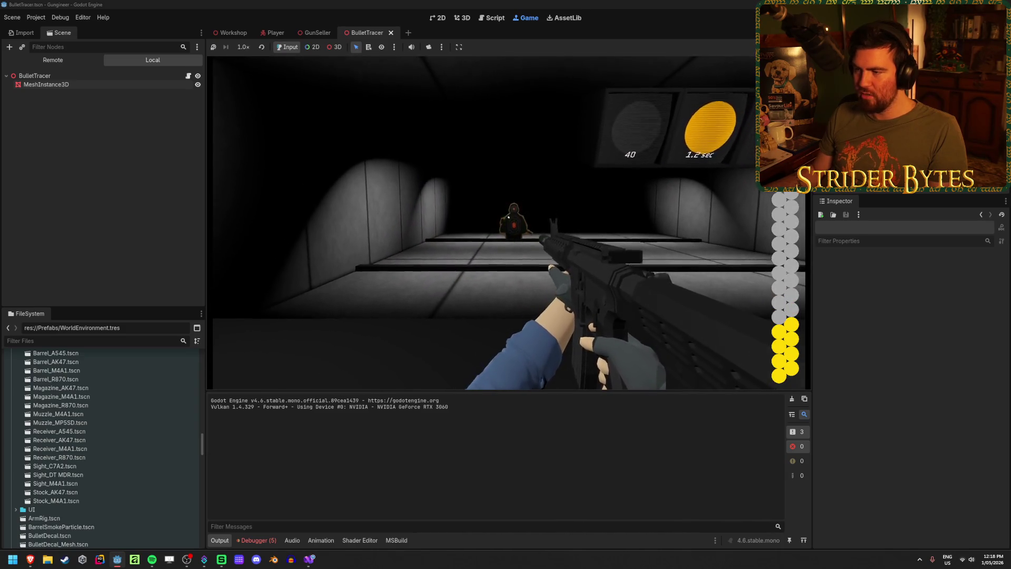
pyautogui.click(508, 223)
pyautogui.click(509, 223)
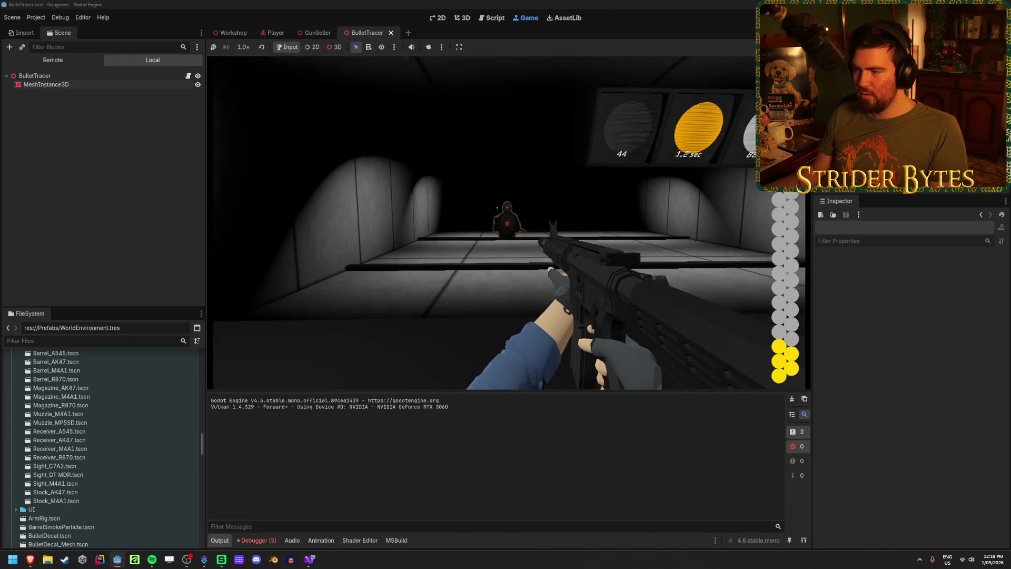
pyautogui.click(509, 223)
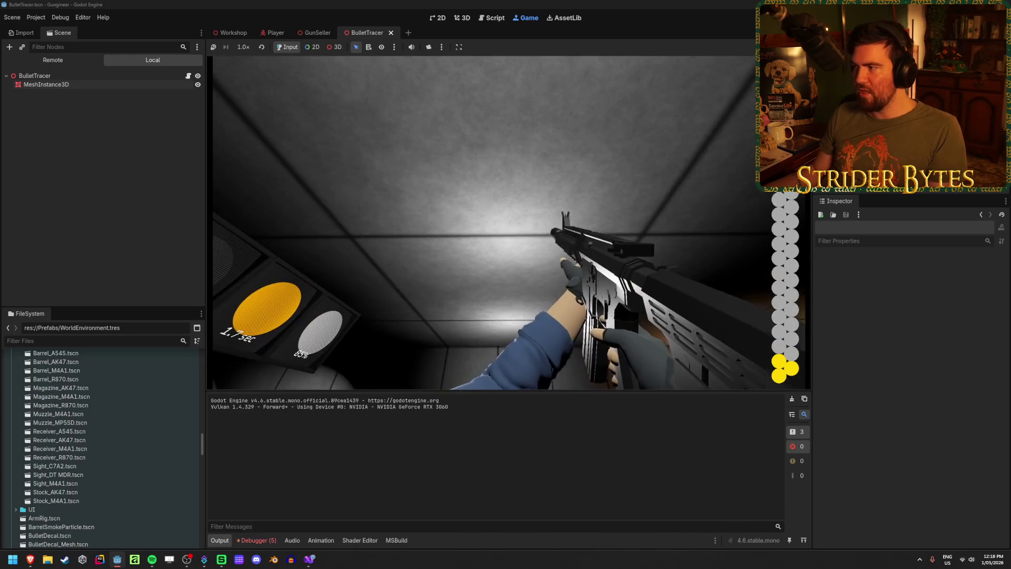
pyautogui.click(508, 222)
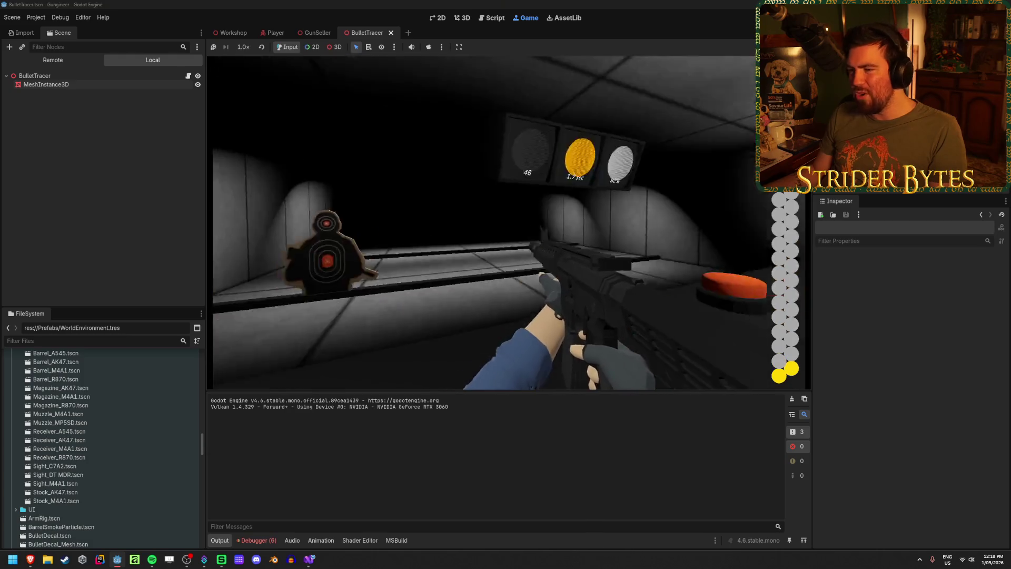
pyautogui.click(509, 223)
pyautogui.click(508, 223)
pyautogui.click(509, 222)
# - Reload, fire a final burst of green tracers downrange, and stop the game
pyautogui.press('r')
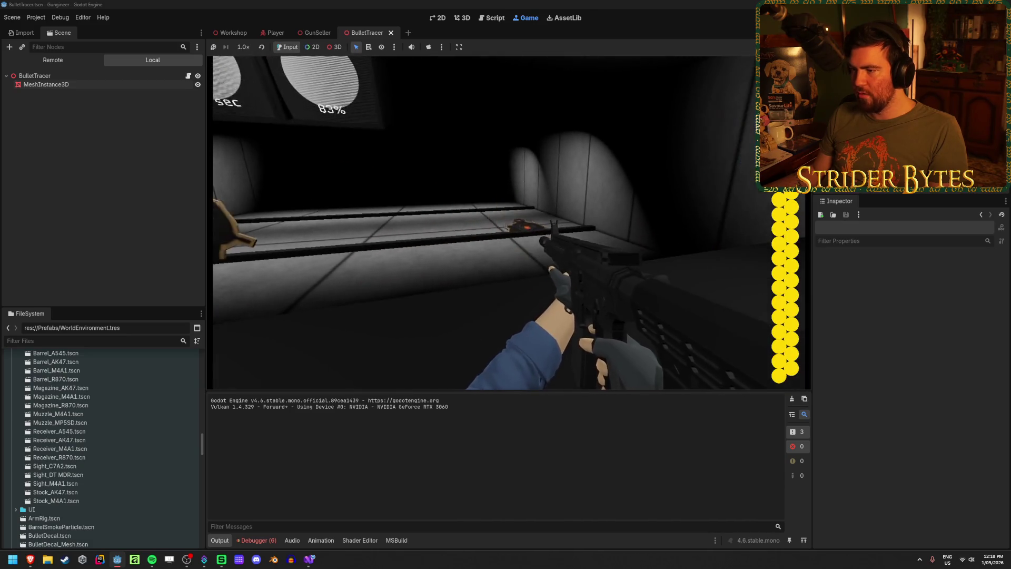
pyautogui.click(509, 223)
pyautogui.click(509, 223)
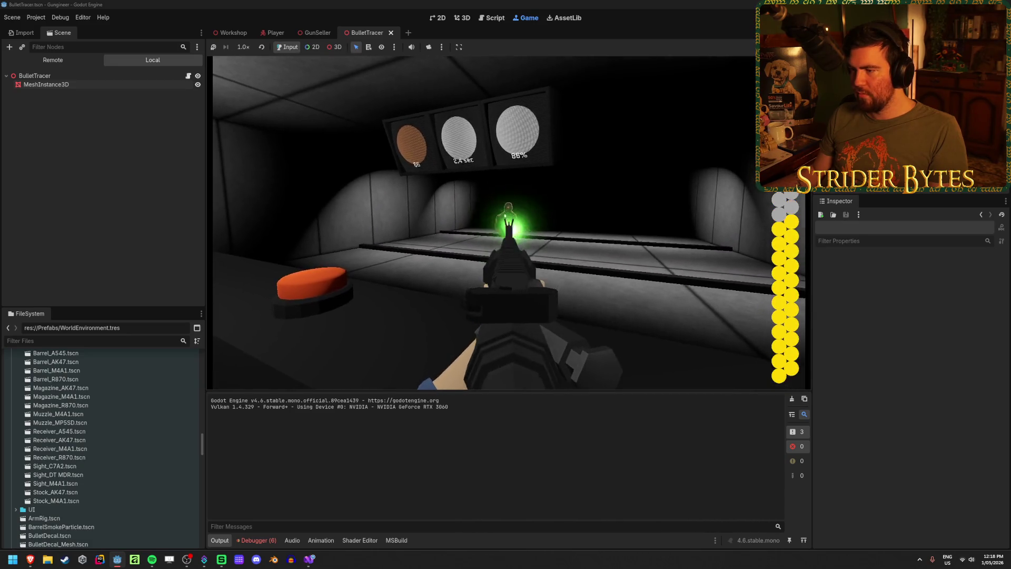
pyautogui.click(508, 222)
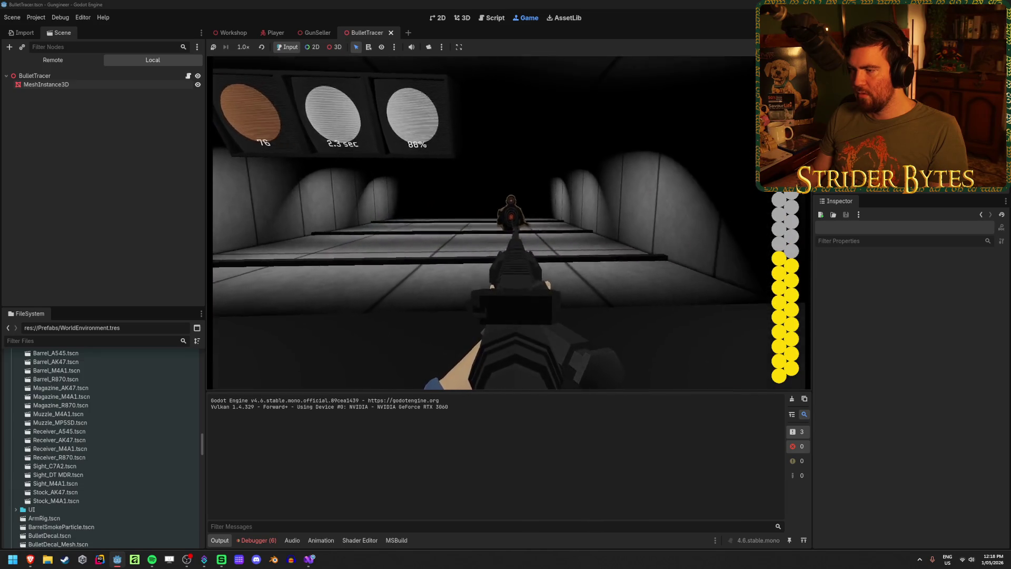
pyautogui.click(508, 223)
pyautogui.click(509, 223)
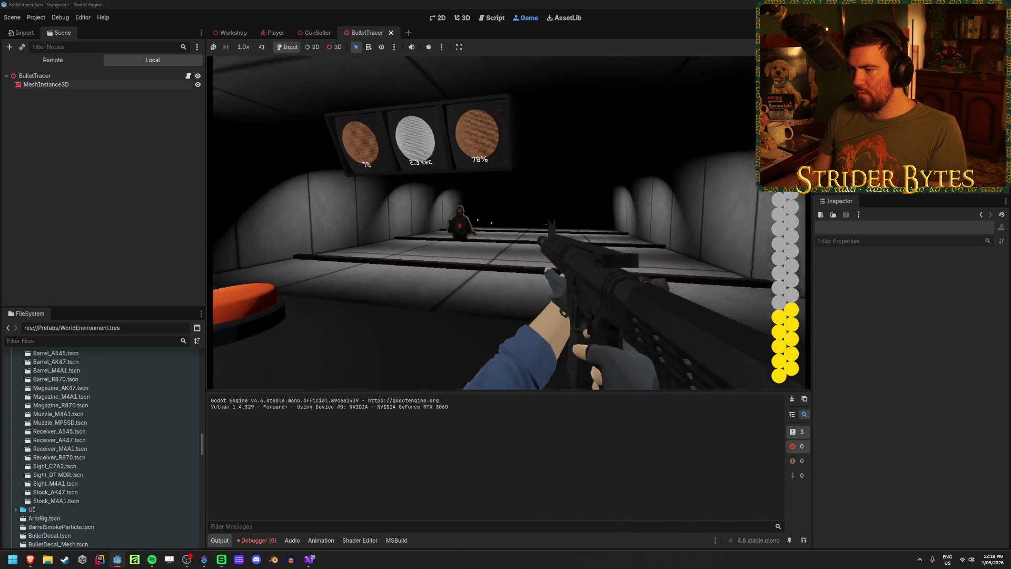
pyautogui.press('F8')
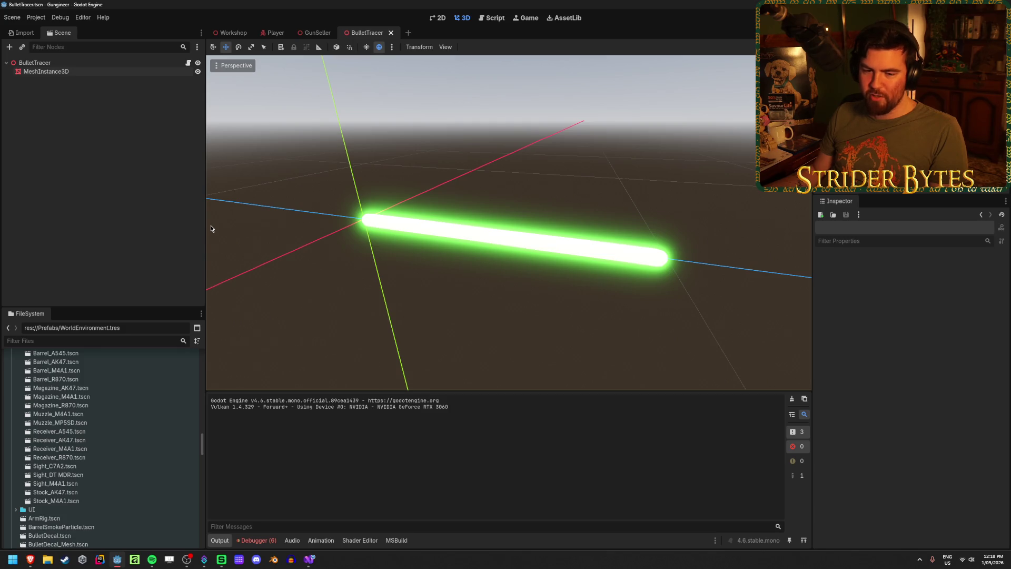
pyautogui.click(116, 63)
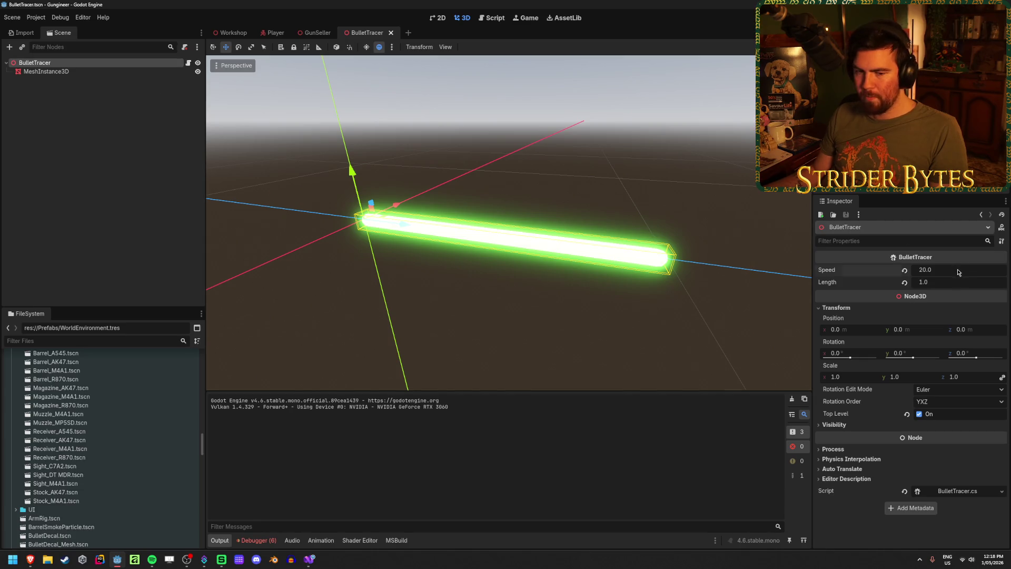
pyautogui.write('50')
pyautogui.press('Return')
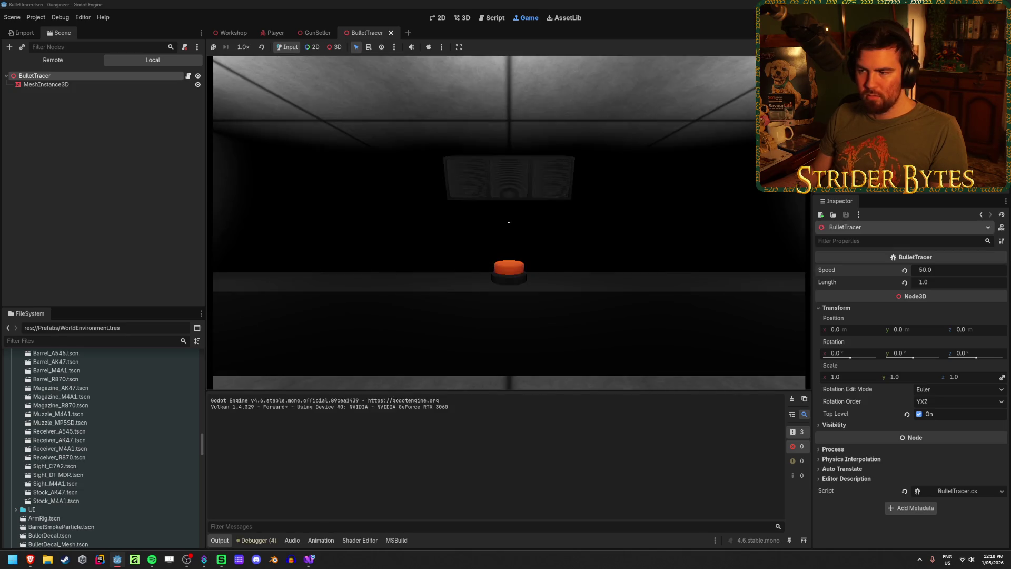
pyautogui.press('w')
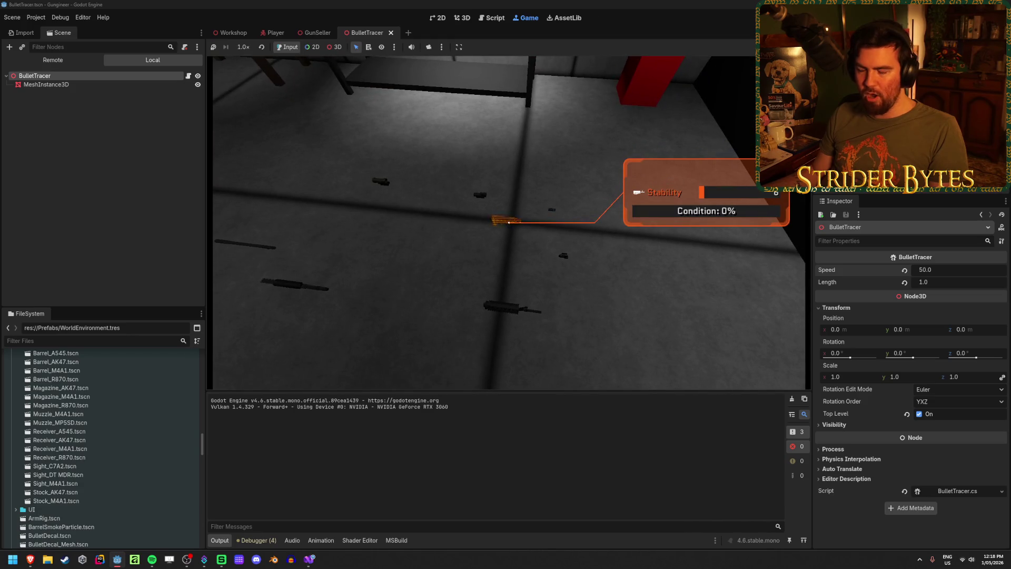
pyautogui.moveTo(508, 222)
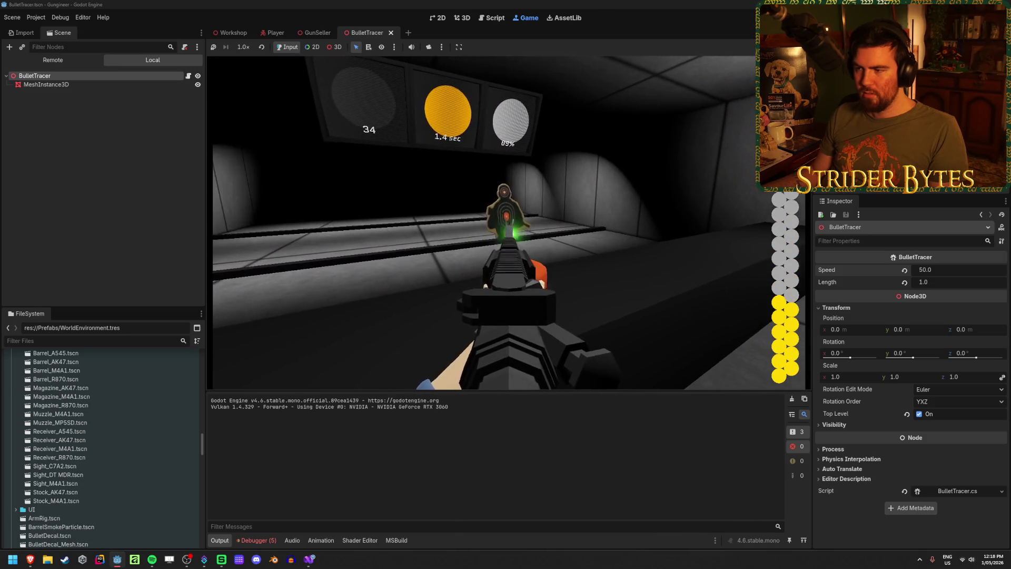
pyautogui.click(505, 231)
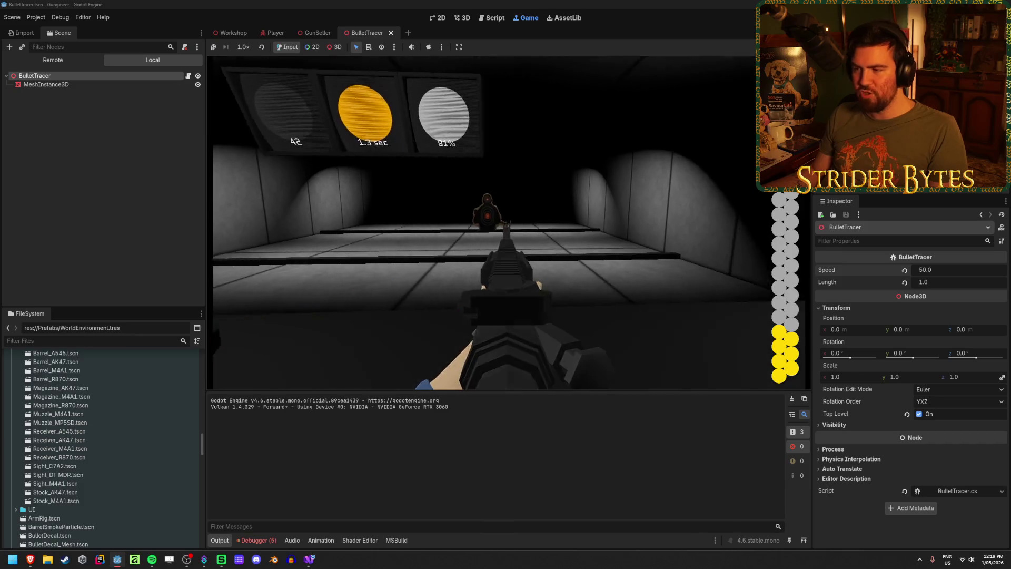
pyautogui.click(506, 232)
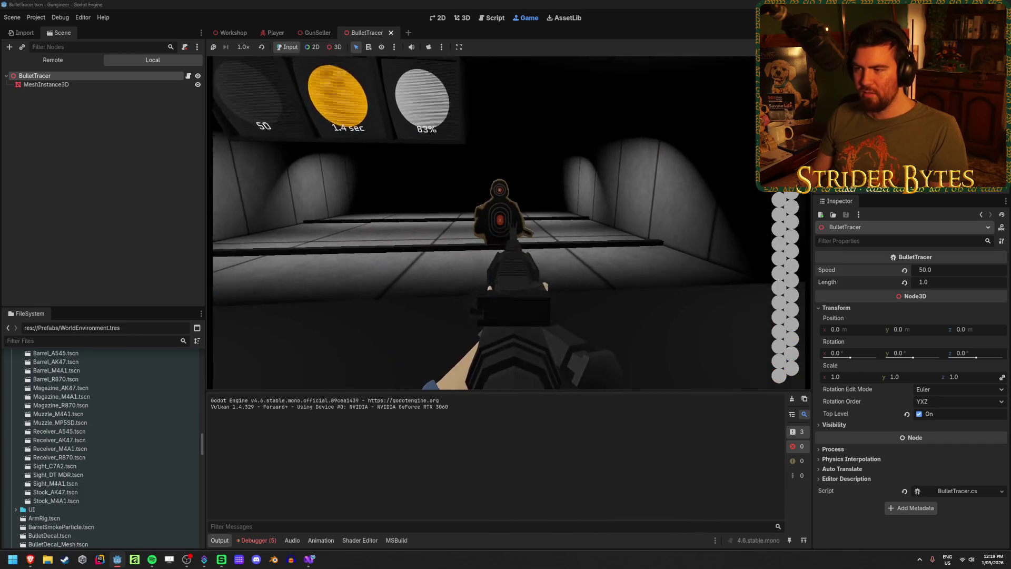
pyautogui.press('r')
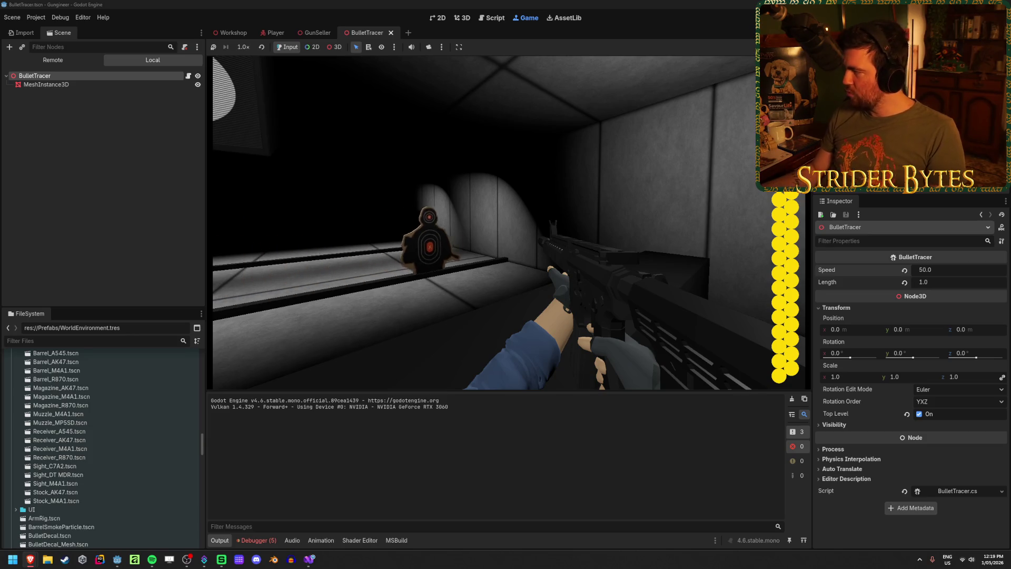
pyautogui.hotkey('alt', 'Tab')
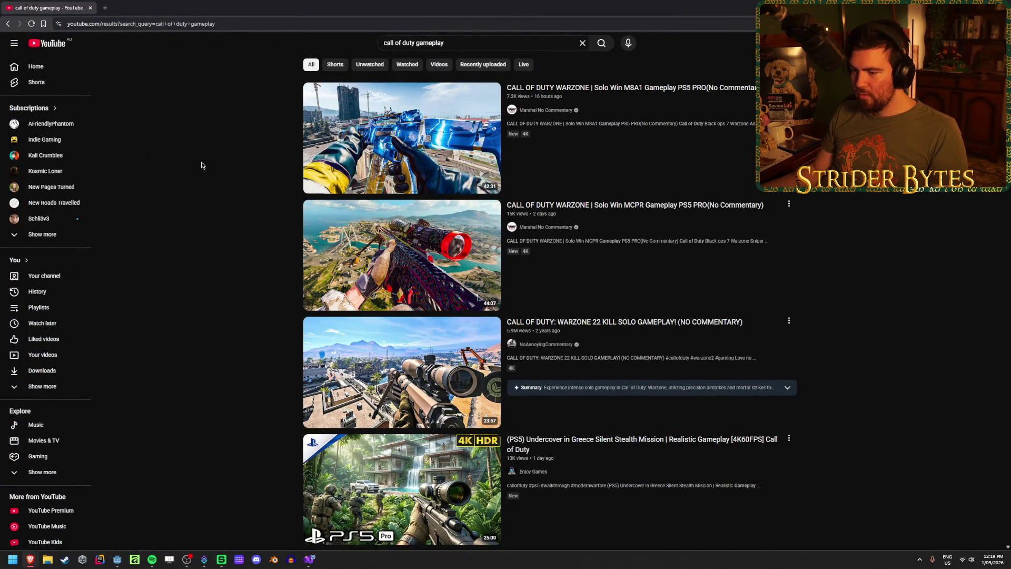
# - Play the Modern Warfare 3 multiplayer gameplay video and skip it ahead to 0:22
pyautogui.scroll(-5, 205, 160)
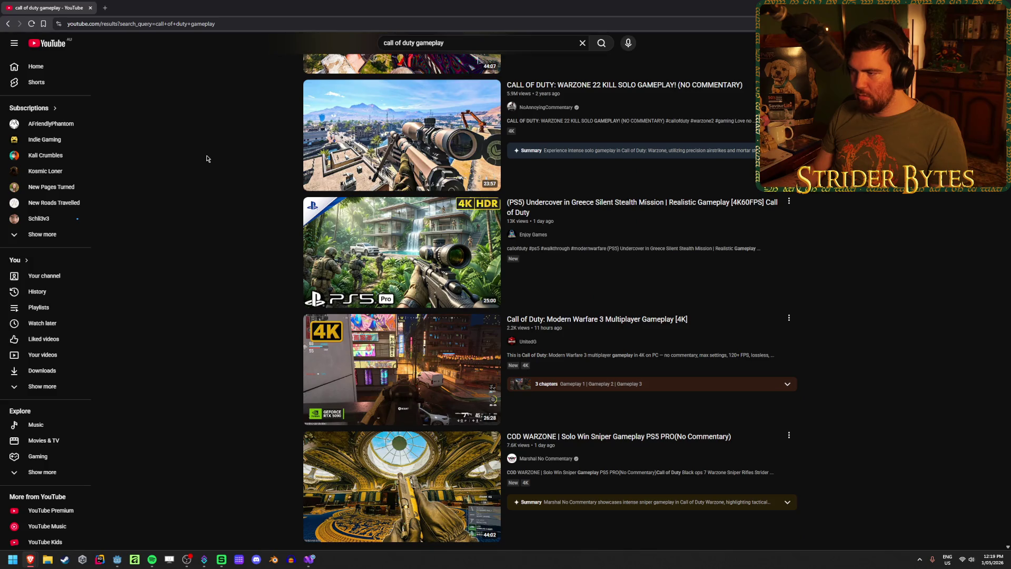
pyautogui.scroll(-2, 950, 244)
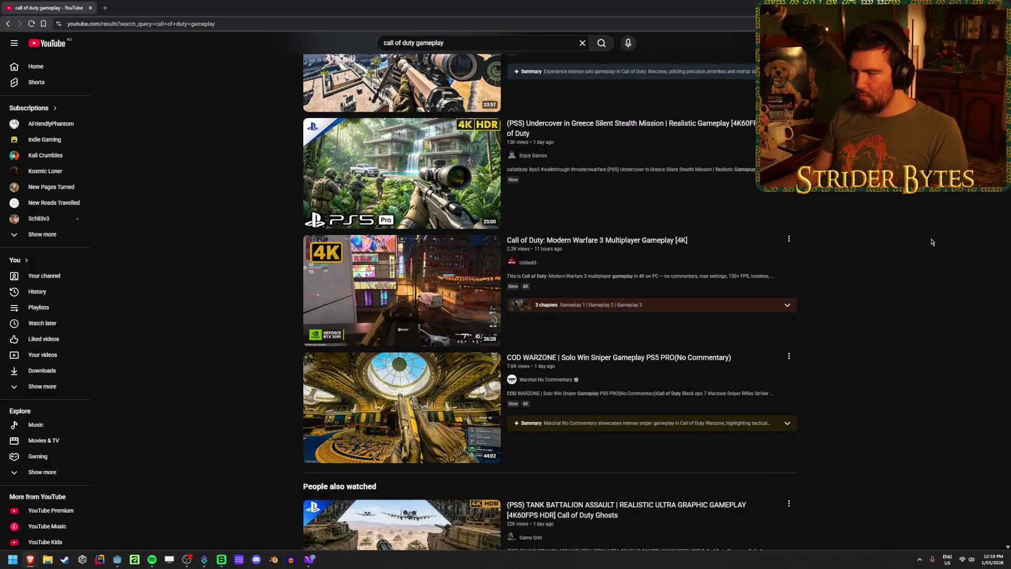
pyautogui.click(647, 243)
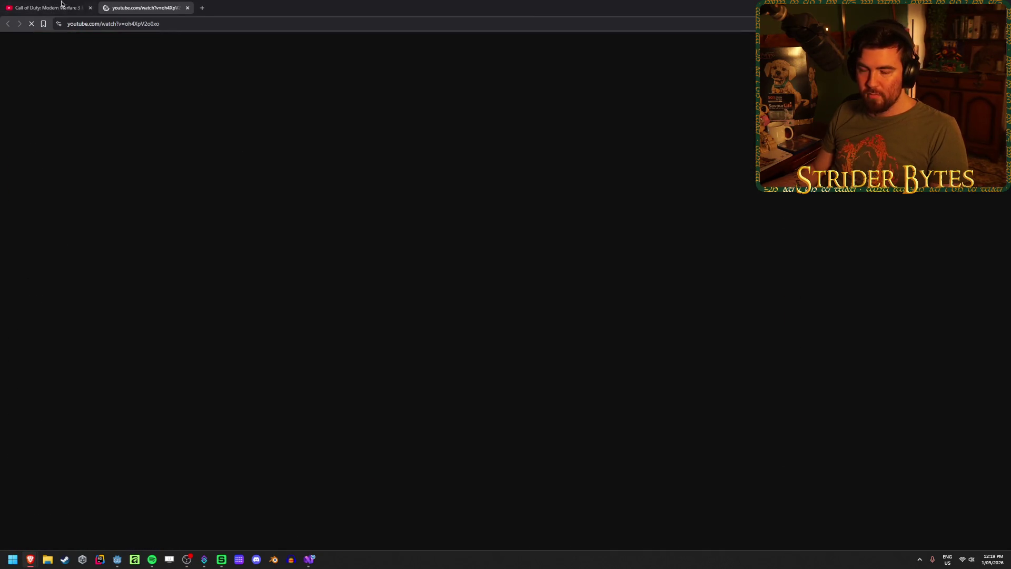
pyautogui.click(47, 7)
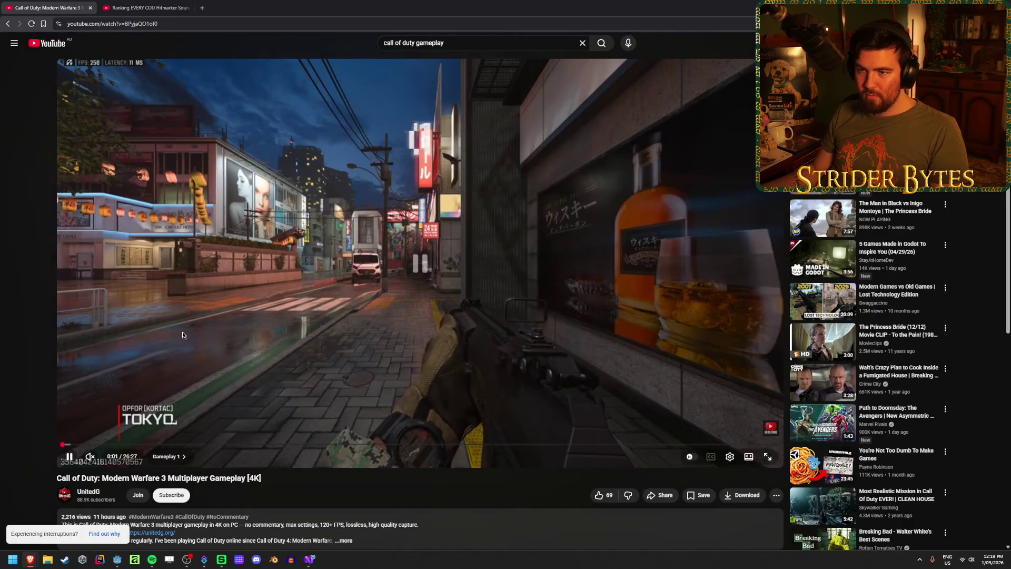
pyautogui.click(141, 8)
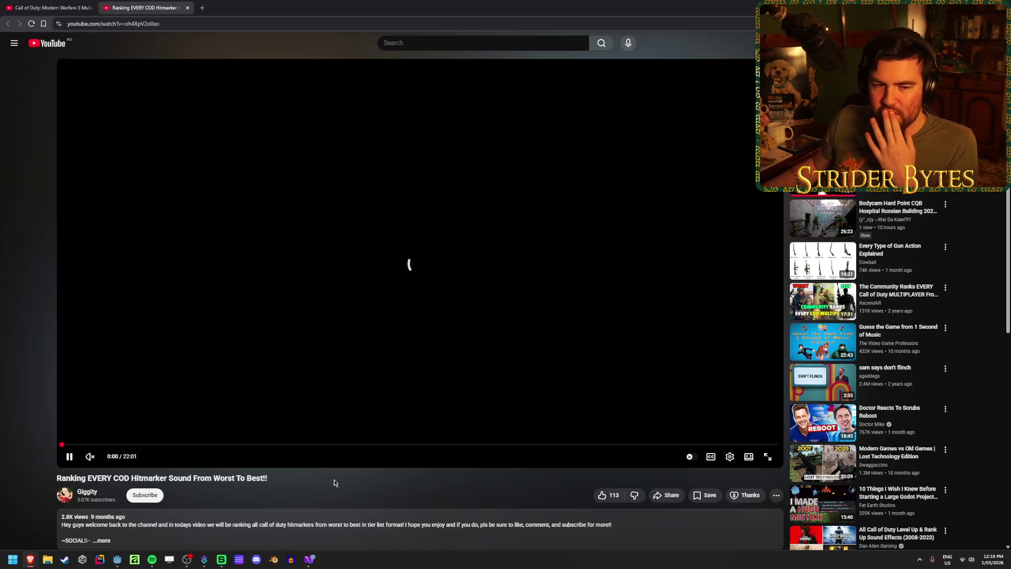
pyautogui.click(60, 4)
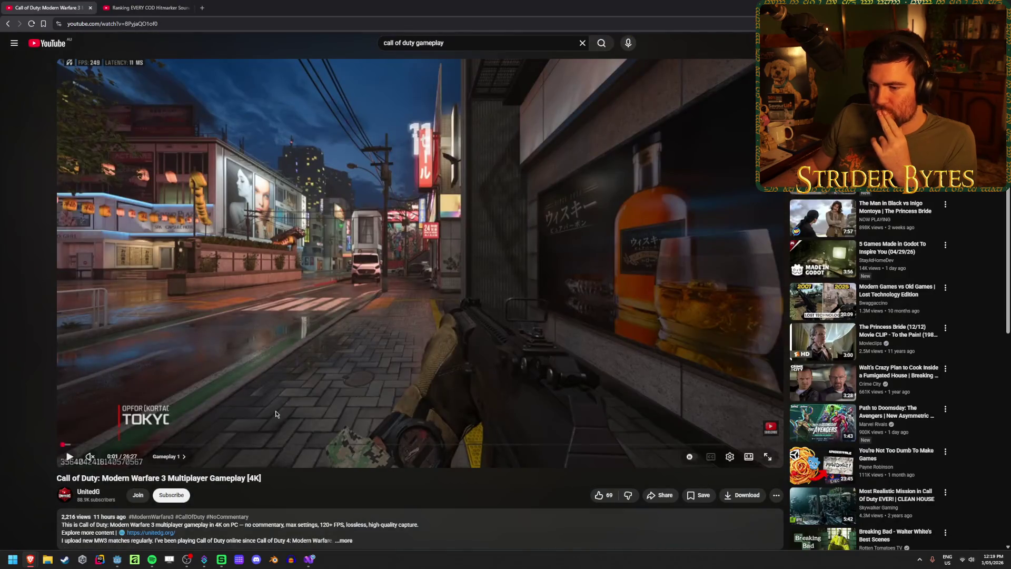
pyautogui.click(69, 445)
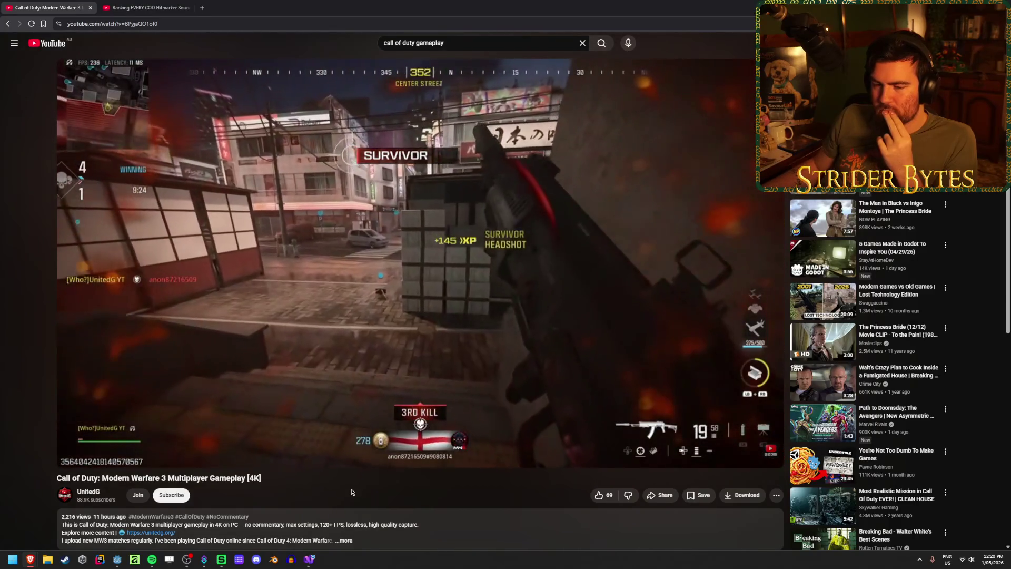
# - Pause the gameplay video and skim the hitmarker ranking video to around 19:27
pyautogui.click(293, 164)
pyautogui.hotkey('ctrl', 'Tab')
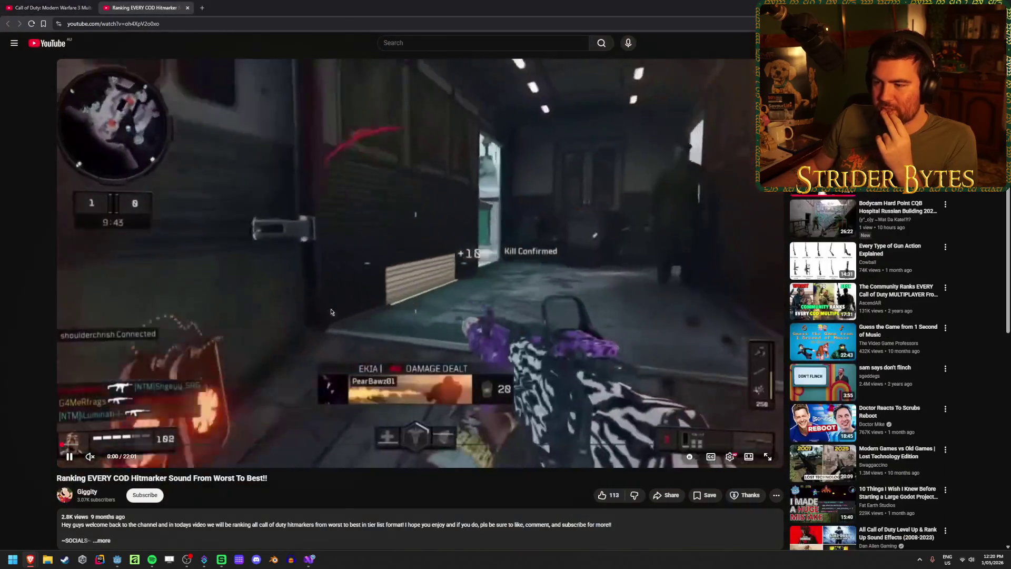
pyautogui.moveTo(68, 446)
pyautogui.mouseDown()
pyautogui.moveTo(87, 445)
pyautogui.moveTo(99, 421)
pyautogui.moveTo(79, 446)
pyautogui.moveTo(99, 447)
pyautogui.mouseUp()
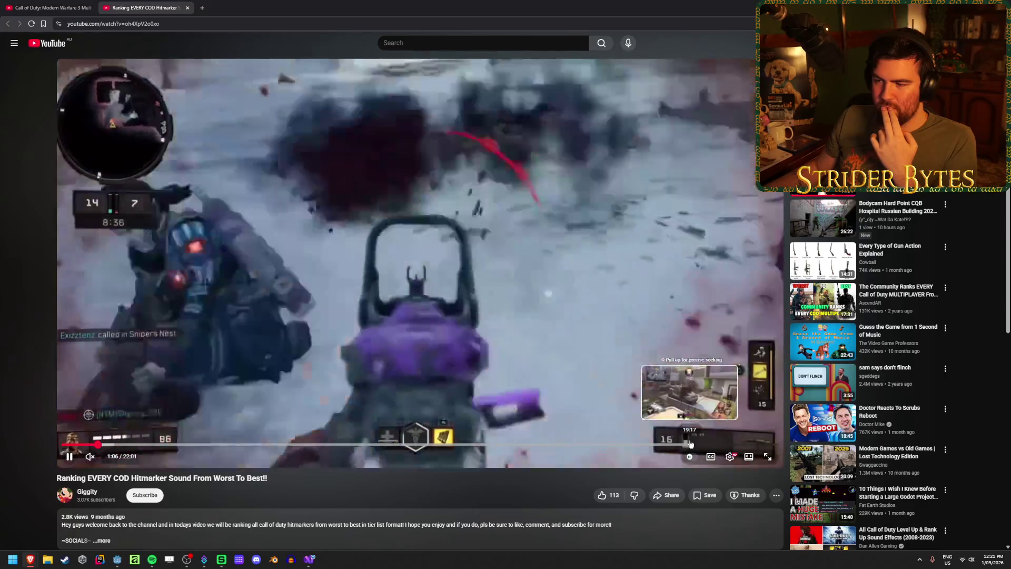
pyautogui.moveTo(690, 443); pyautogui.dragTo(727, 443)
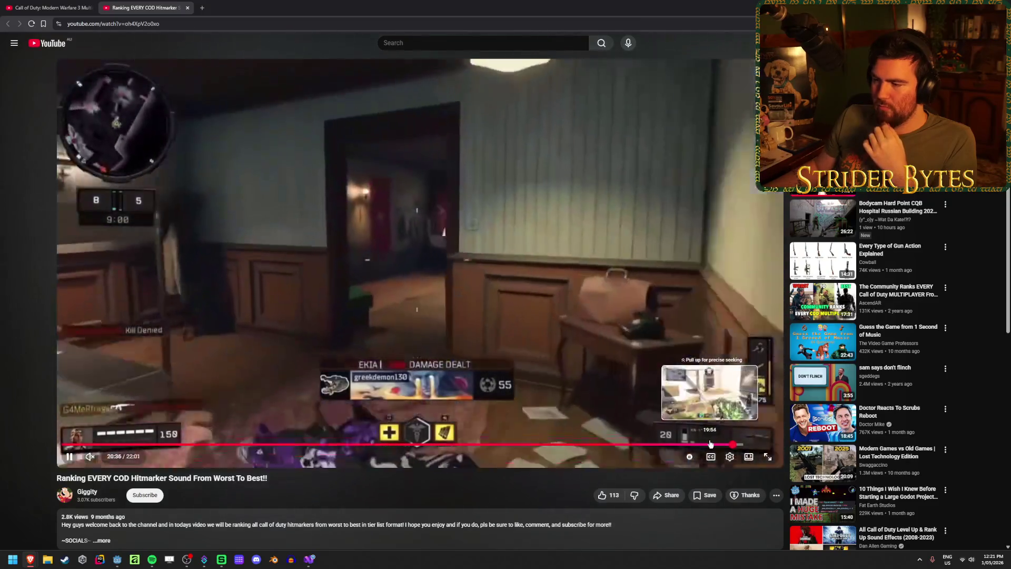
pyautogui.click(696, 444)
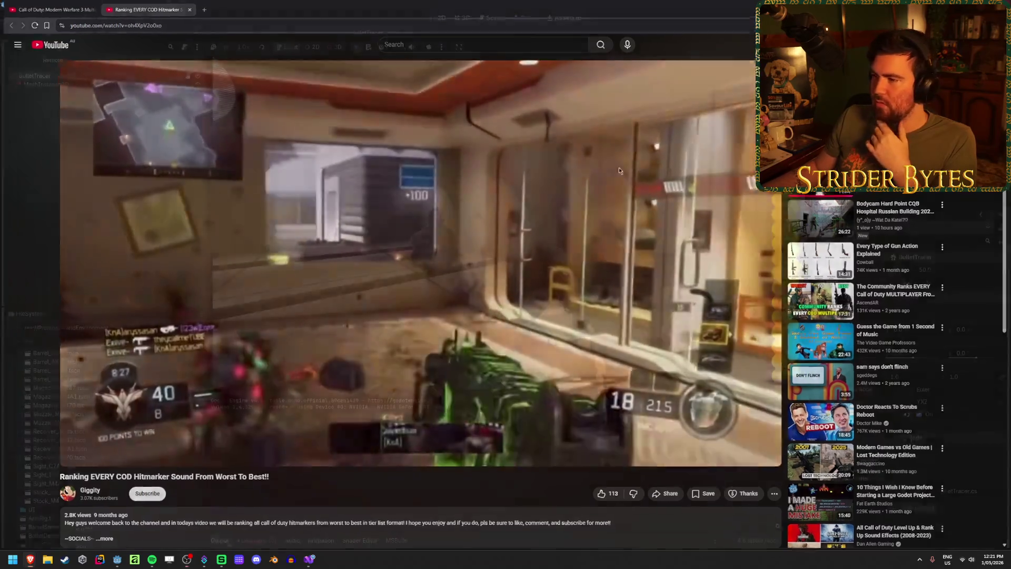
# - Return to the running Godot game and fire the rifle at the targets
pyautogui.hotkey('alt', 'Tab')
pyautogui.click(467, 209)
pyautogui.click(508, 224)
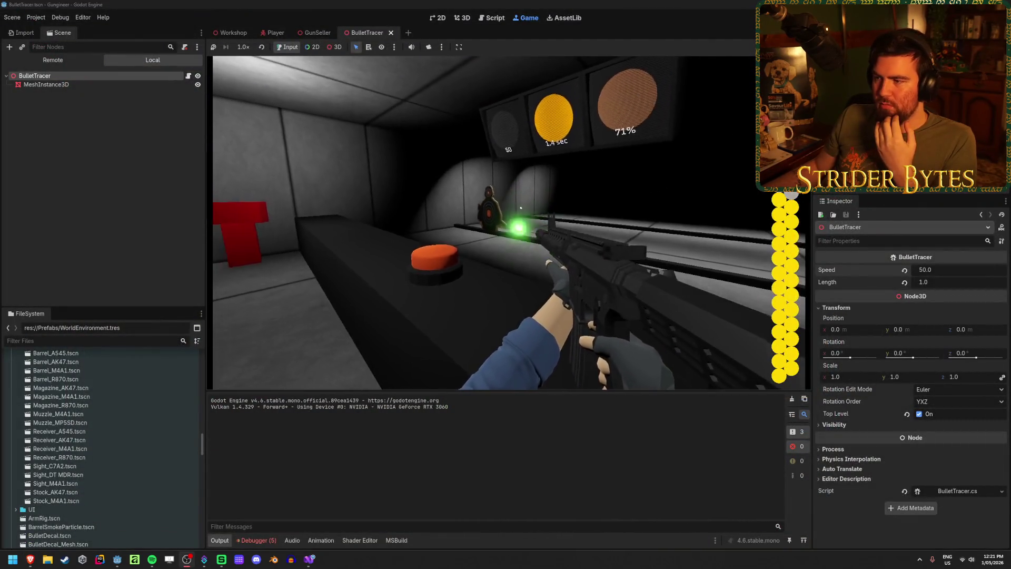
pyautogui.click(508, 224)
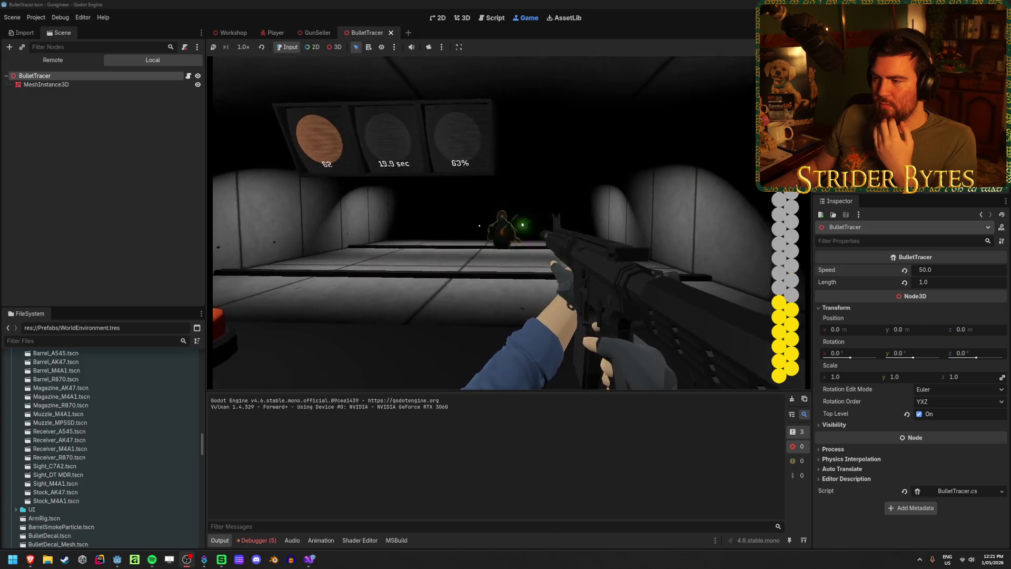
pyautogui.click(508, 223)
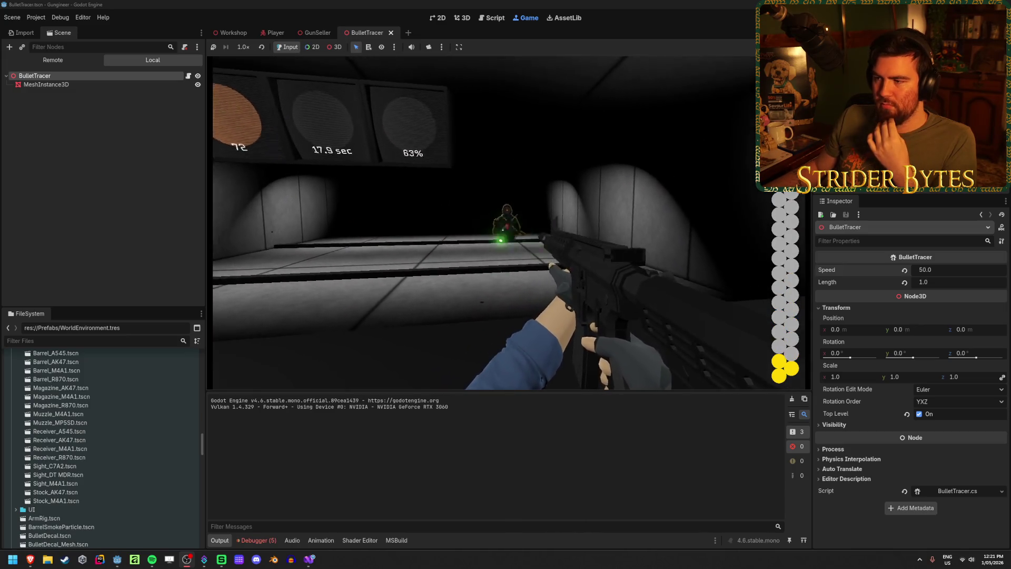
pyautogui.press('a')
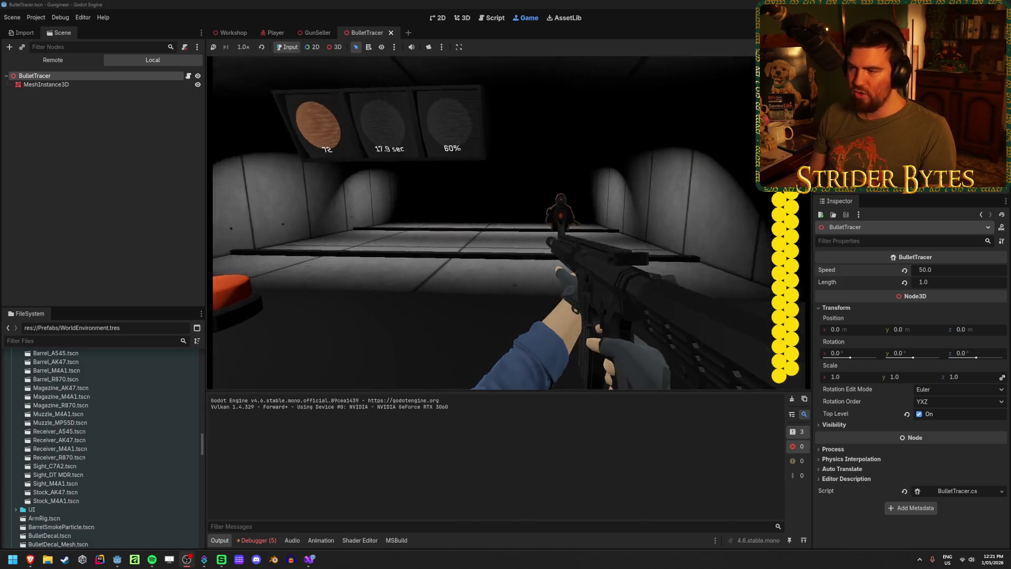
pyautogui.click(508, 223)
pyautogui.click(509, 224)
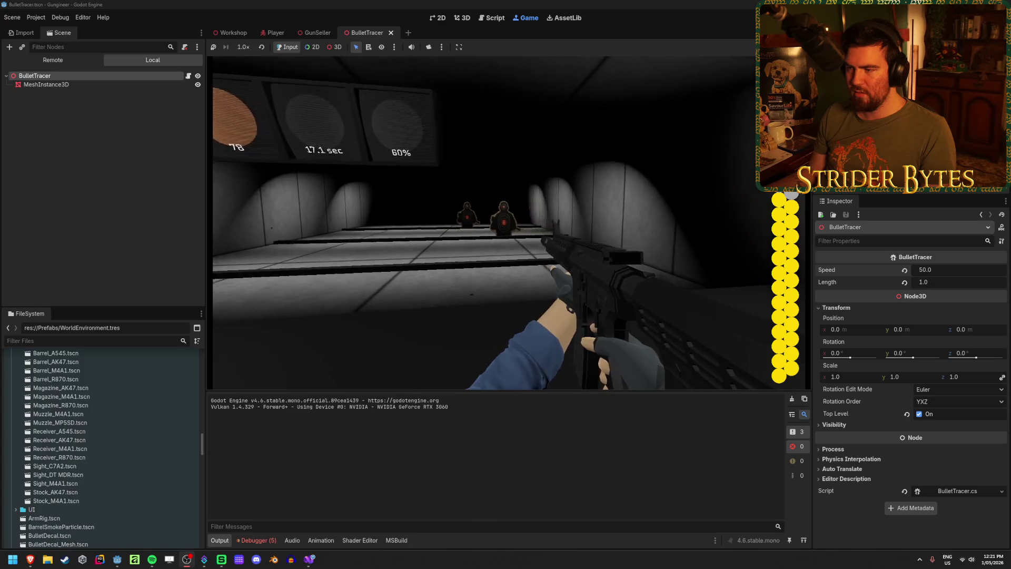
pyautogui.click(509, 224)
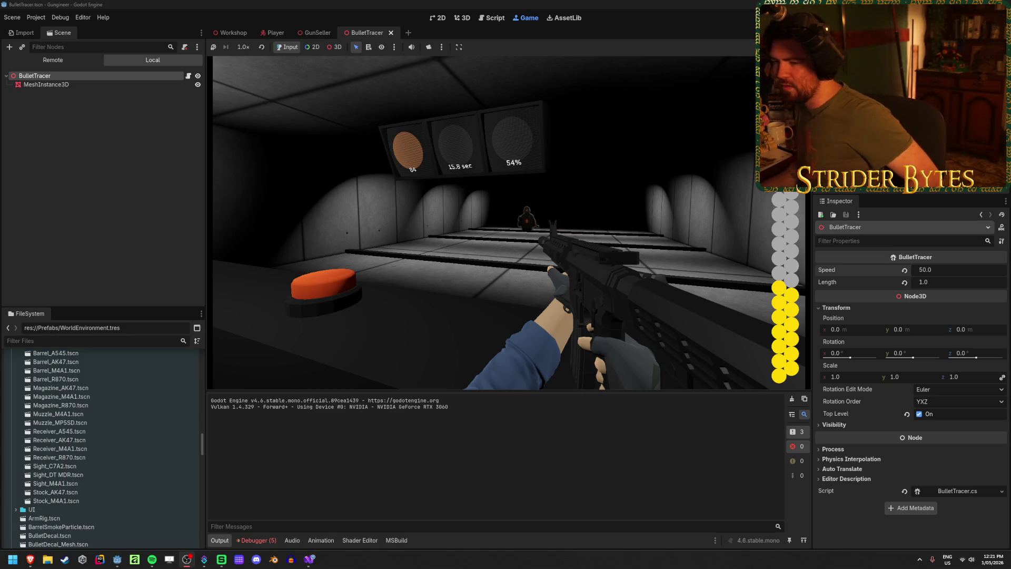
pyautogui.click(508, 224)
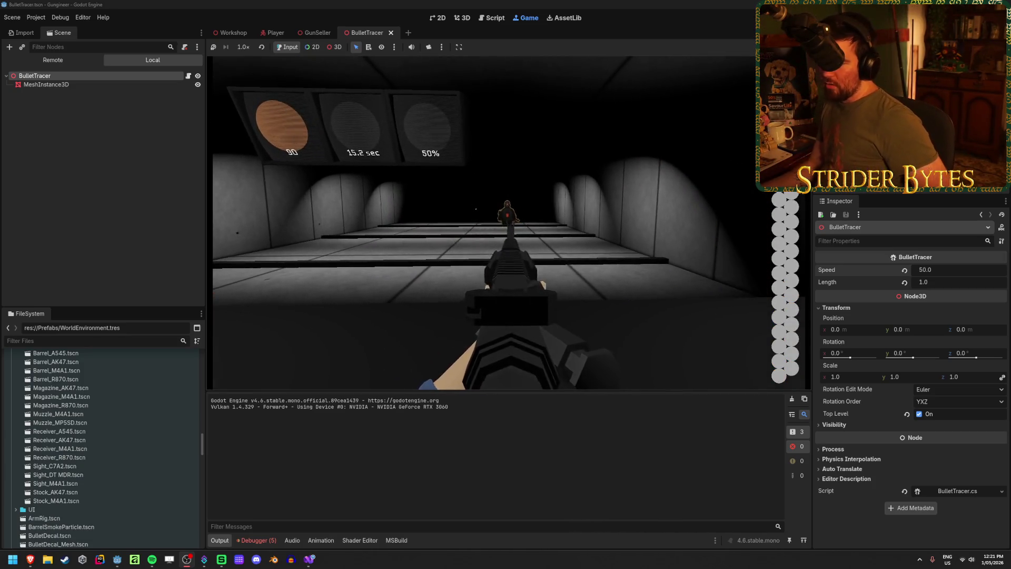
pyautogui.press('r')
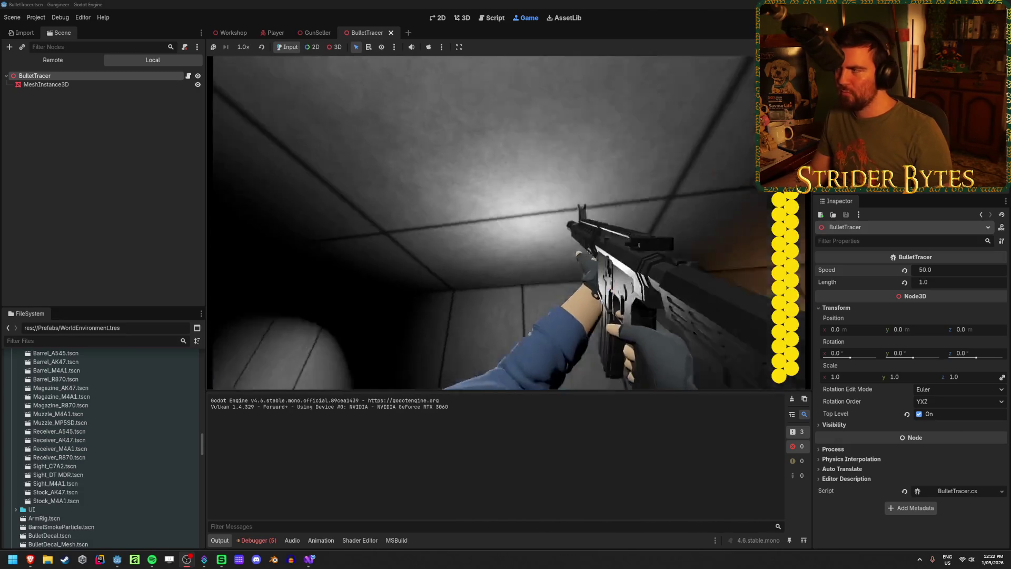
pyautogui.press('F8')
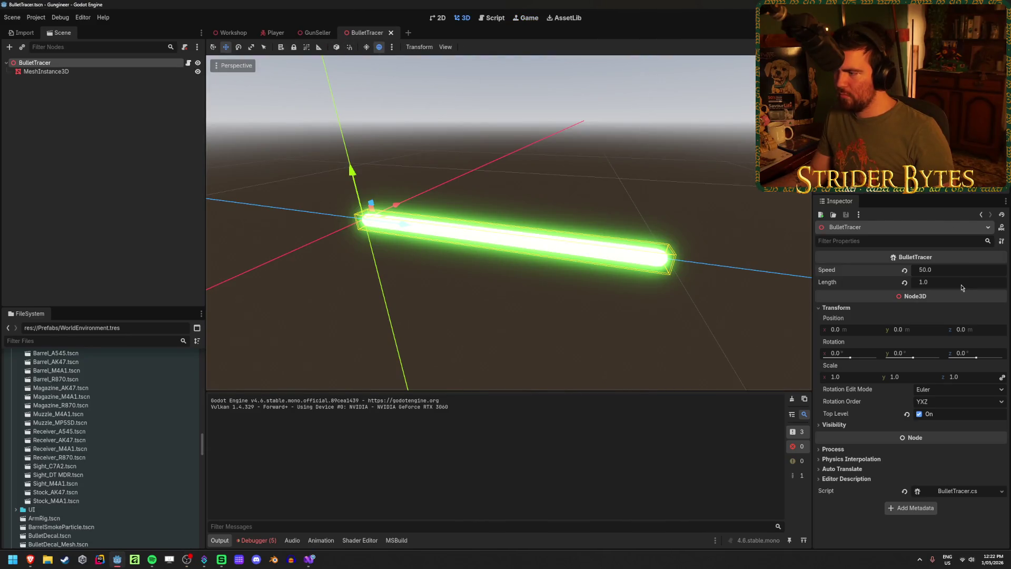
# - Change the tracer's emission colour from green to a saturated orange
pyautogui.click(110, 72)
pyautogui.click(970, 455)
pyautogui.moveTo(918, 358); pyautogui.dragTo(909, 358)
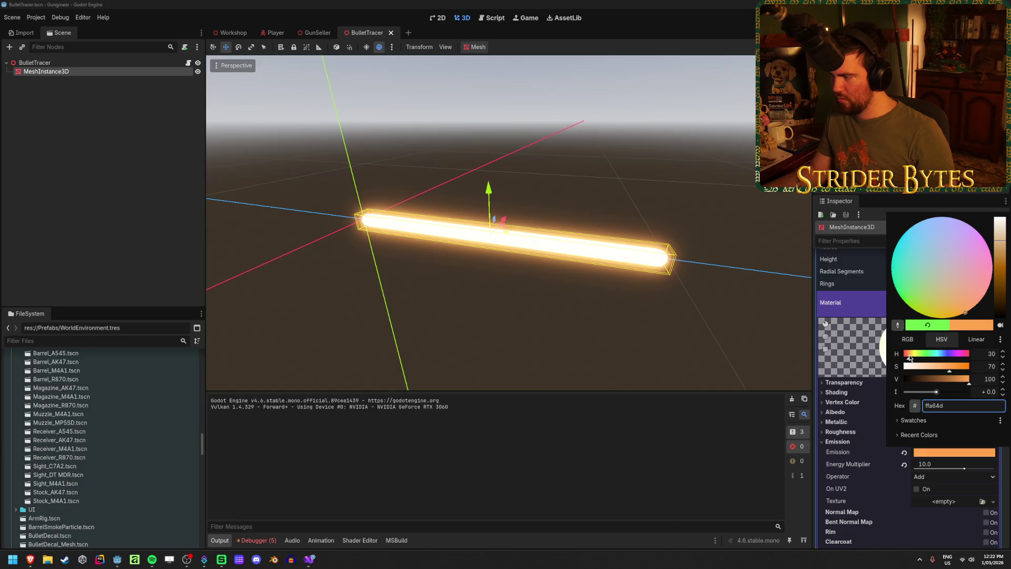
pyautogui.moveTo(948, 368); pyautogui.dragTo(958, 369)
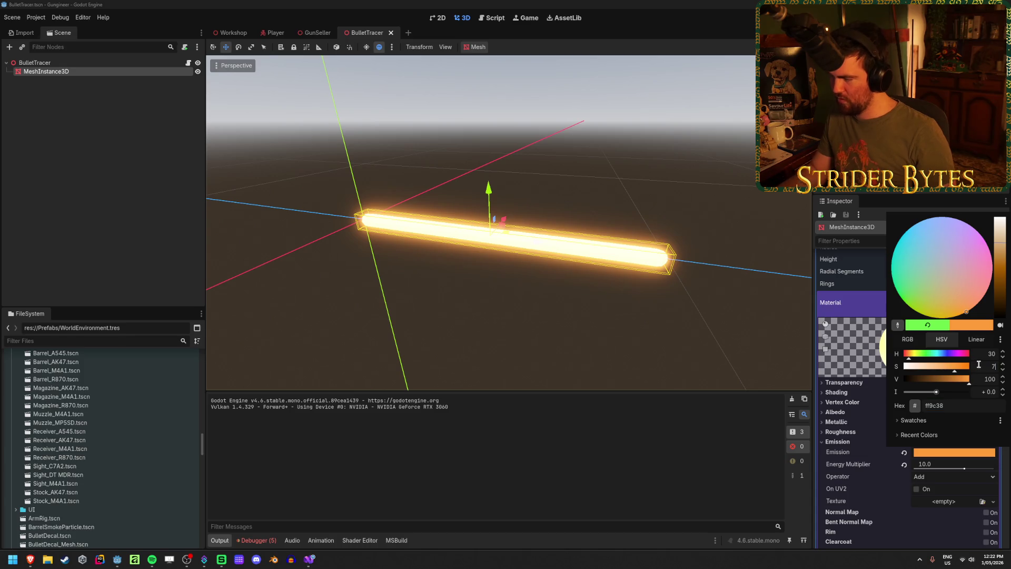
pyautogui.click(132, 195)
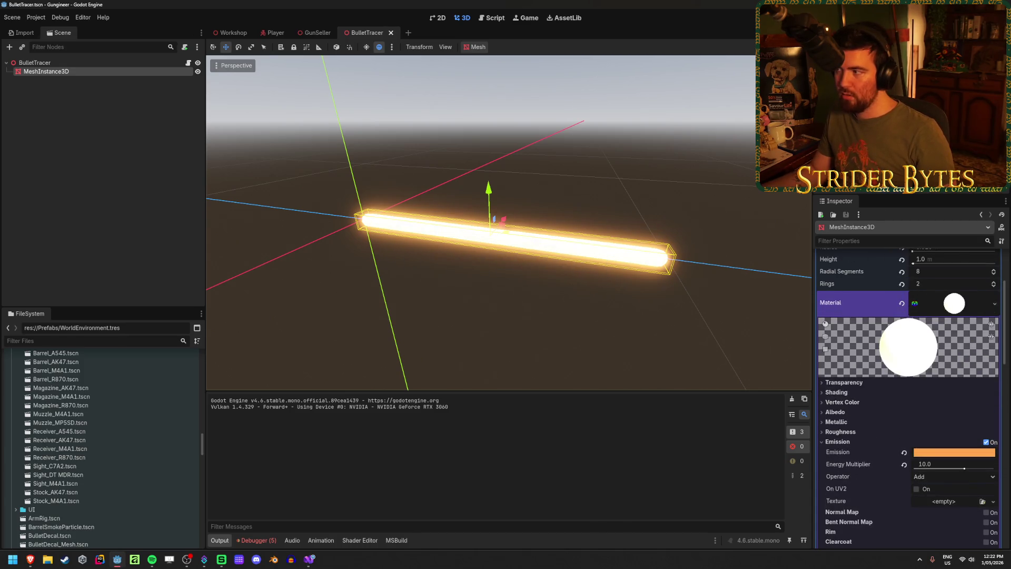
# - Test-run the game, then thin the capsule radius to 0.01 m and run again
pyautogui.press('F5')
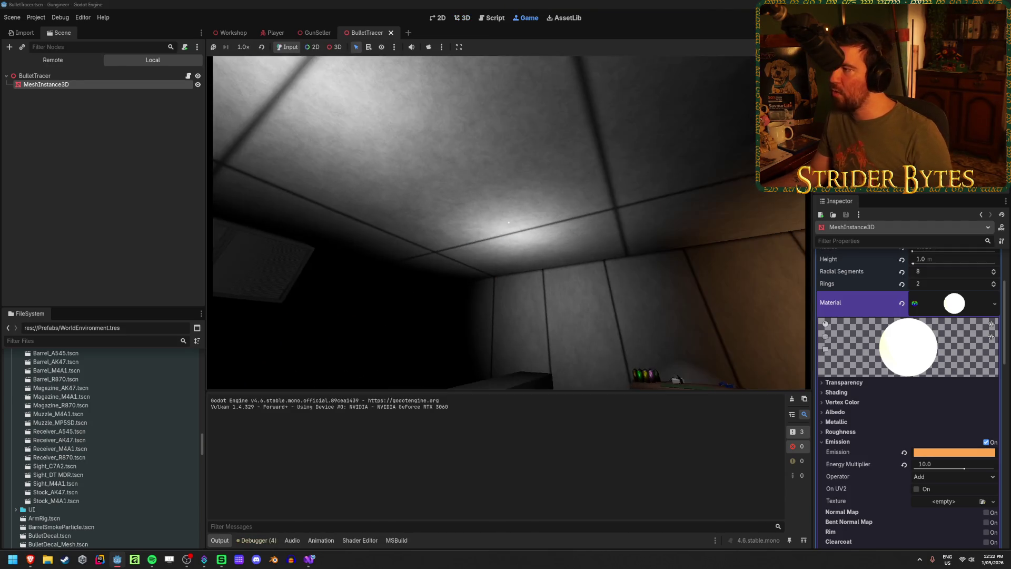
pyautogui.press('F8')
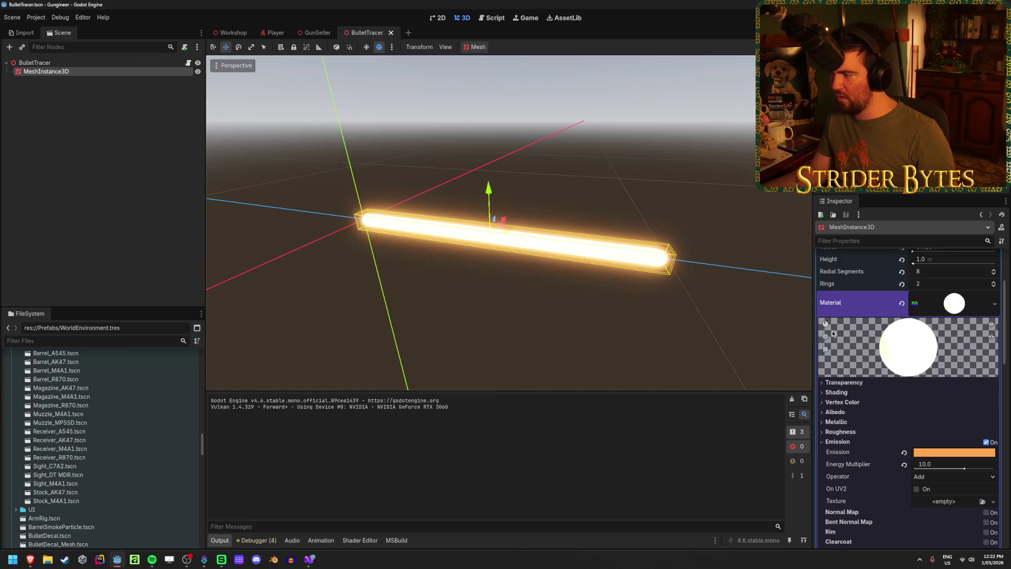
pyautogui.scroll(3, 946, 374)
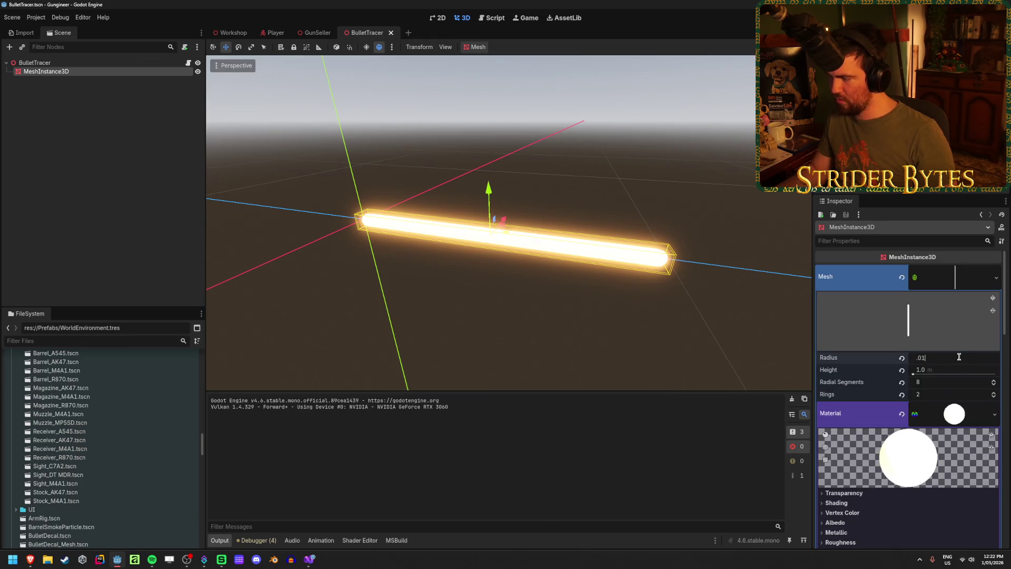
pyautogui.press('Return')
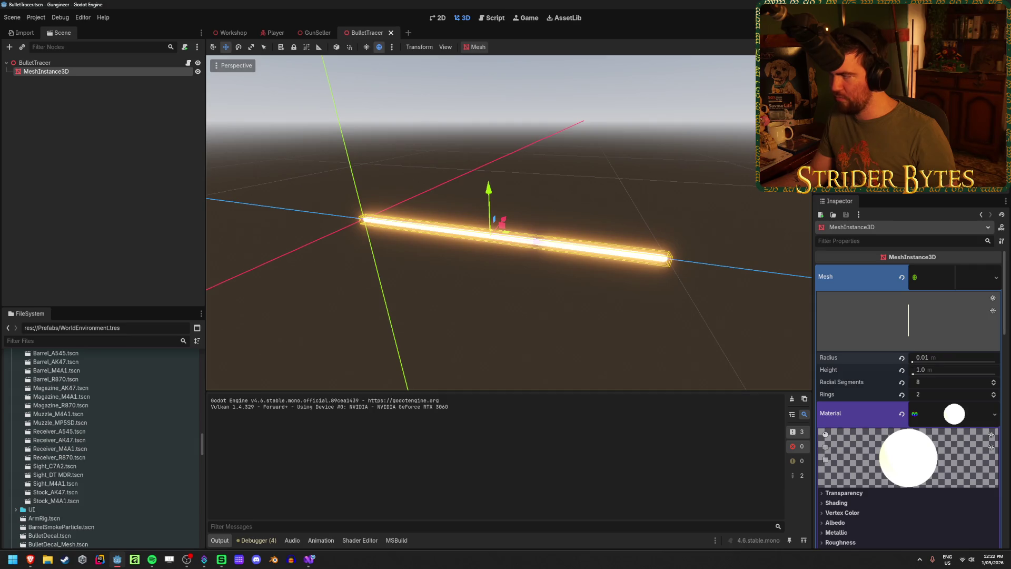
pyautogui.press('F5')
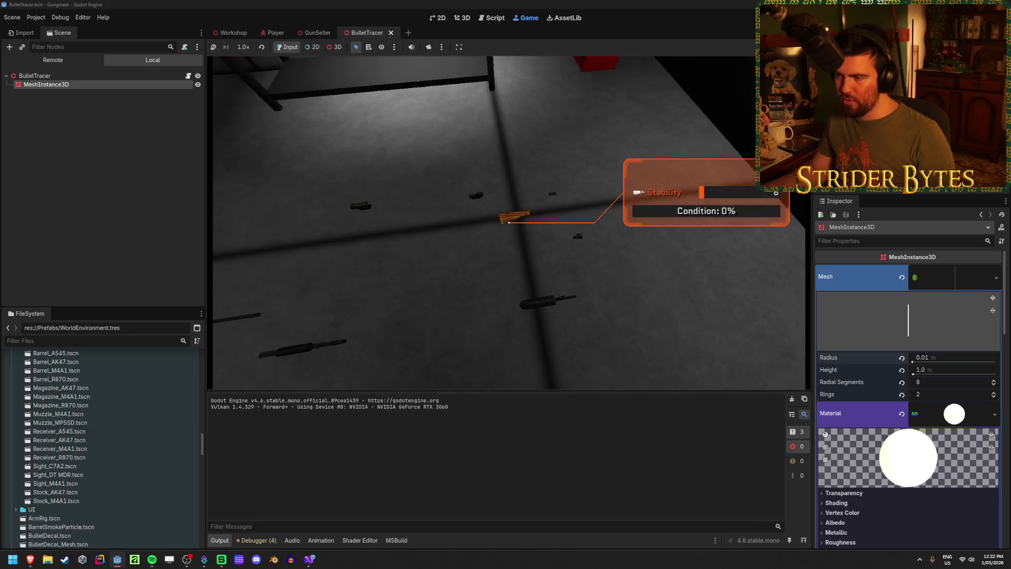
pyautogui.press('e')
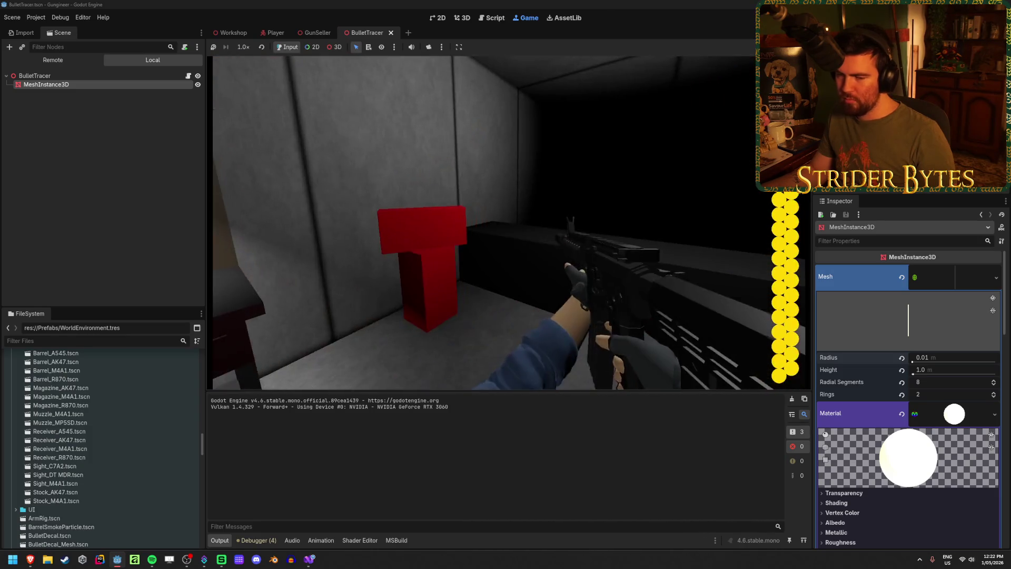
pyautogui.click(484, 222)
pyautogui.click(510, 222)
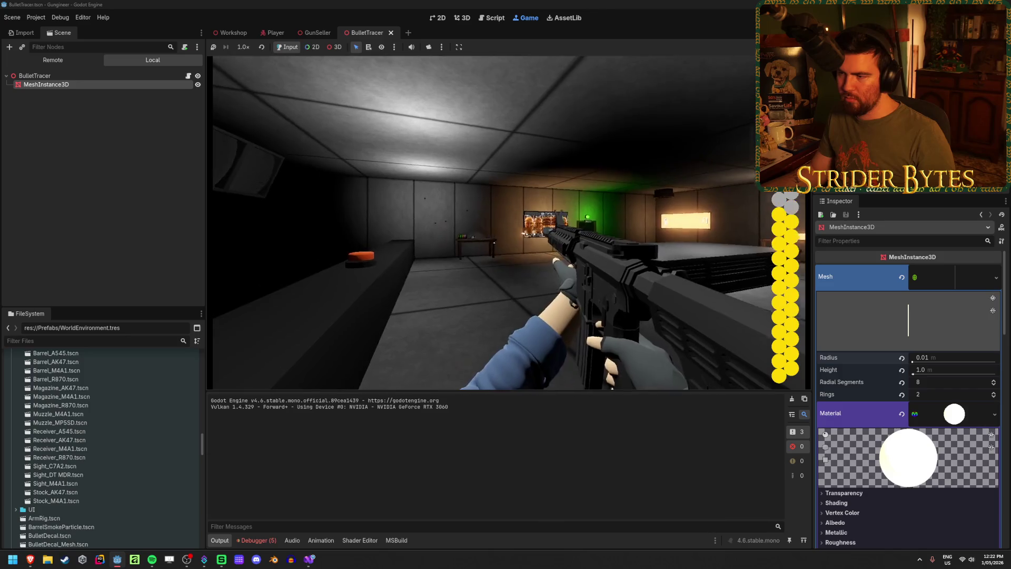
pyautogui.click(506, 222)
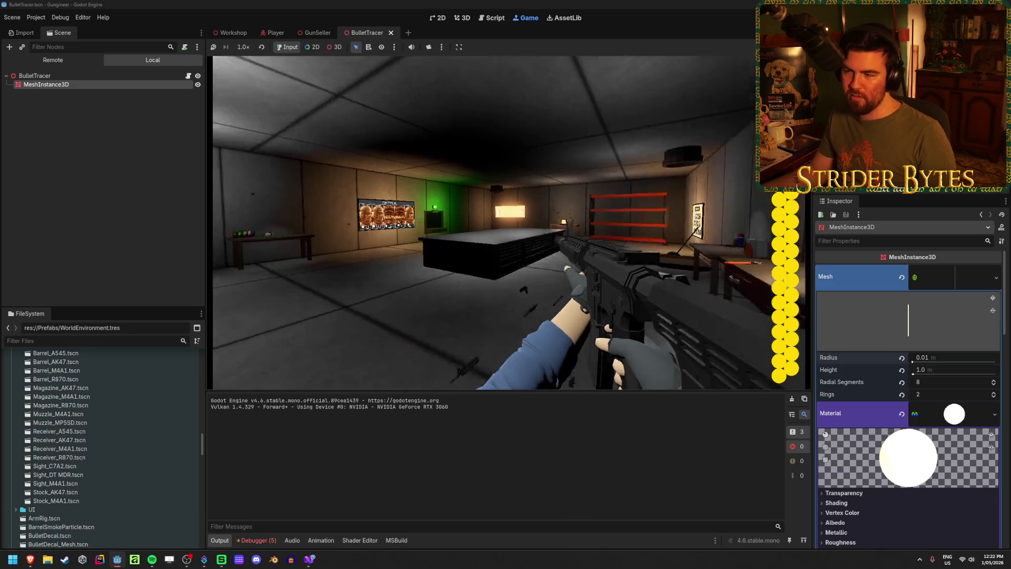
pyautogui.click(506, 222)
pyautogui.click(505, 222)
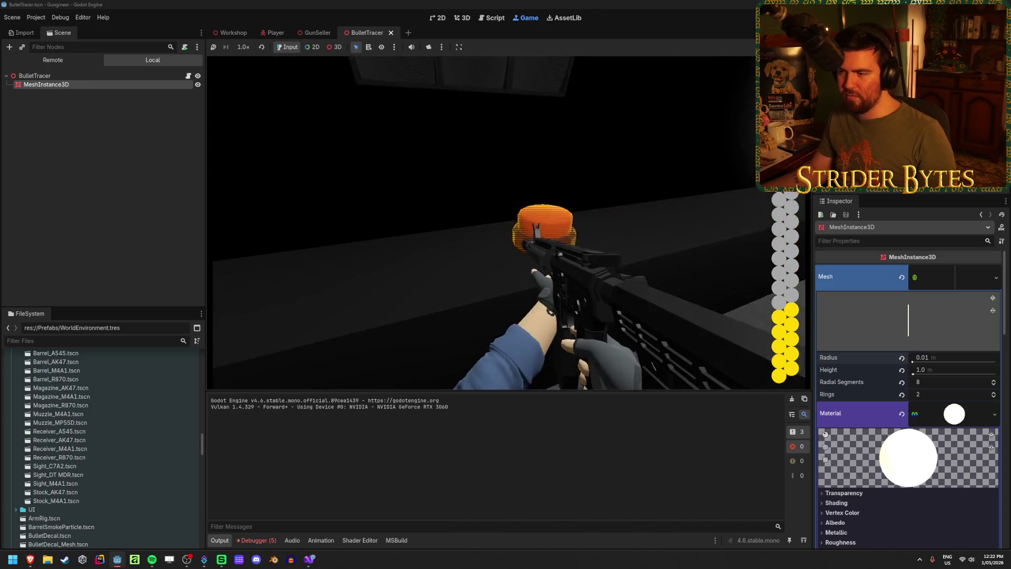
pyautogui.click(505, 223)
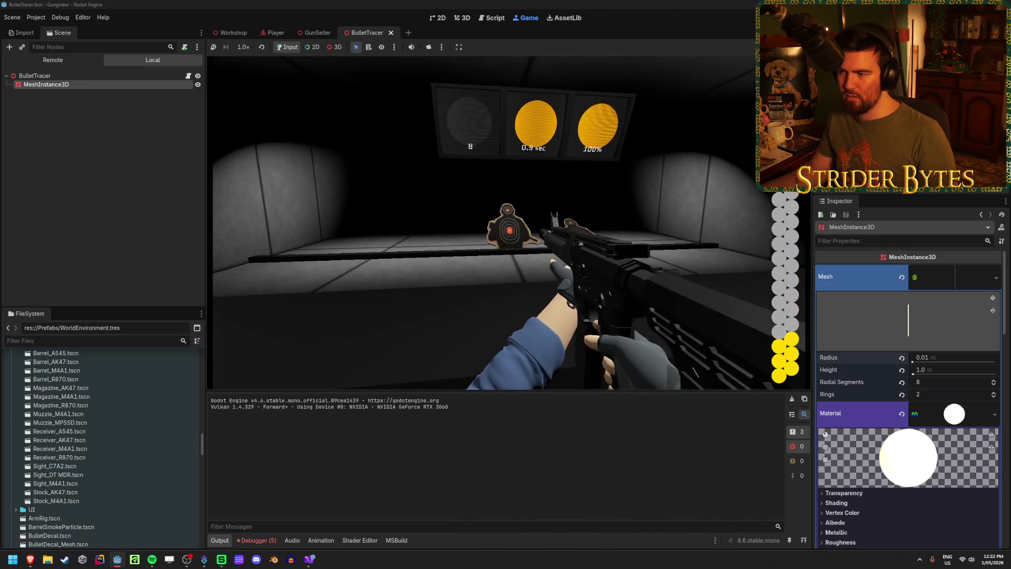
pyautogui.rightClick(506, 223)
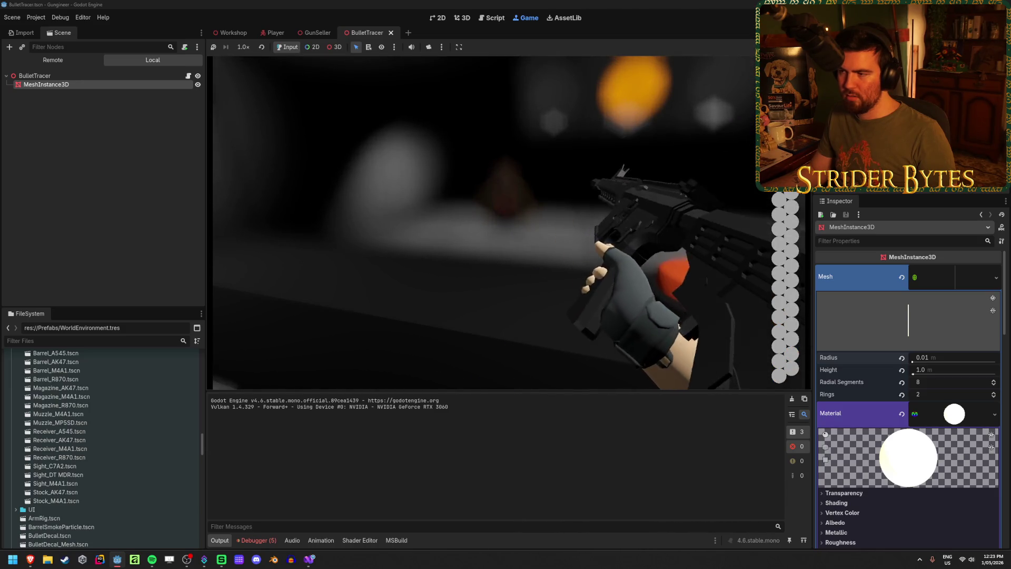
pyautogui.press('r')
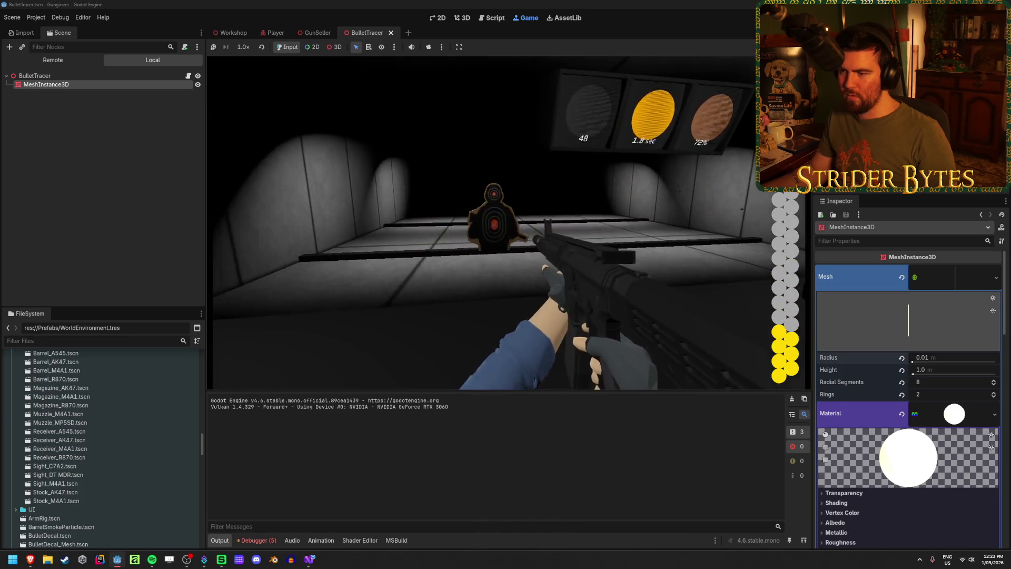
pyautogui.click(514, 228)
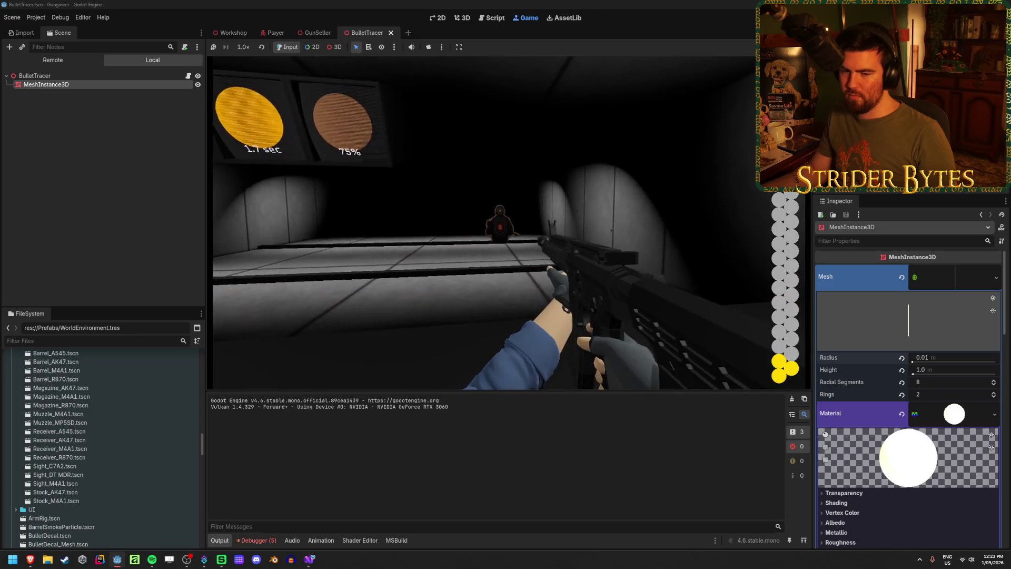
pyautogui.press('r')
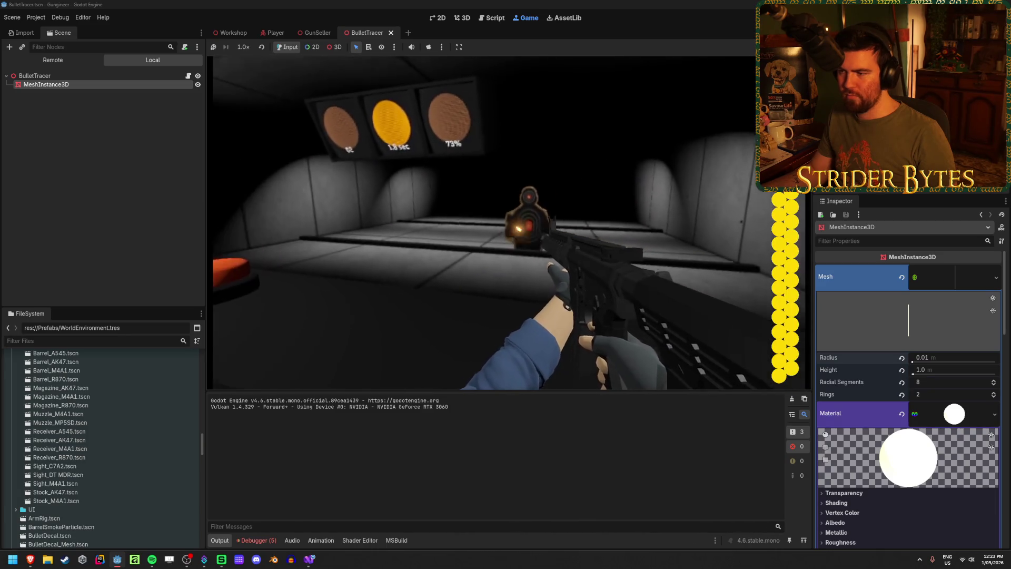
pyautogui.click(514, 227)
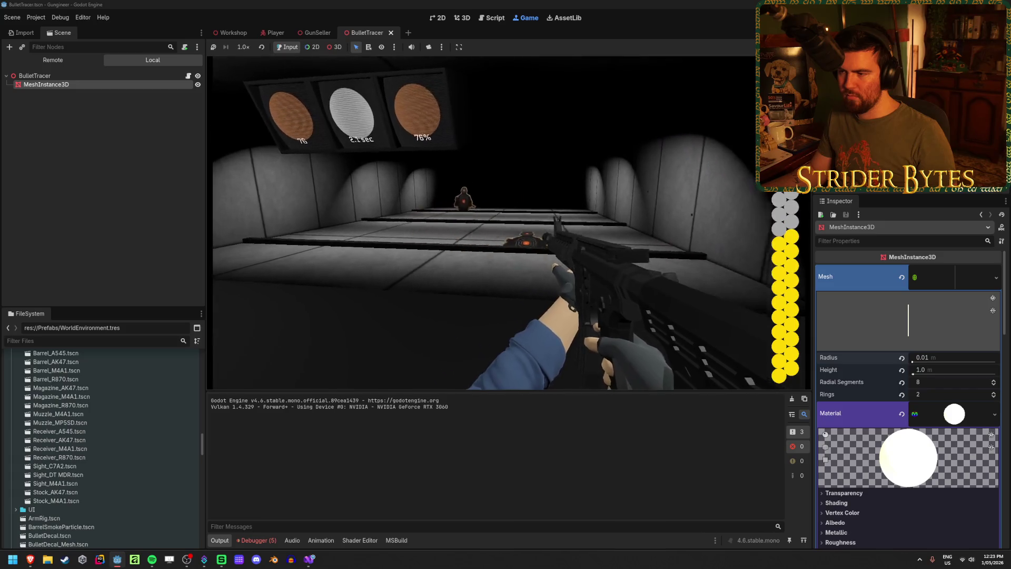
pyautogui.click(513, 228)
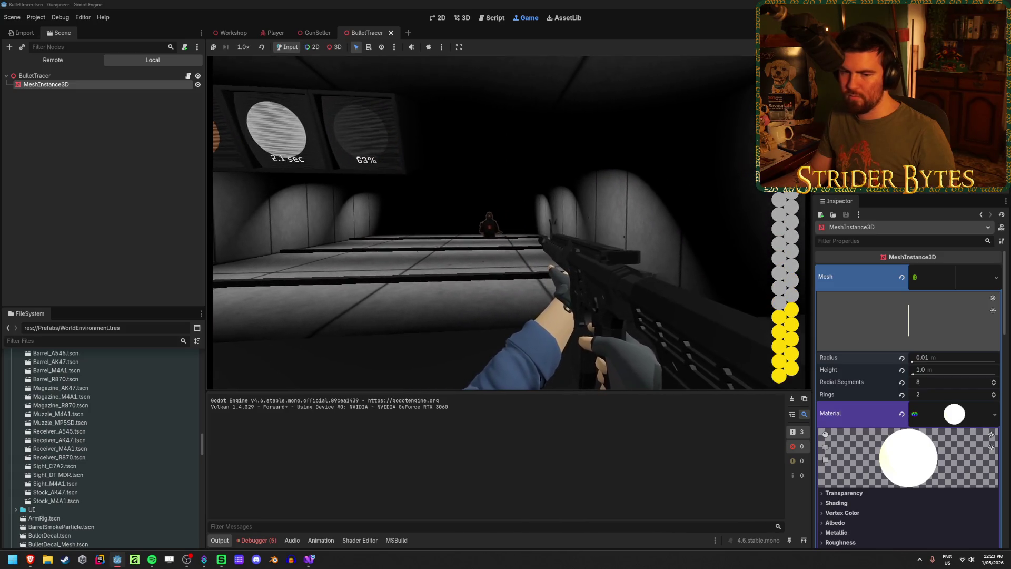
pyautogui.click(495, 222)
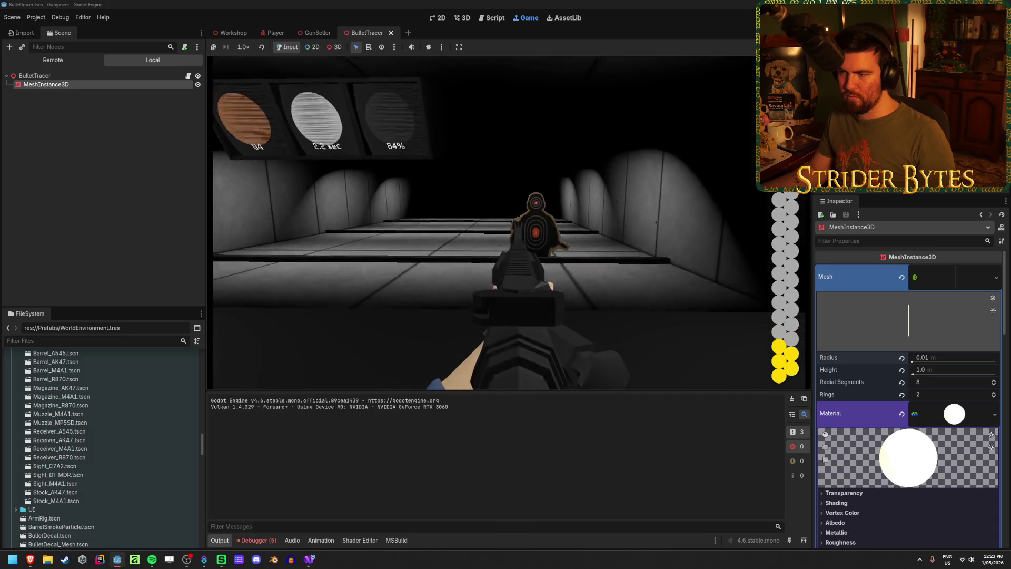
pyautogui.press('r')
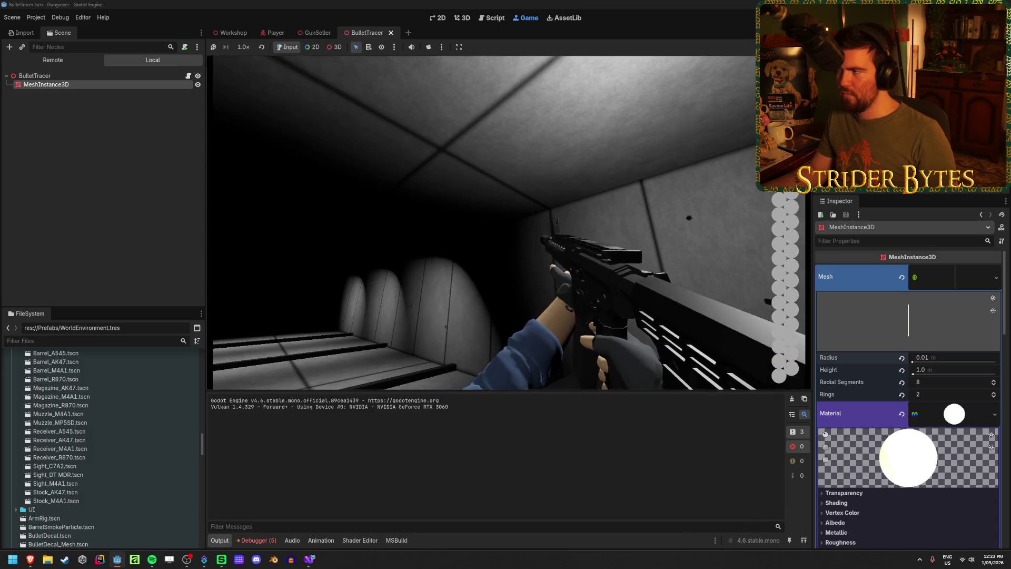
pyautogui.press('F8')
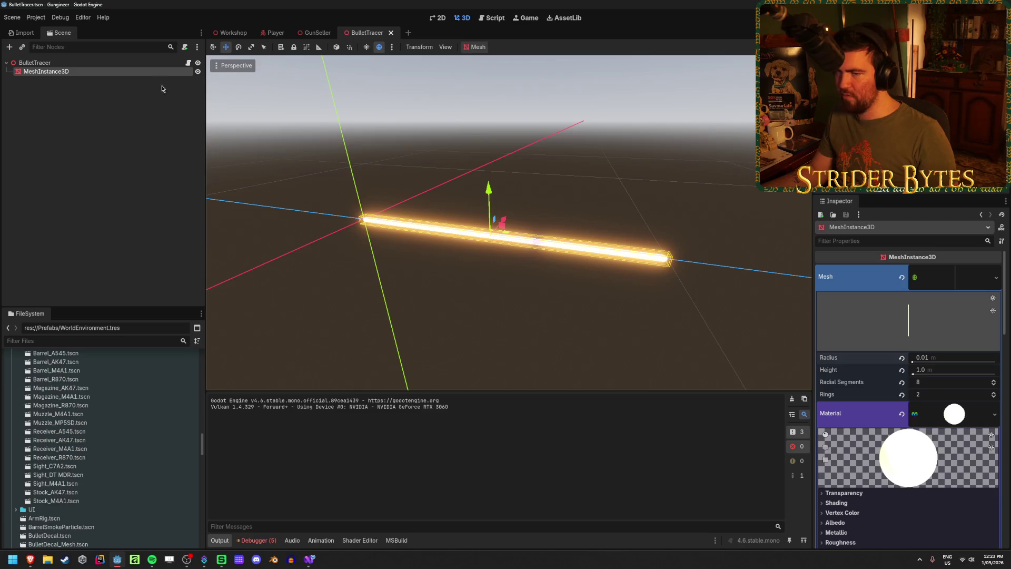
pyautogui.click(121, 64)
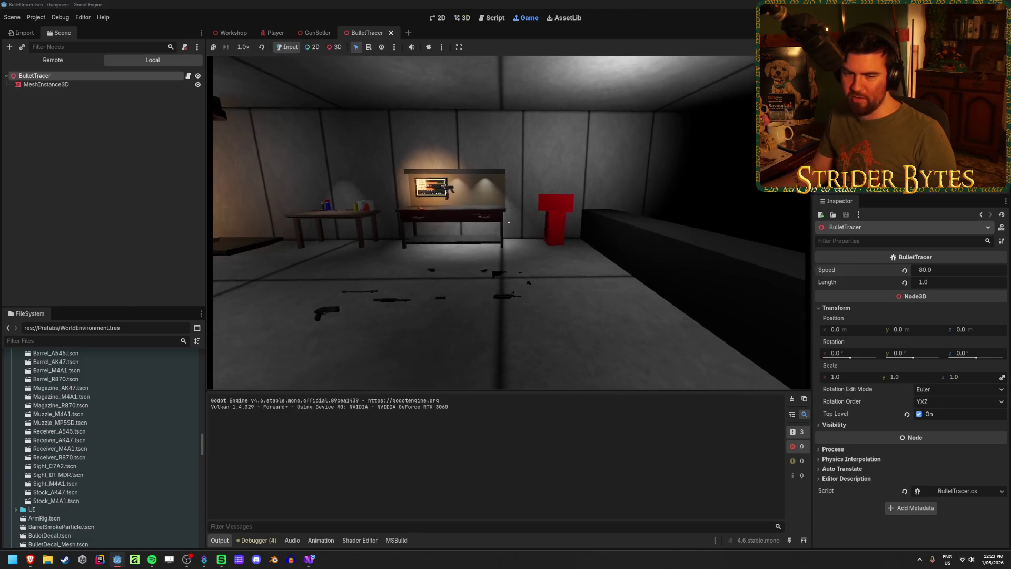
pyautogui.press('w')
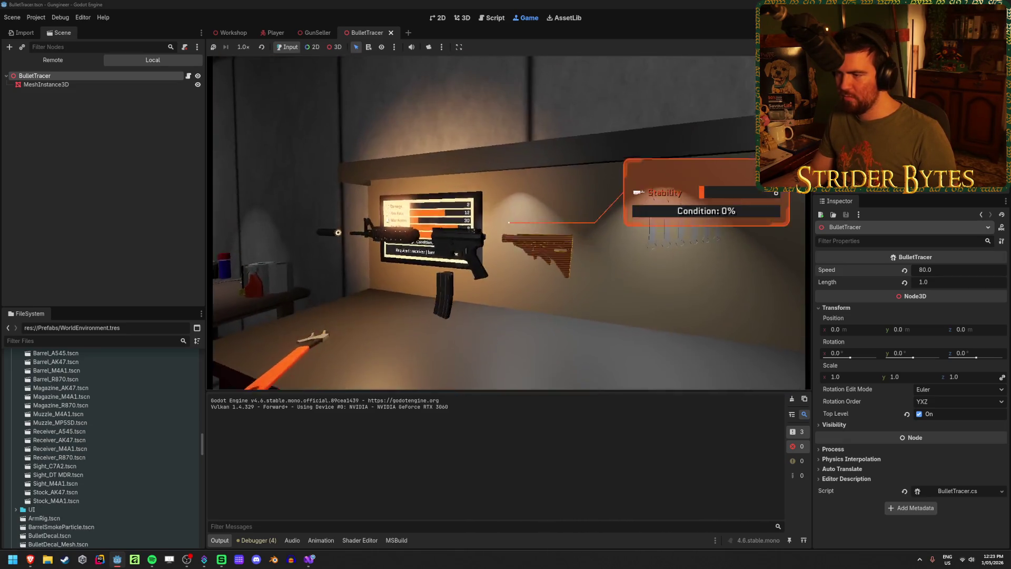
pyautogui.press('w')
pyautogui.press('e')
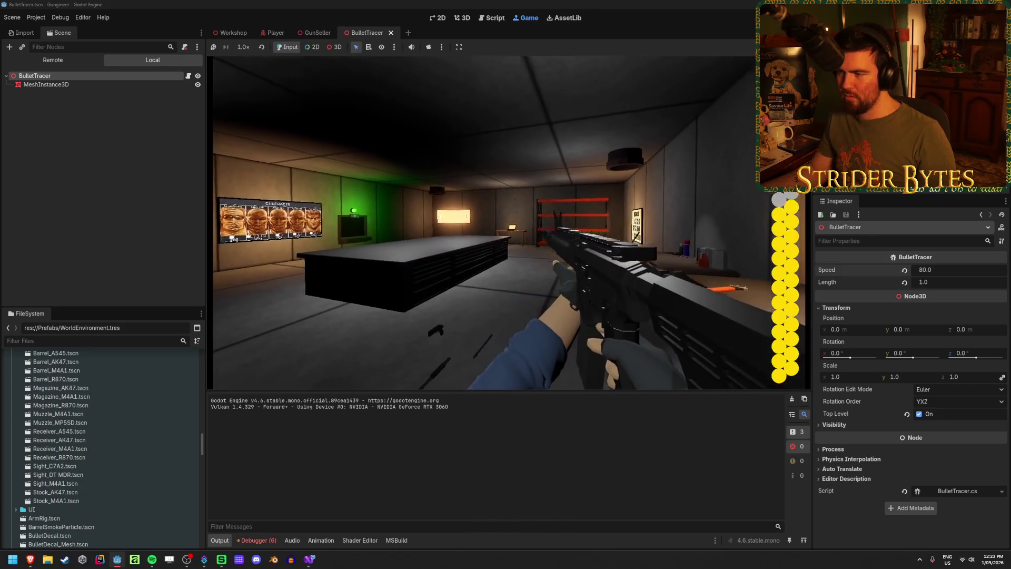
pyautogui.click(508, 222)
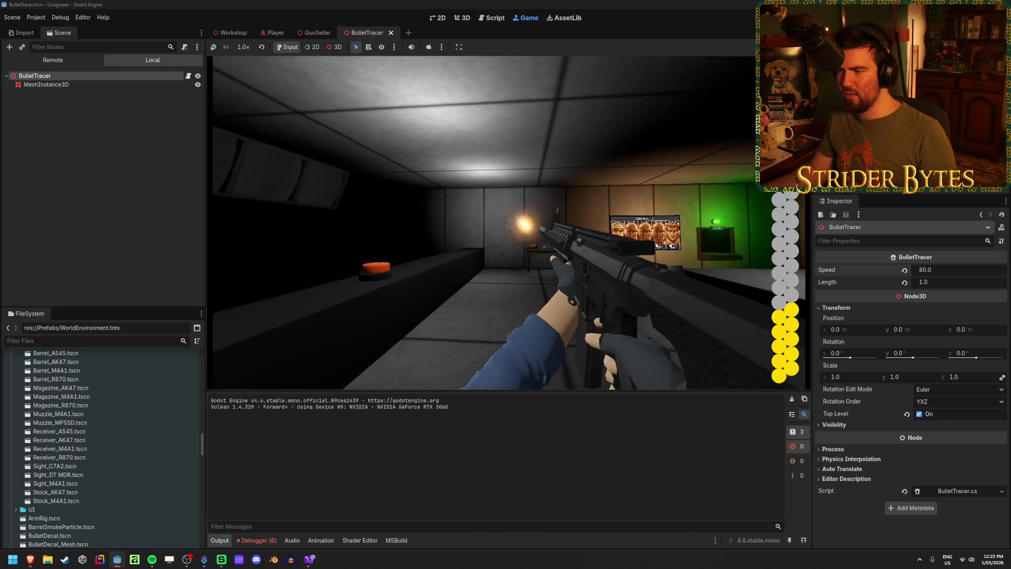
pyautogui.click(505, 223)
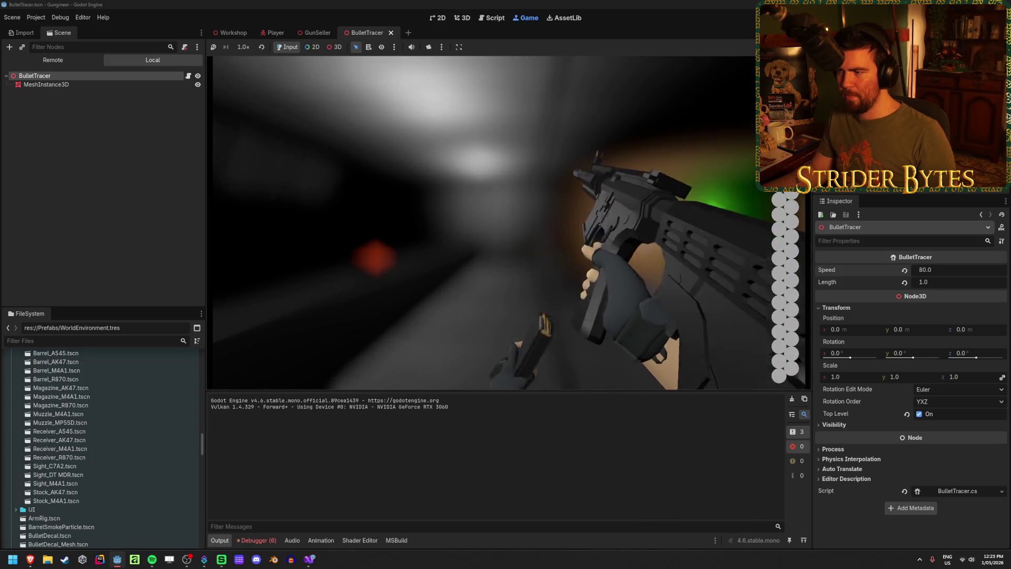
pyautogui.click(505, 223)
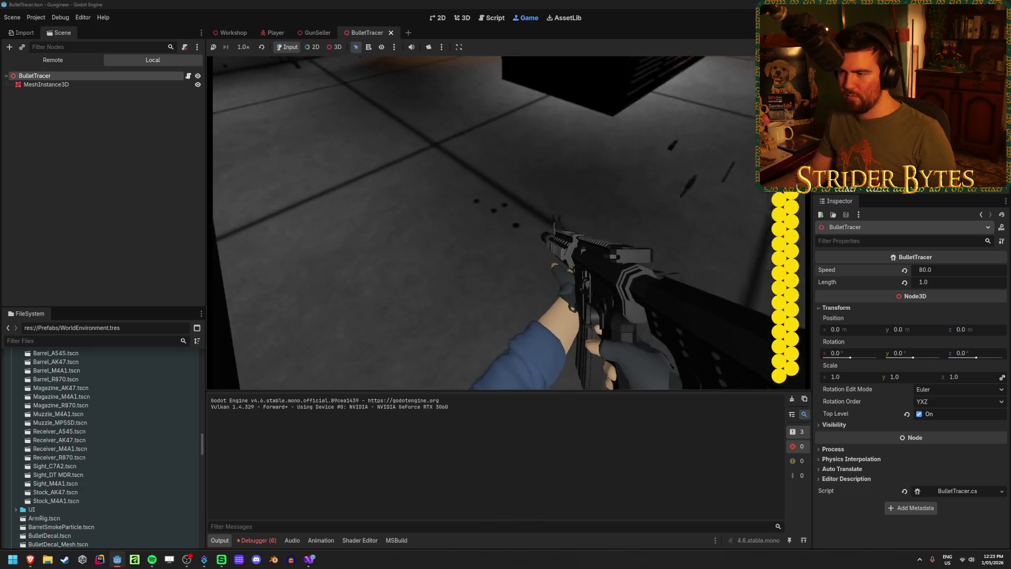
pyautogui.click(505, 223)
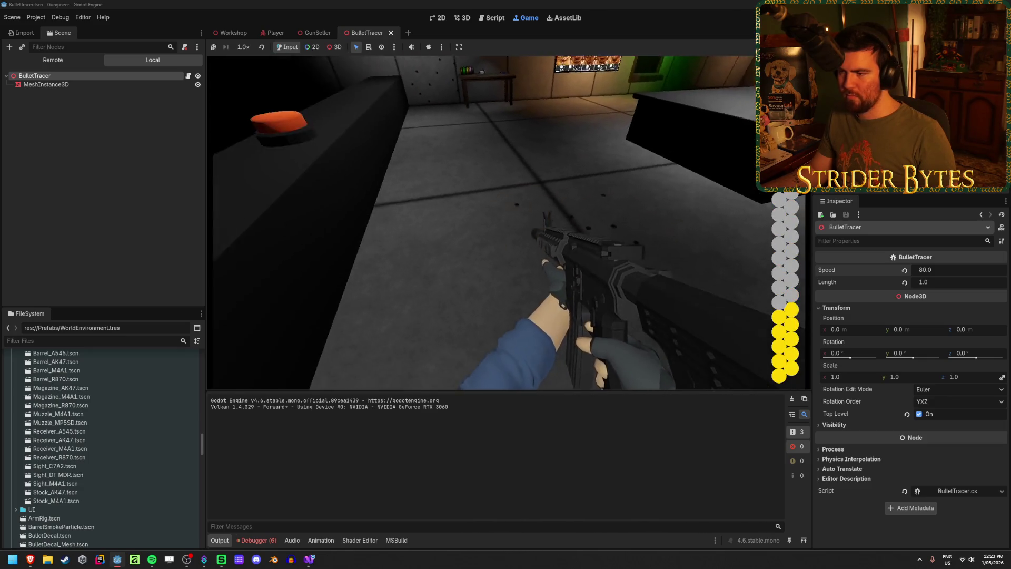
pyautogui.click(505, 223)
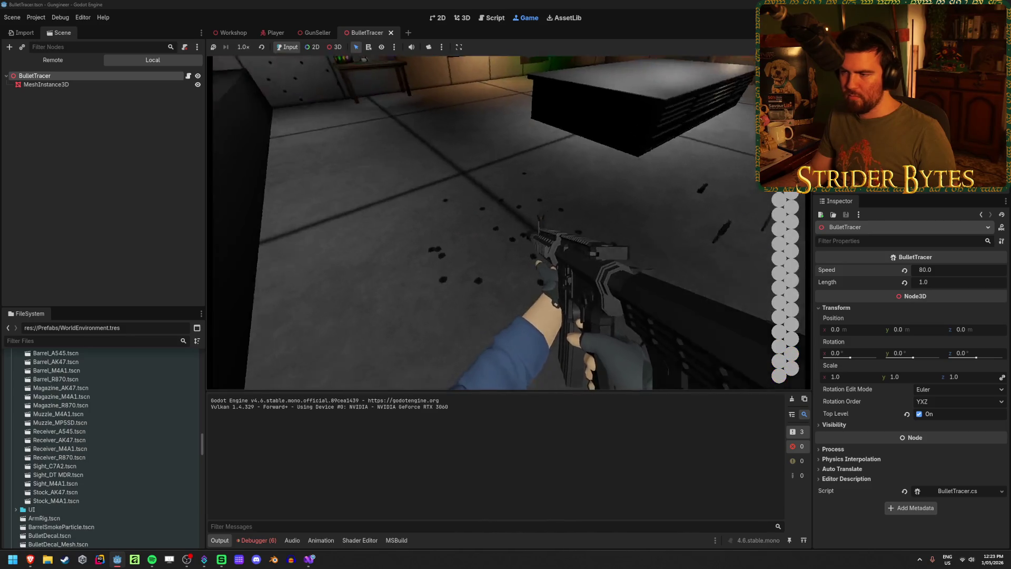
pyautogui.press('r')
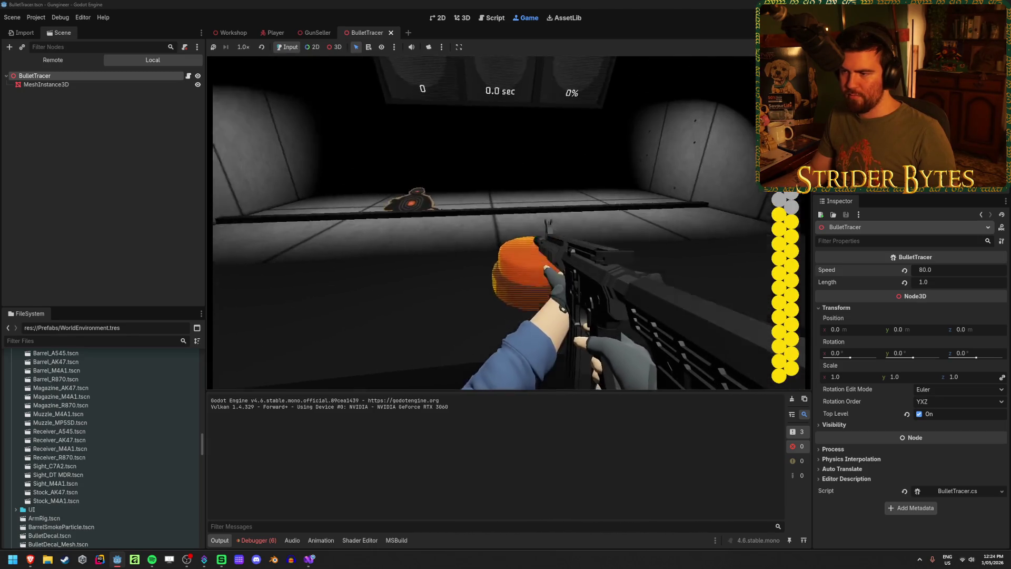
pyautogui.click(508, 222)
pyautogui.click(509, 223)
pyautogui.moveTo(509, 223); pyautogui.dragTo(509, 223)
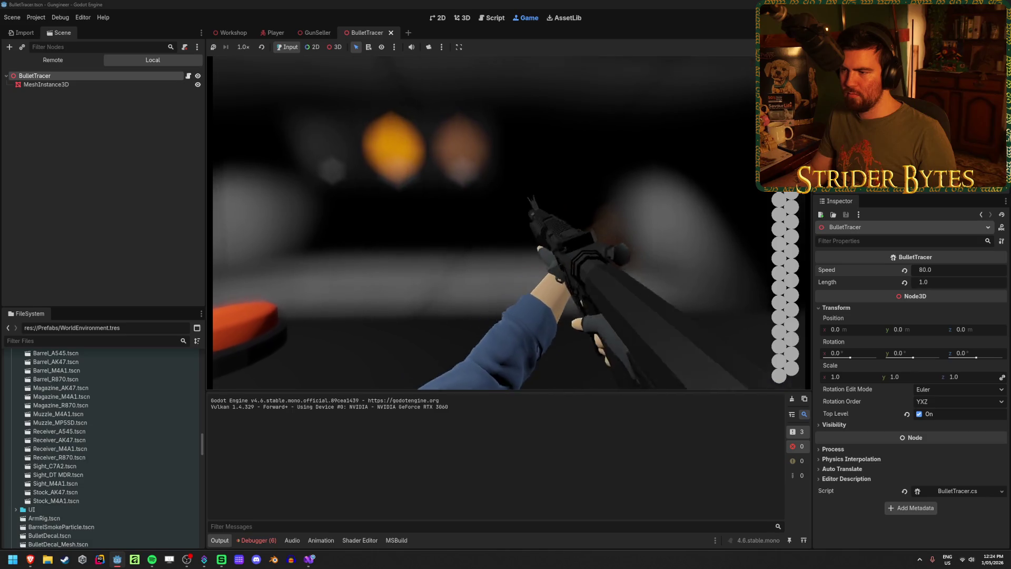
pyautogui.moveTo(508, 223); pyautogui.dragTo(508, 223)
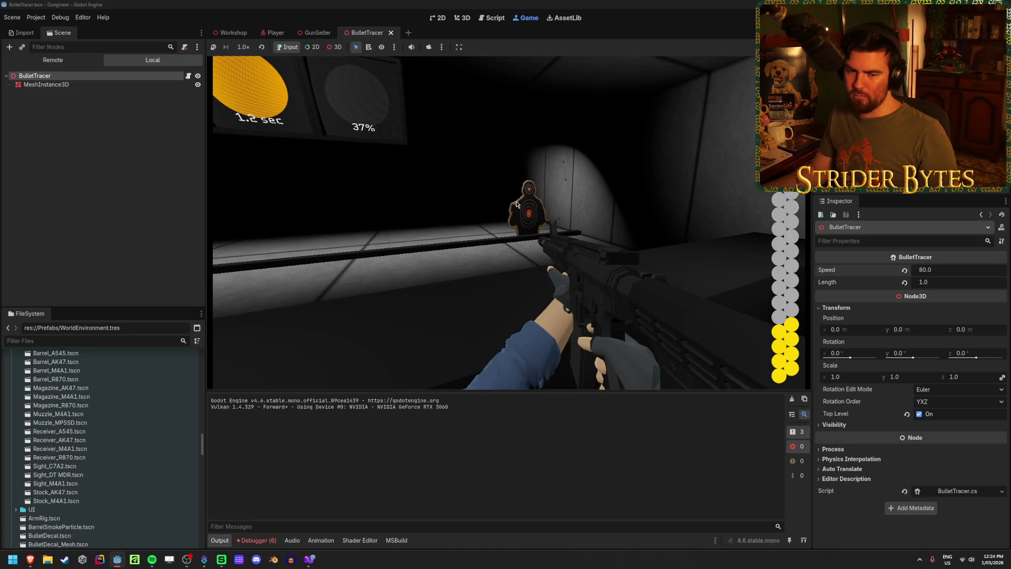
pyautogui.press('F8')
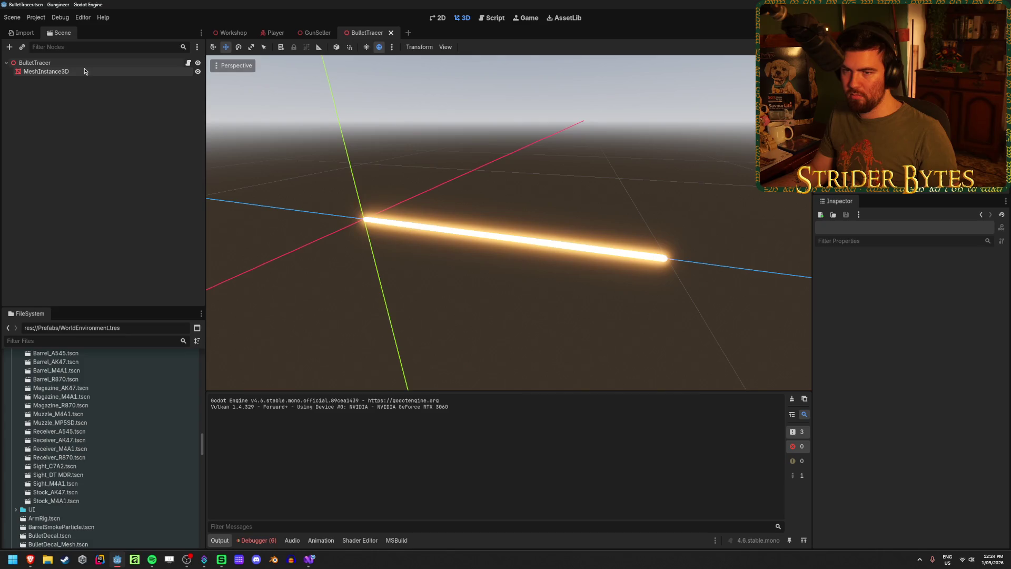
# - Add an OmniLight3D child under the BulletTracer root by searching 'light'
pyautogui.click(85, 71)
pyautogui.rightClick(86, 63)
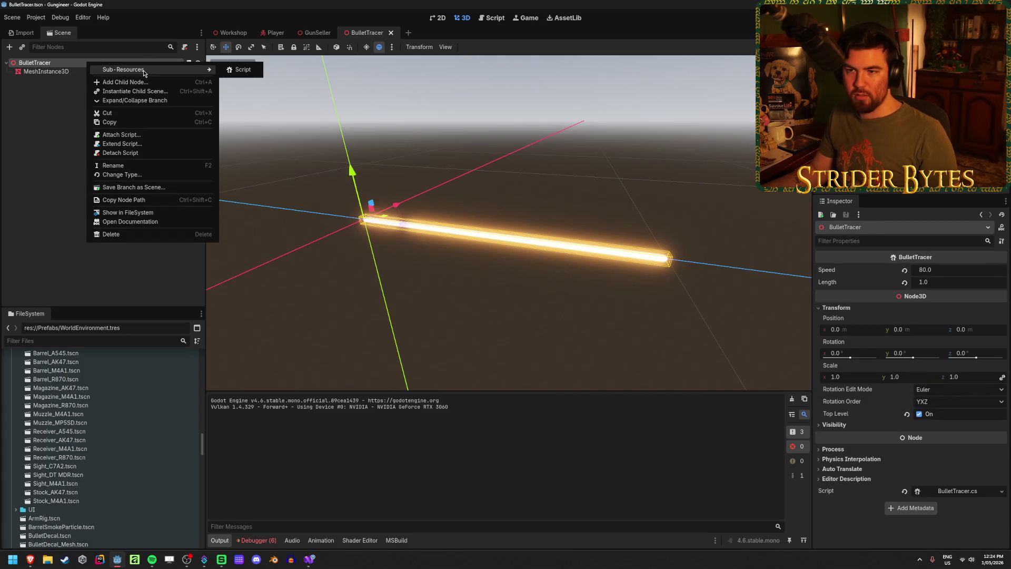
pyautogui.click(131, 81)
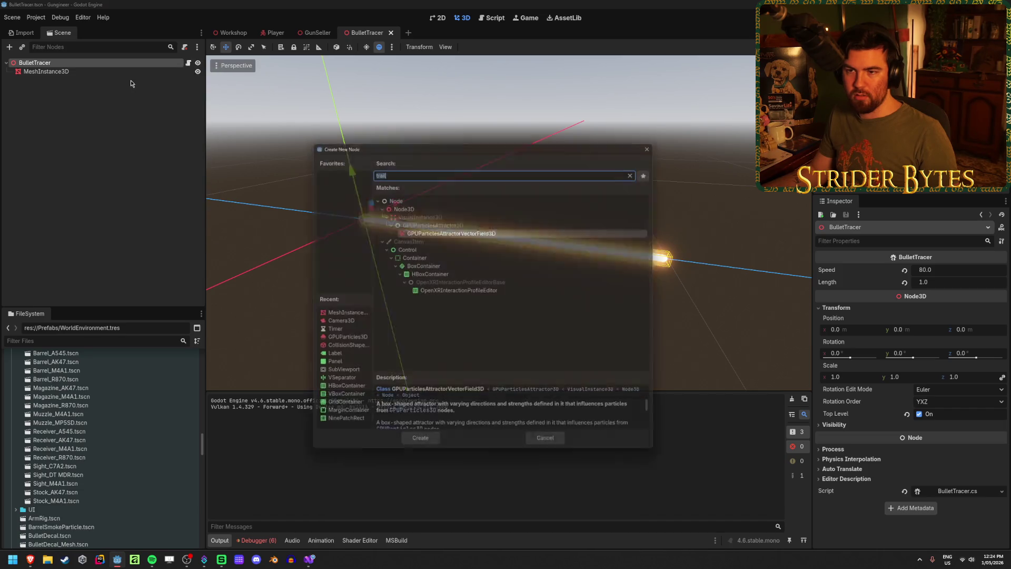
pyautogui.write('omin')
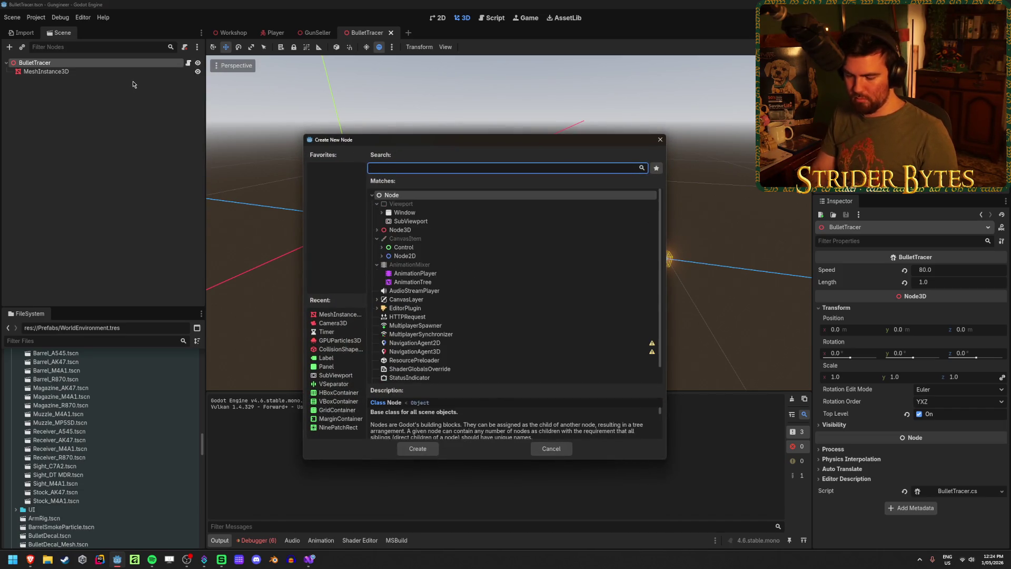
pyautogui.press('BackSpace')
pyautogui.press('BackSpace')
pyautogui.press('BackSpace')
pyautogui.write('light')
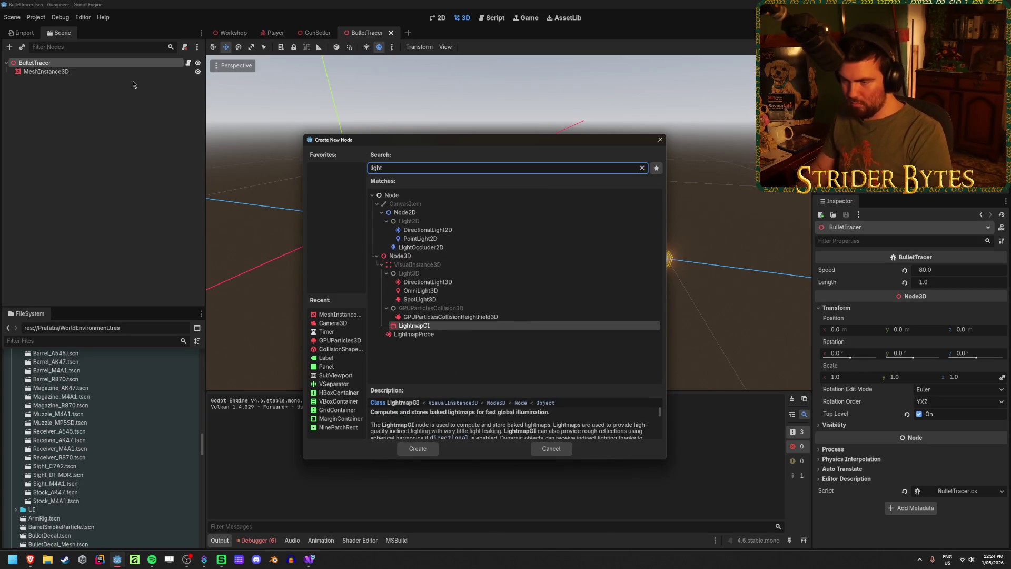
pyautogui.press('Up')
pyautogui.press('Up')
pyautogui.press('Up')
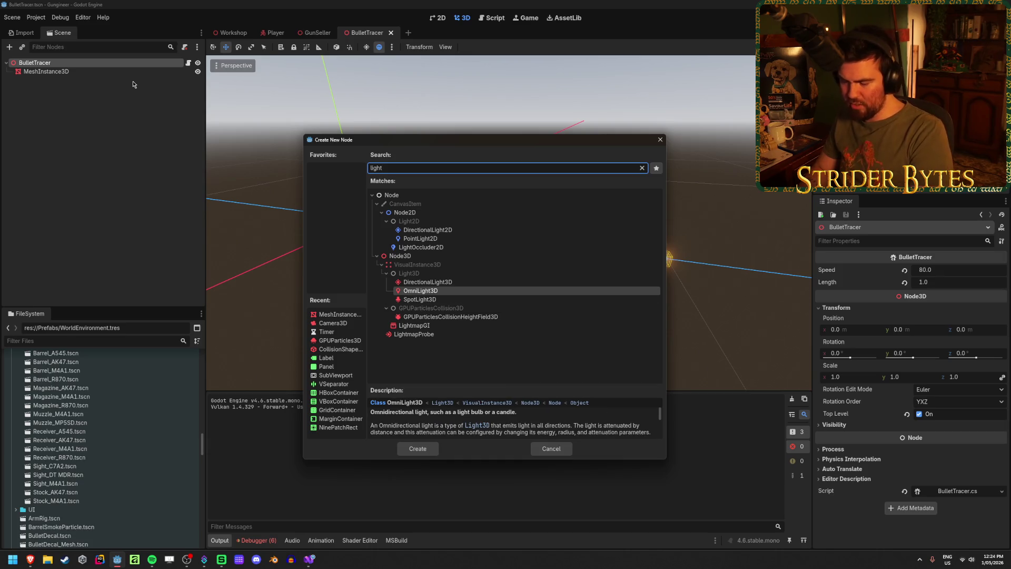
pyautogui.press('Return')
pyautogui.scroll(-3, 550, 220)
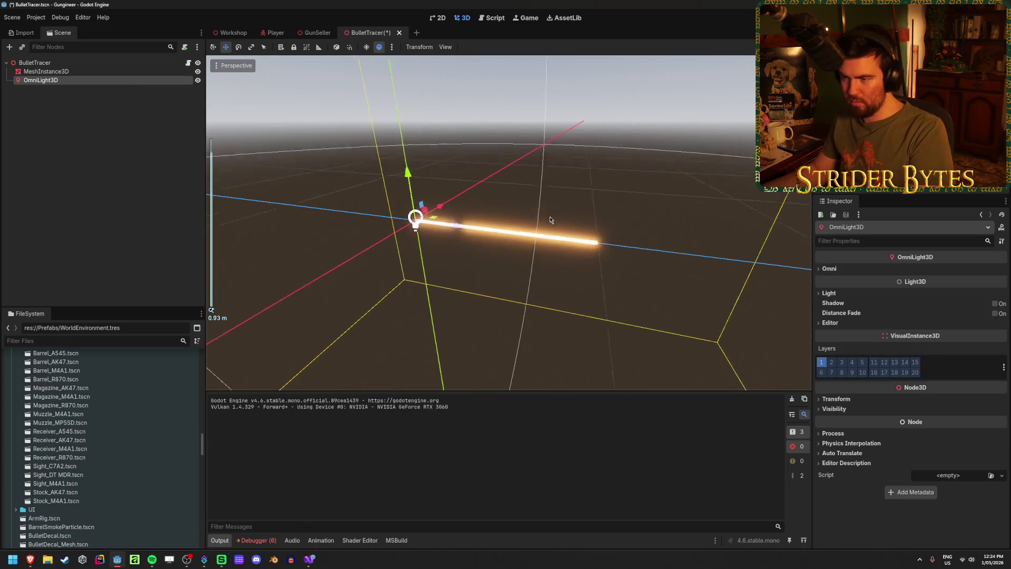
# - Move the omni light to the middle of the tracer beam and save
pyautogui.scroll(4, 549, 212)
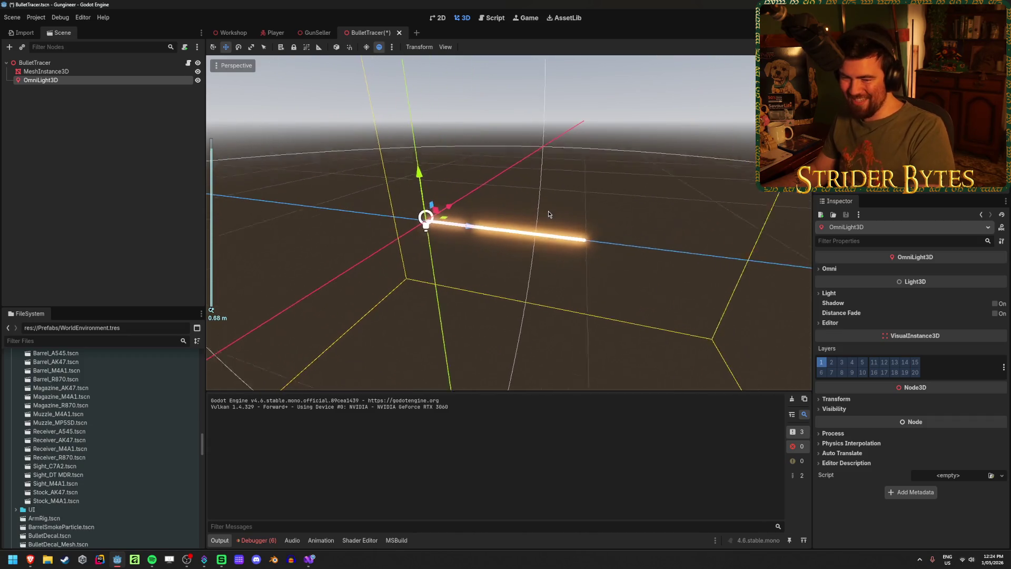
pyautogui.scroll(3, 548, 210)
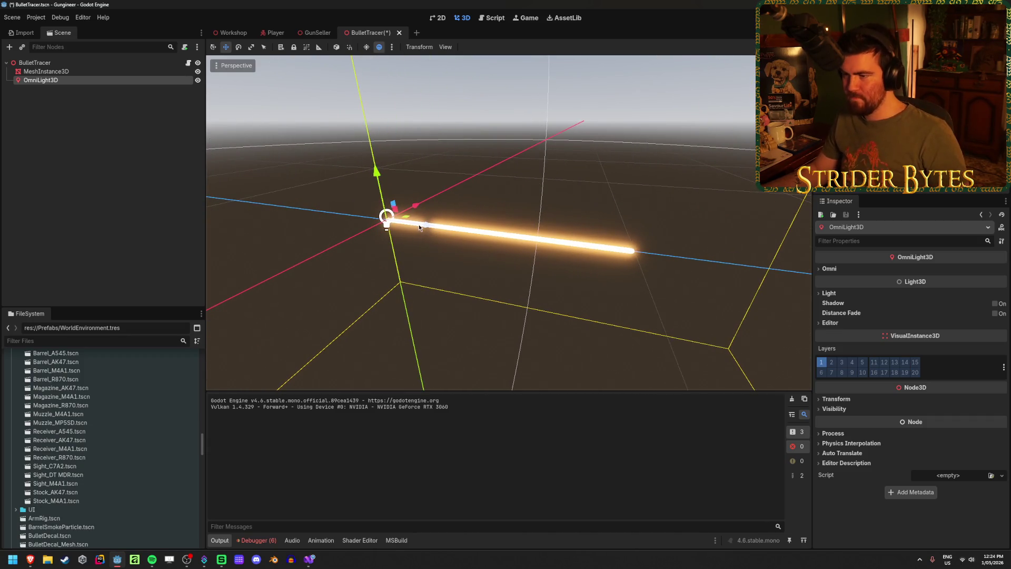
pyautogui.moveTo(420, 227); pyautogui.dragTo(519, 245)
pyautogui.hotkey('ctrl', 's')
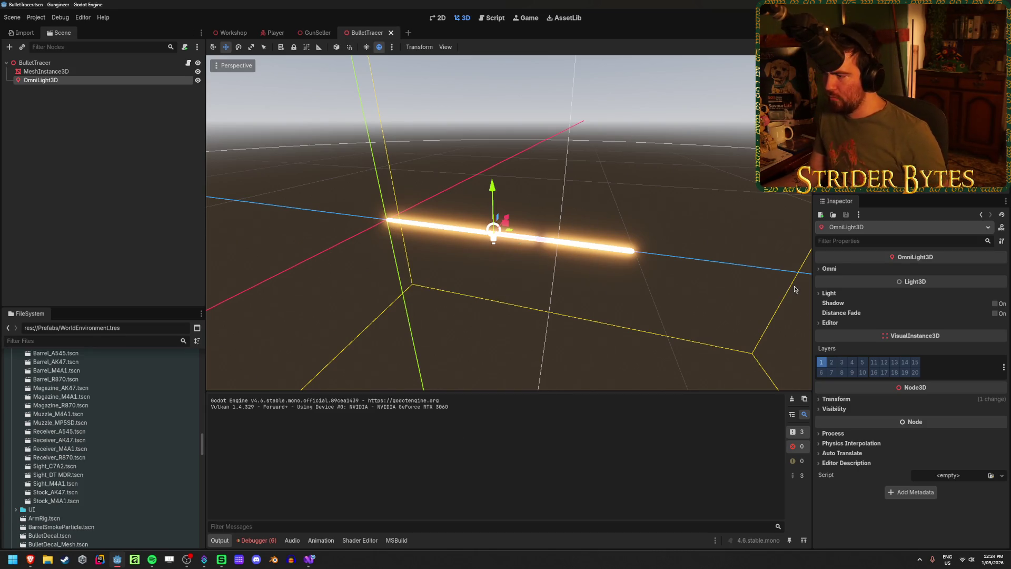
# - Set the omni light's colour to orange, save, and bring up the Workshop scene
pyautogui.click(837, 293)
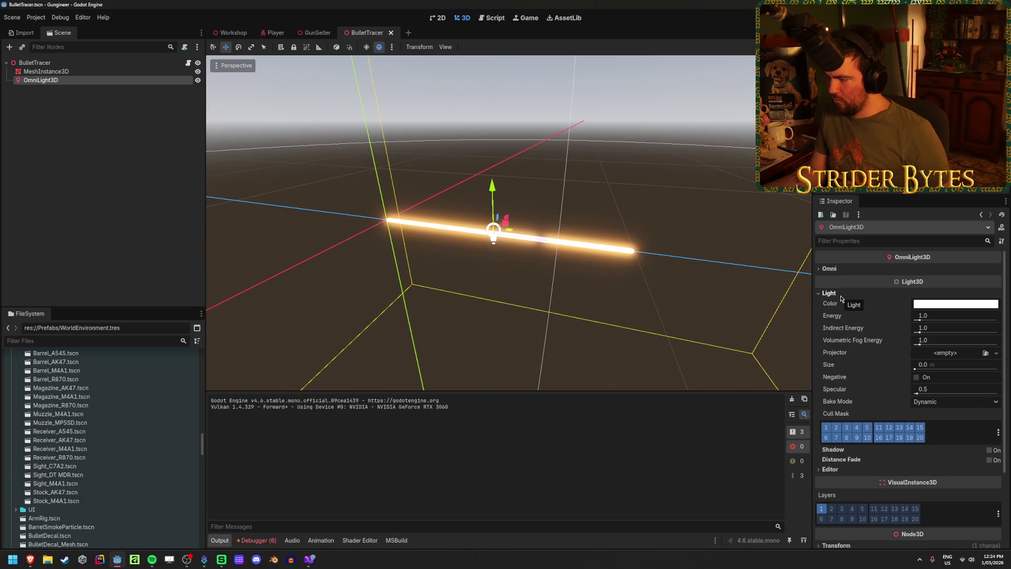
pyautogui.click(943, 305)
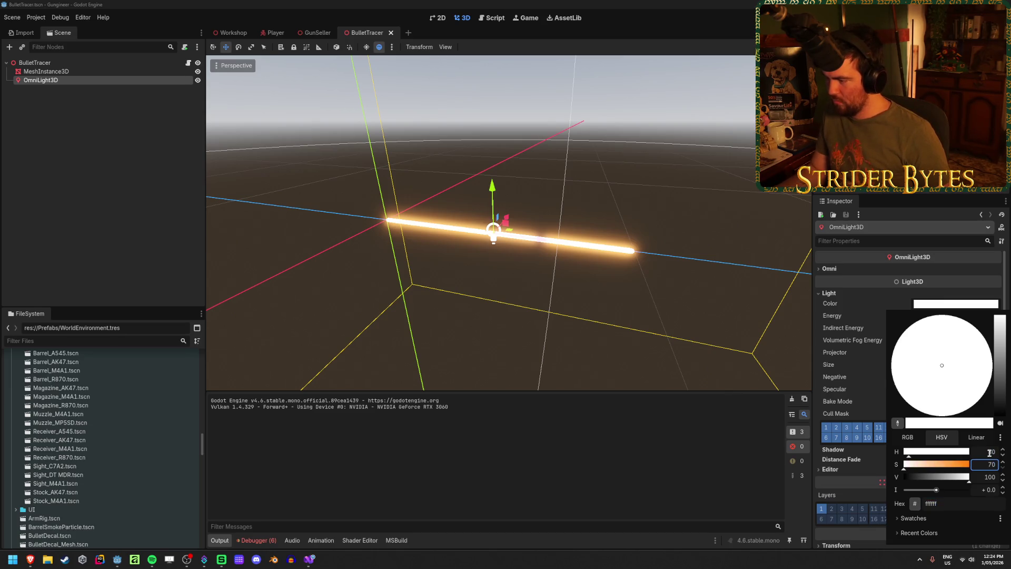
pyautogui.press('Return')
pyautogui.press('f')
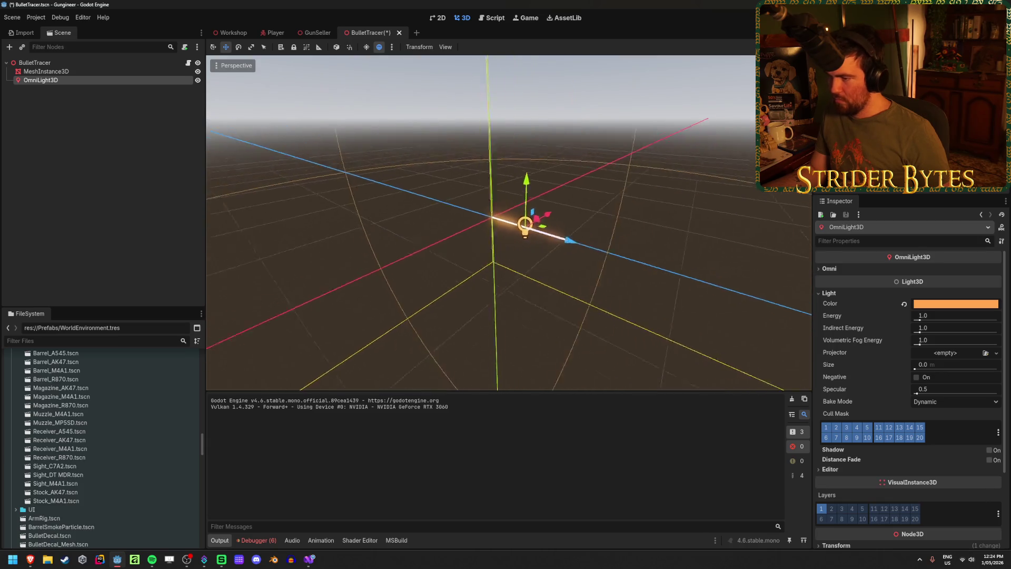
pyautogui.hotkey('ctrl', 's')
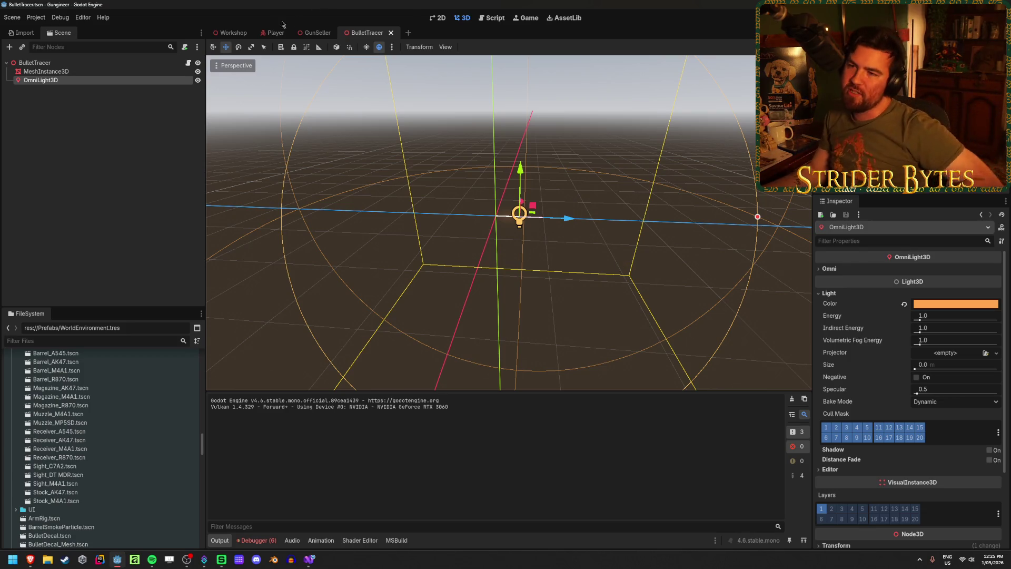
pyautogui.click(237, 30)
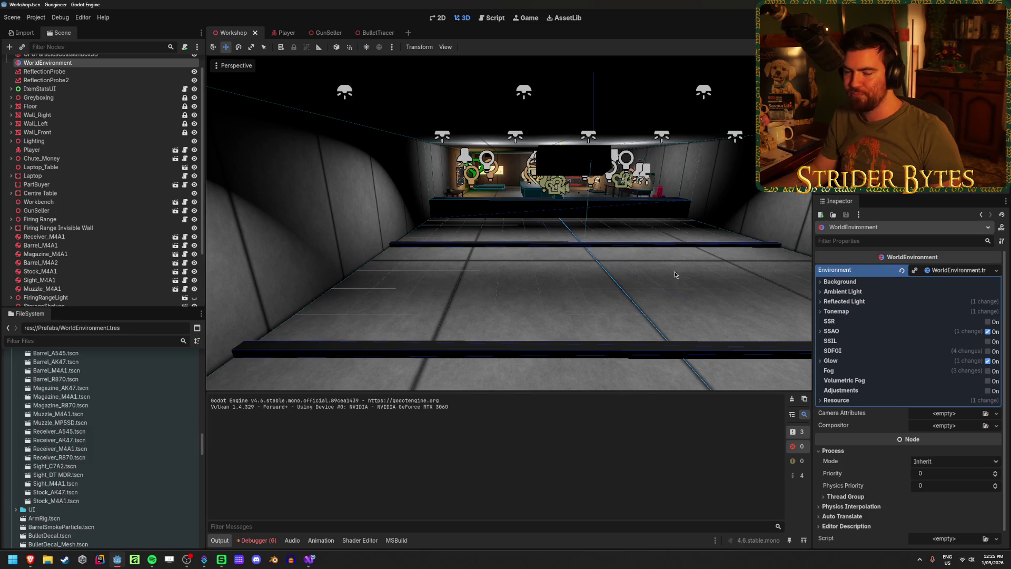
# - Fly around the Workshop room past the wall panels, workbench, firing lanes and shelves
pyautogui.scroll(5, 676, 274)
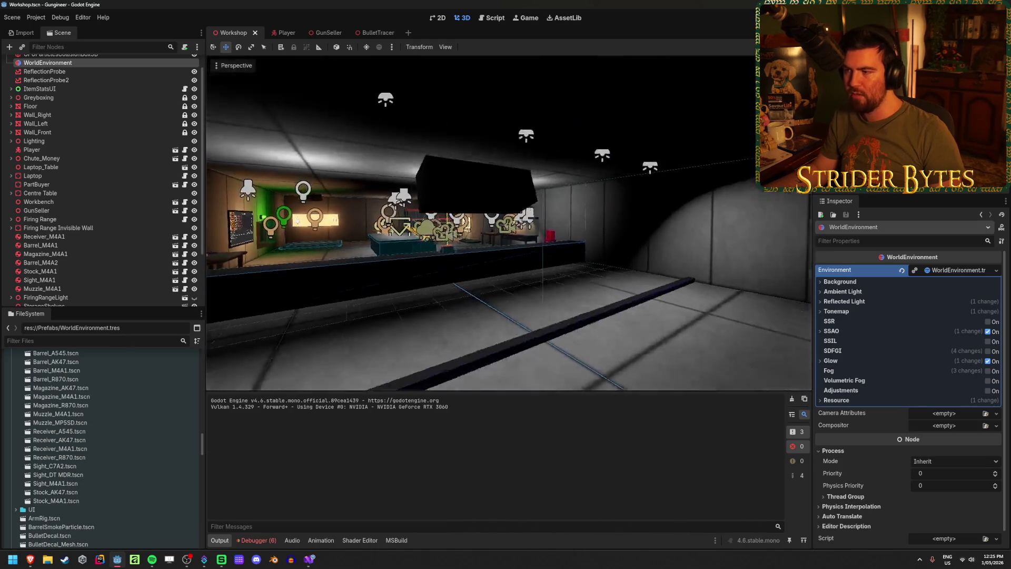
pyautogui.press('w')
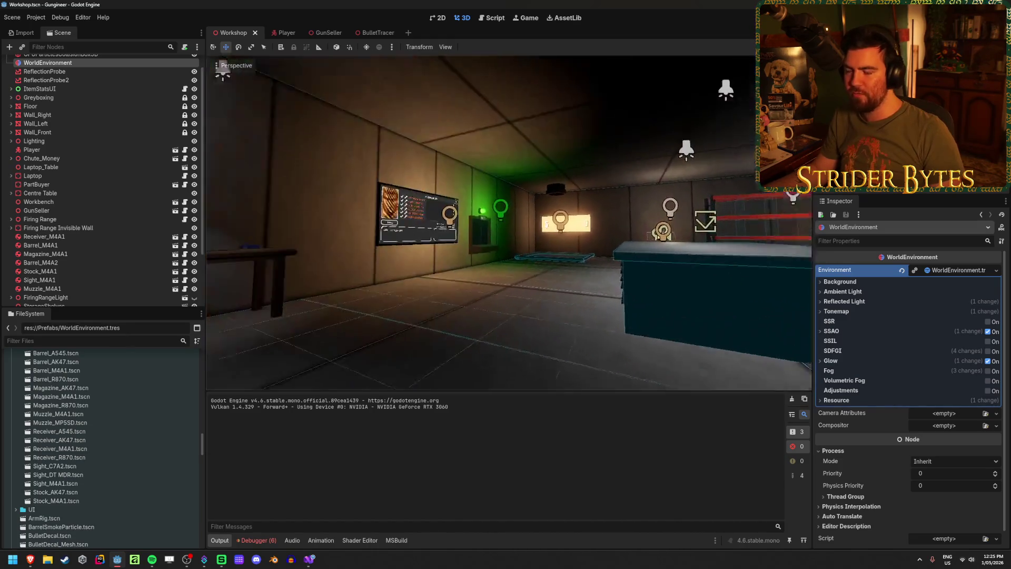
pyautogui.press('s')
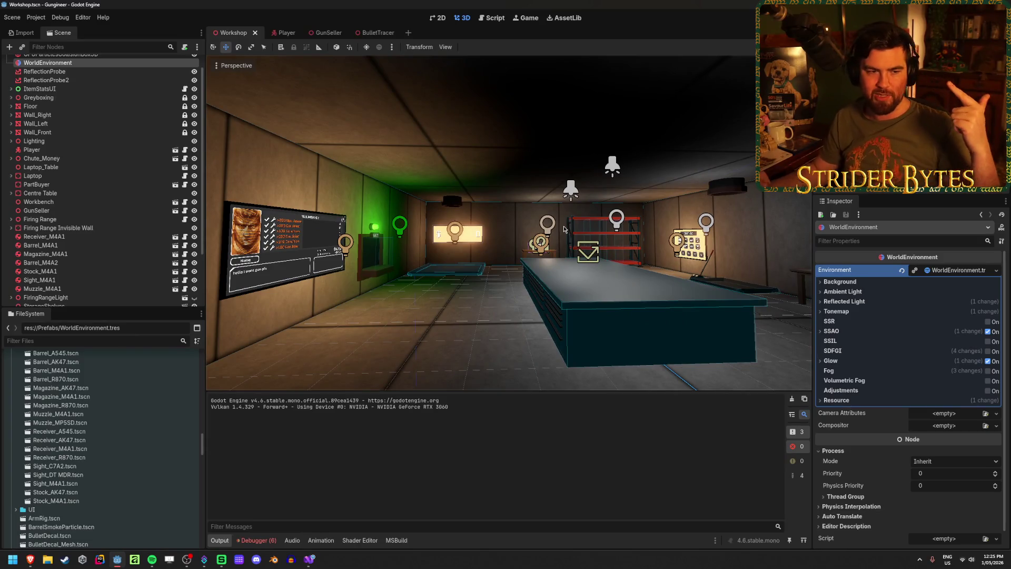
pyautogui.press('w')
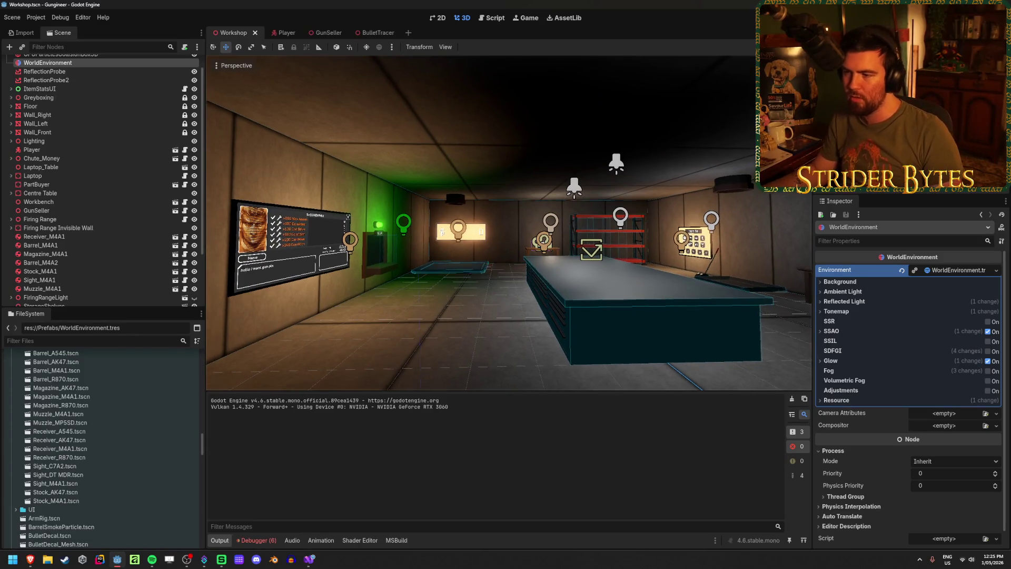
pyautogui.press('s')
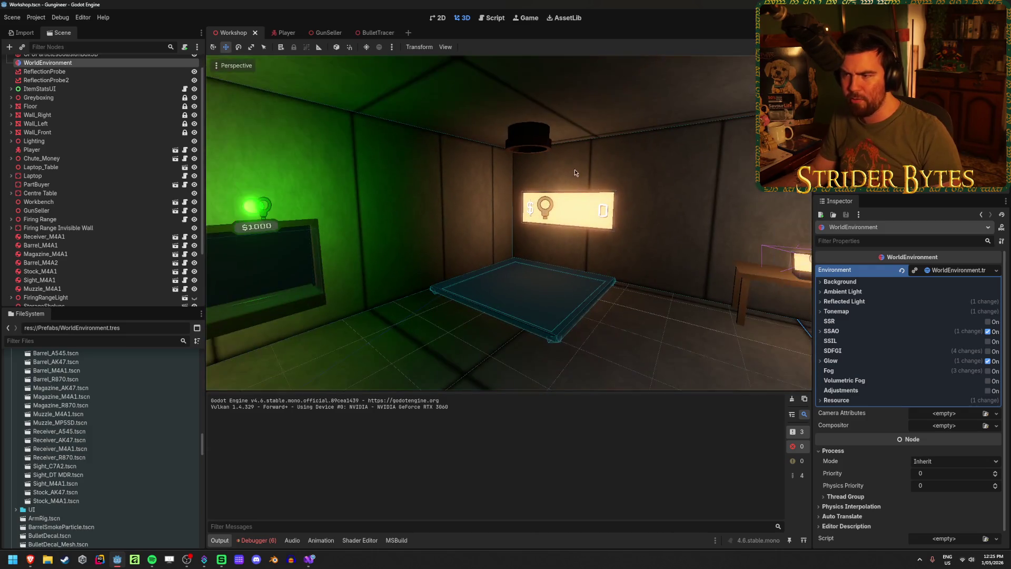
pyautogui.press('s')
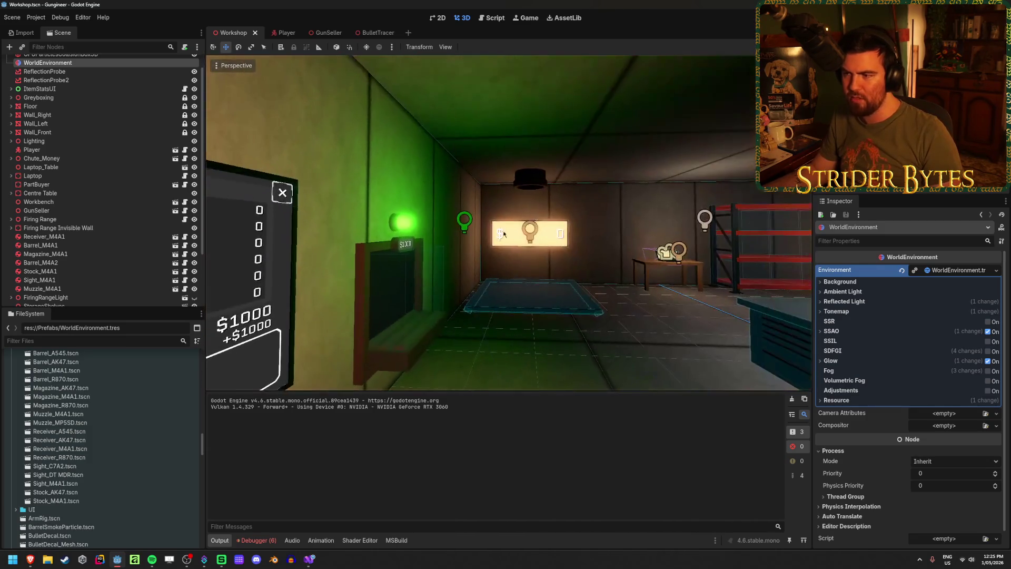
pyautogui.press('s')
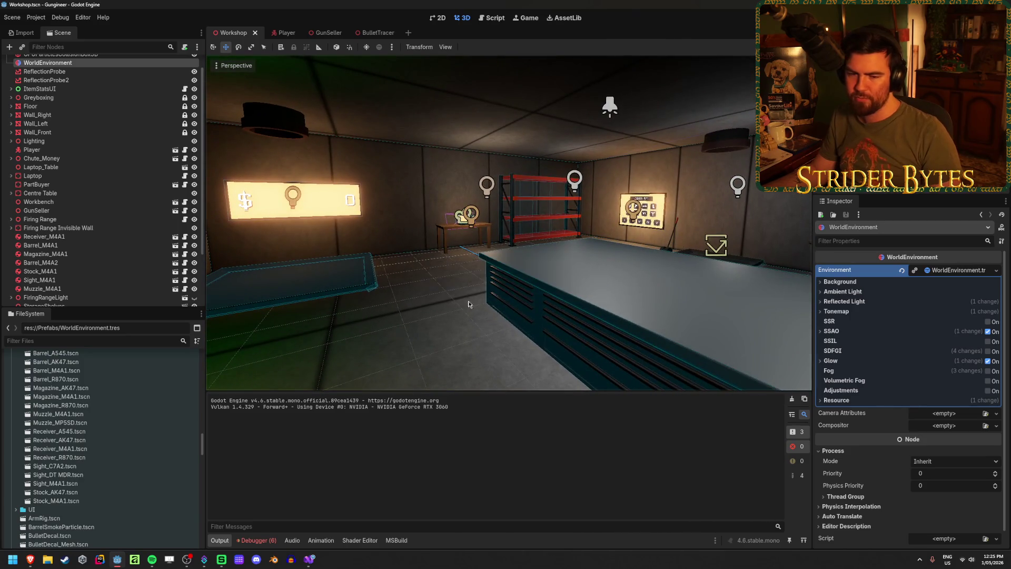
pyautogui.press('w')
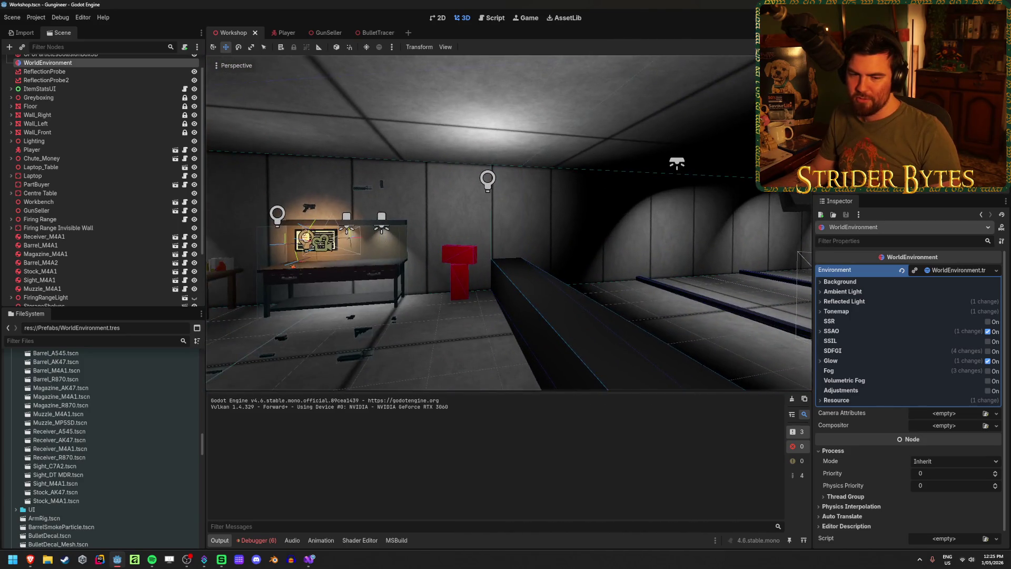
pyautogui.press('s')
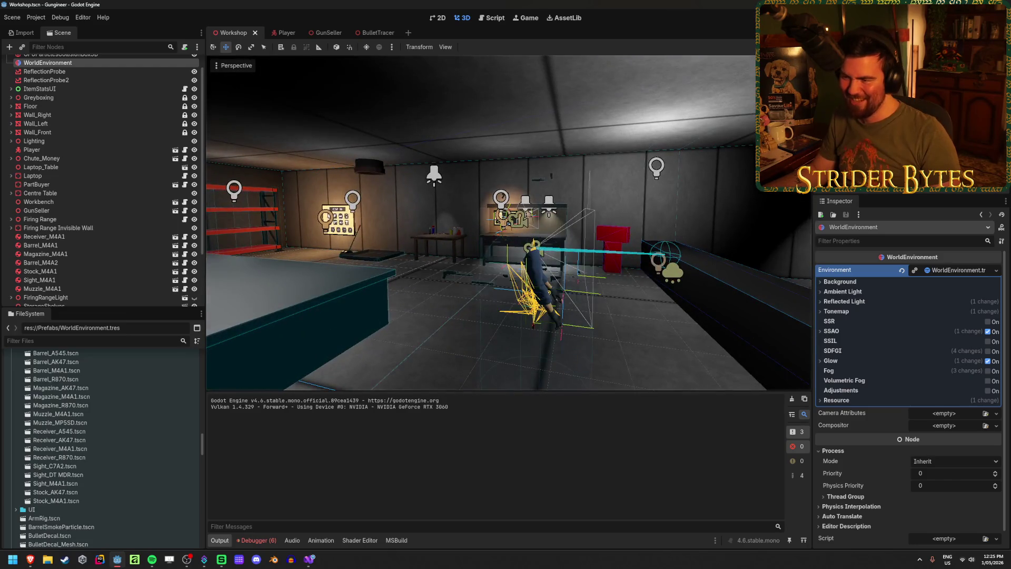
pyautogui.press('s')
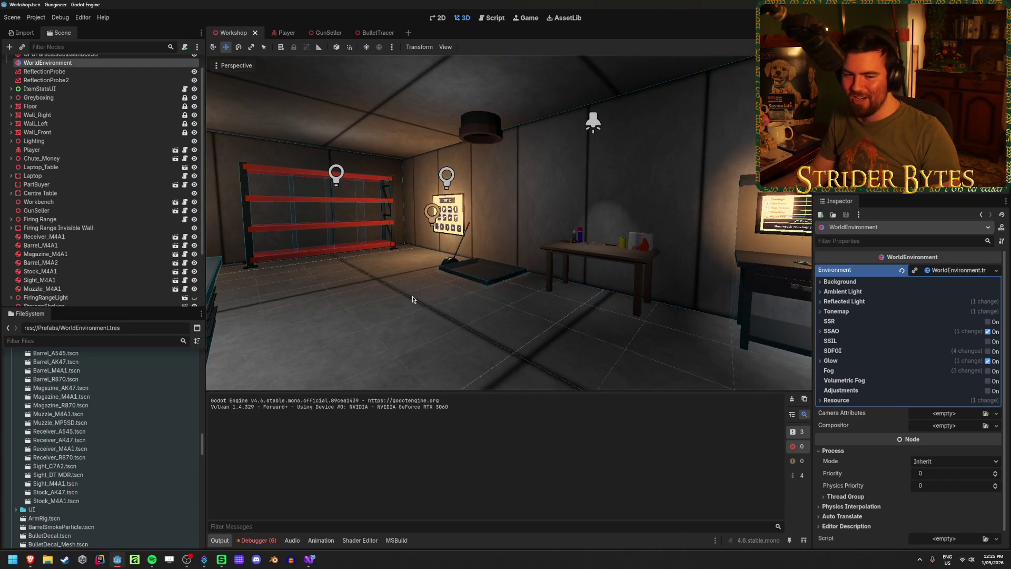
pyautogui.press('s')
# - Check BulletTracer.cs in Visual Studio, then drop a BulletTracer.tscn instance into the Workshop
pyautogui.click(308, 564)
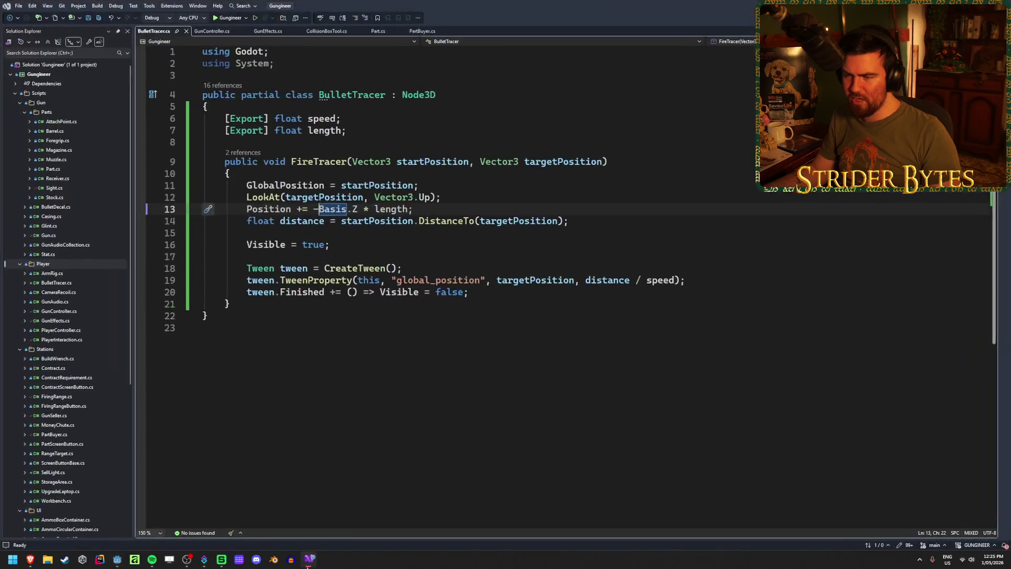
pyautogui.hotkey('alt', 'Tab')
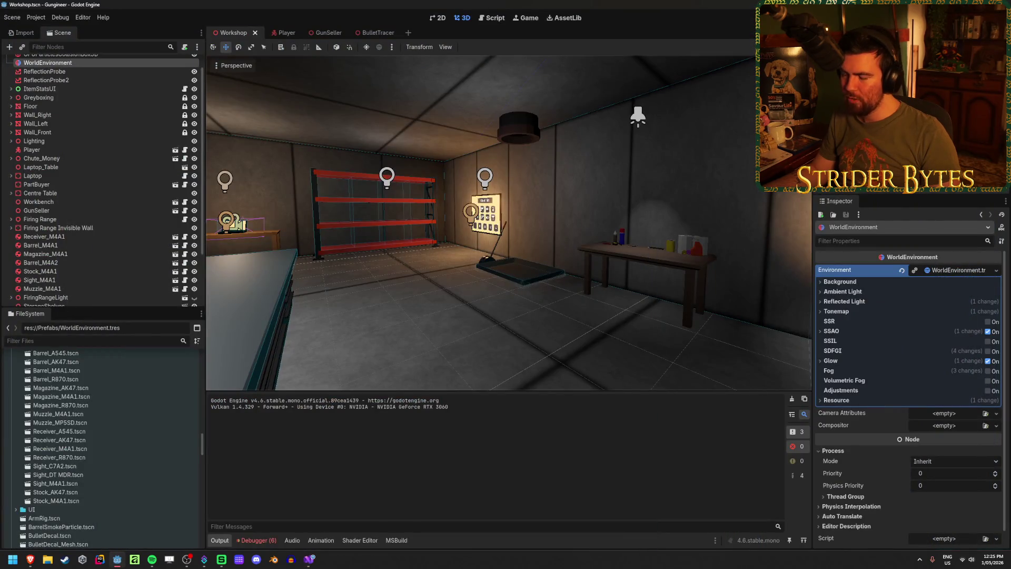
pyautogui.moveTo(456, 160); pyautogui.dragTo(411, 174)
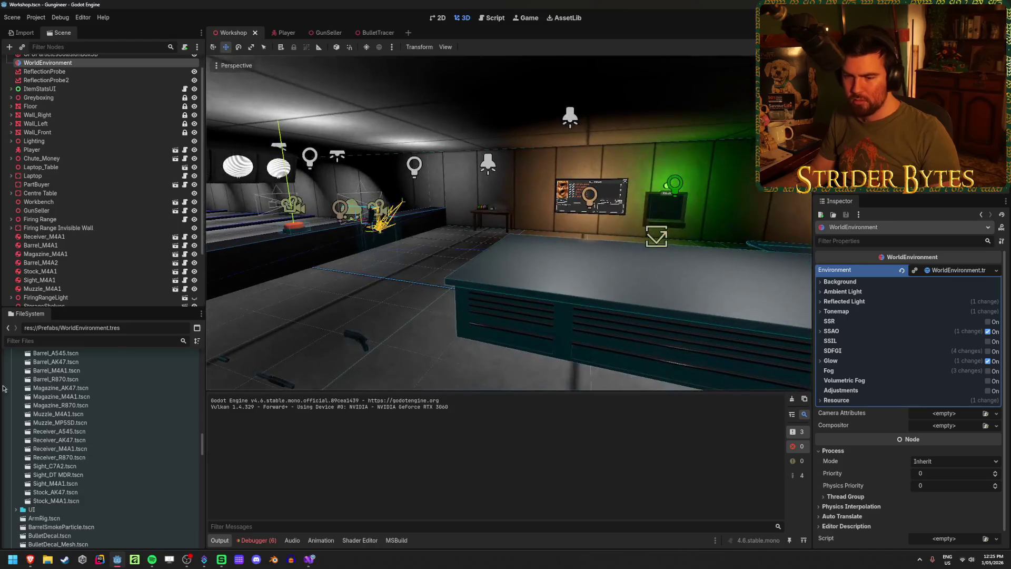
pyautogui.scroll(-5, 71, 466)
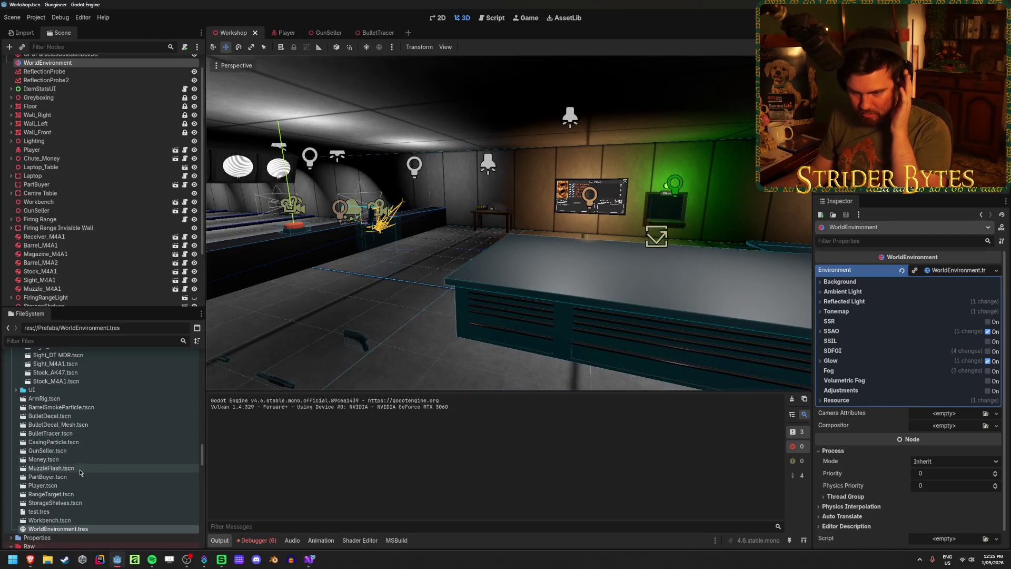
pyautogui.moveTo(50, 432)
pyautogui.mouseDown()
pyautogui.moveTo(379, 305)
pyautogui.moveTo(236, 325)
pyautogui.moveTo(651, 180)
pyautogui.mouseUp()
pyautogui.moveTo(573, 158)
pyautogui.mouseDown()
pyautogui.moveTo(576, 172)
pyautogui.moveTo(474, 243)
pyautogui.moveTo(579, 277)
pyautogui.mouseUp()
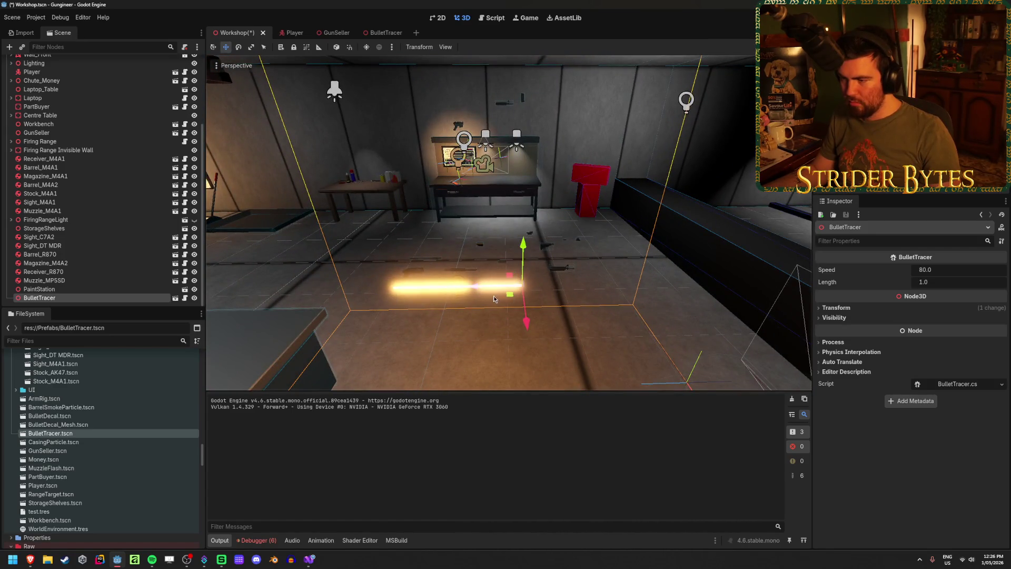
# - Save the Workshop scene and open the BulletTracer omni light's range and attenuation settings
pyautogui.moveTo(474, 296)
pyautogui.mouseDown()
pyautogui.moveTo(463, 294)
pyautogui.moveTo(580, 284)
pyautogui.moveTo(344, 312)
pyautogui.mouseUp()
pyautogui.hotkey('ctrl', 's')
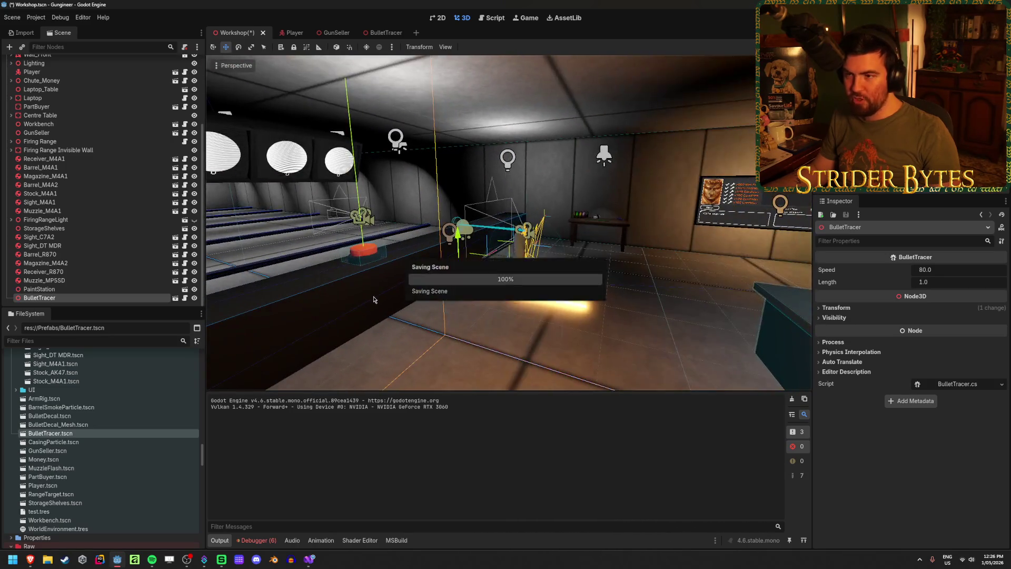
pyautogui.click(374, 32)
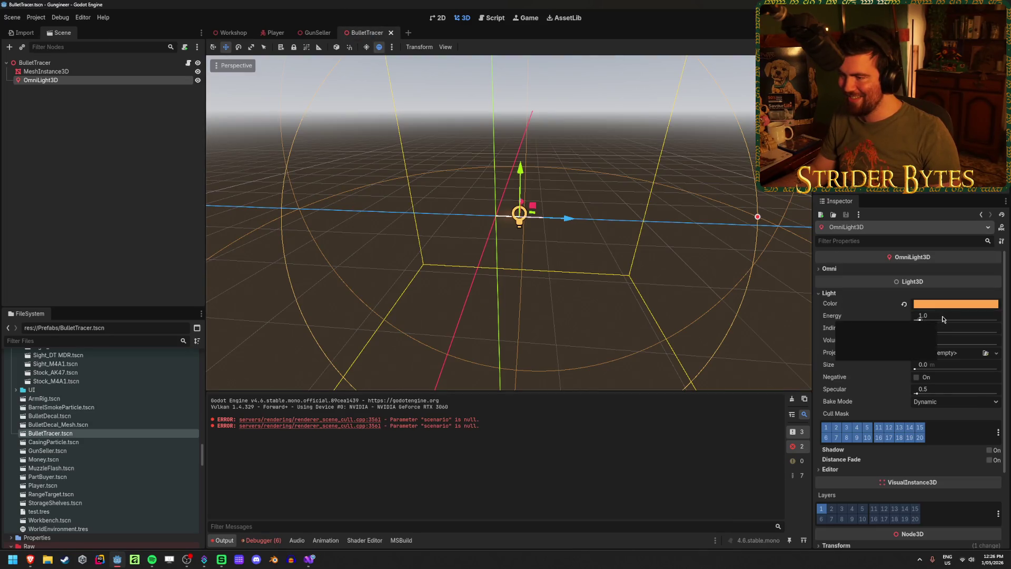
pyautogui.click(884, 268)
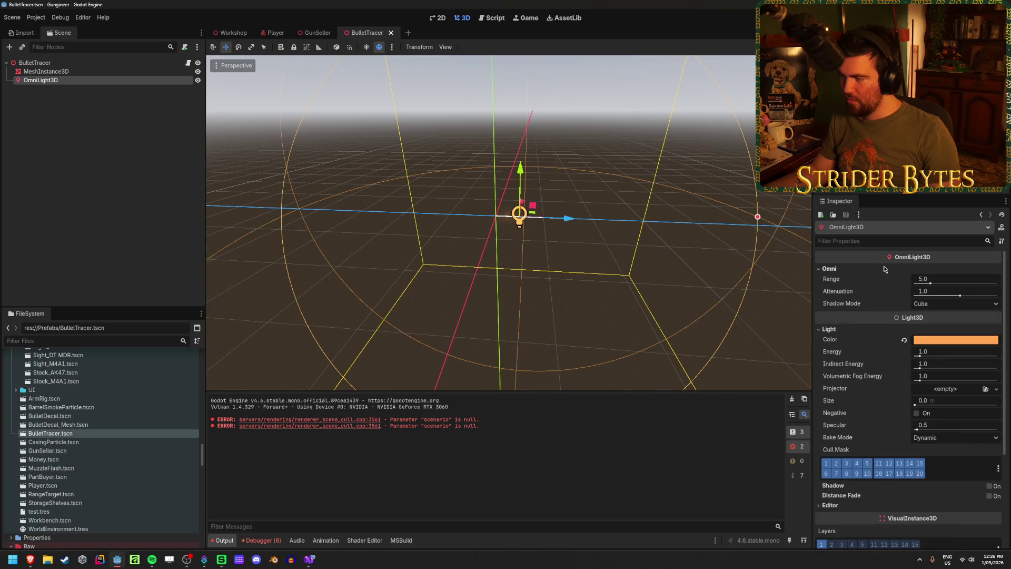
pyautogui.click(934, 292)
pyautogui.click(942, 292)
pyautogui.write('2')
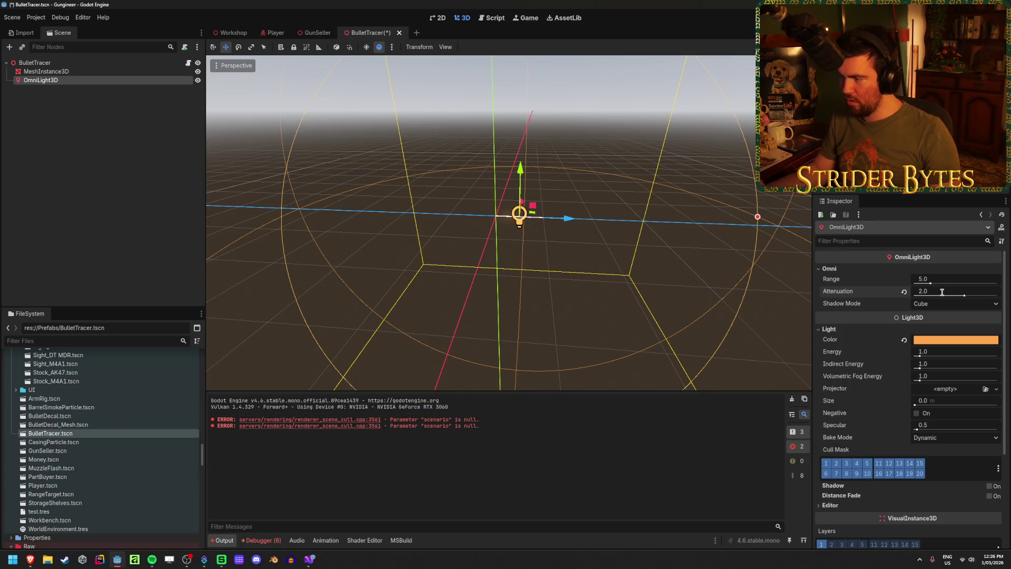
# - Slide the Workshop's BulletTracer instance along its Z axis
pyautogui.click(220, 32)
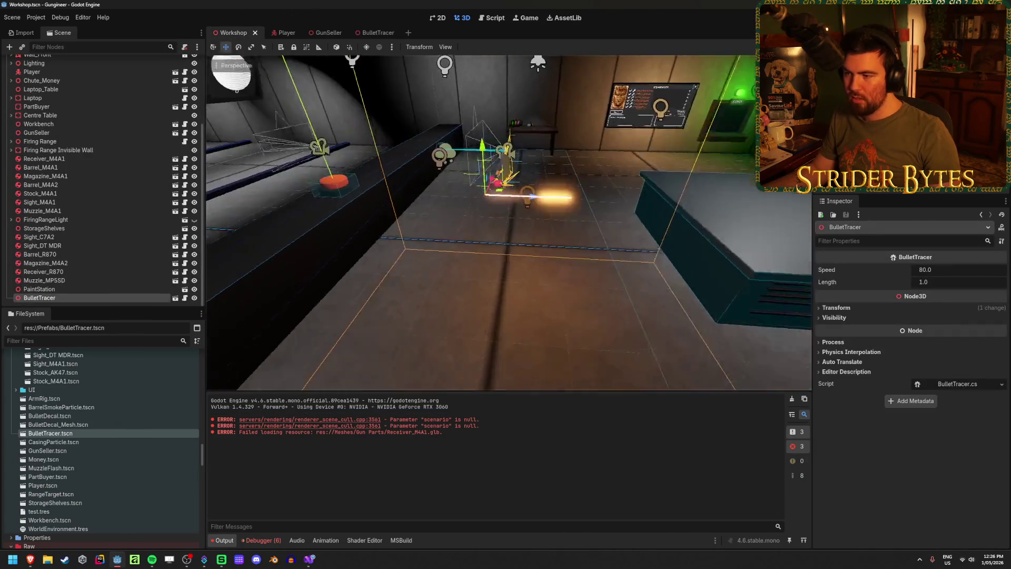
pyautogui.press('w')
pyautogui.moveTo(508, 219)
pyautogui.mouseDown()
pyautogui.moveTo(632, 221)
pyautogui.moveTo(301, 211)
pyautogui.moveTo(453, 194)
pyautogui.mouseUp()
# - Set the OmniLight3D Range to 2.0 and save the BulletTracer scene
pyautogui.click(367, 32)
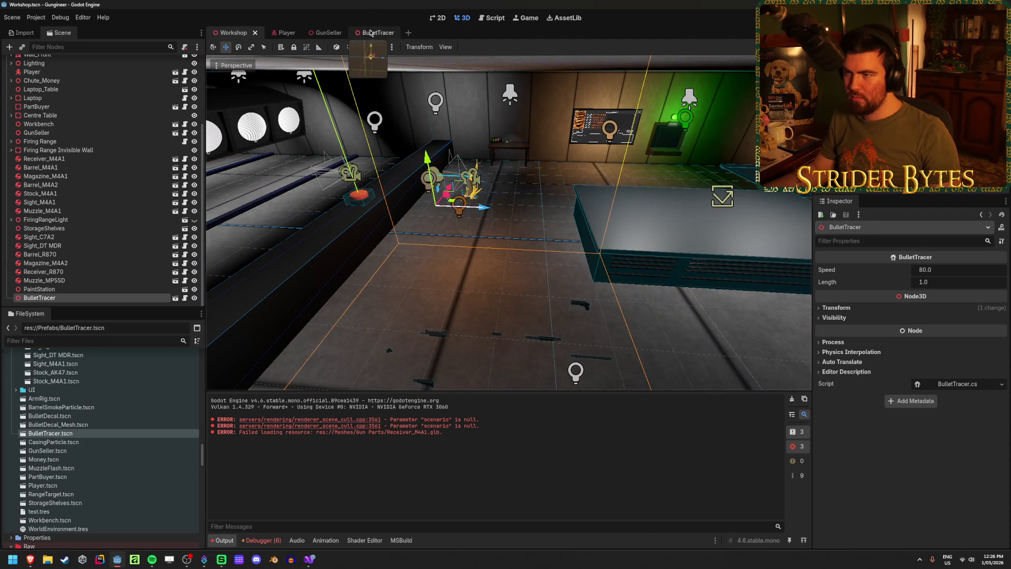
pyautogui.write('2')
pyautogui.press('Return')
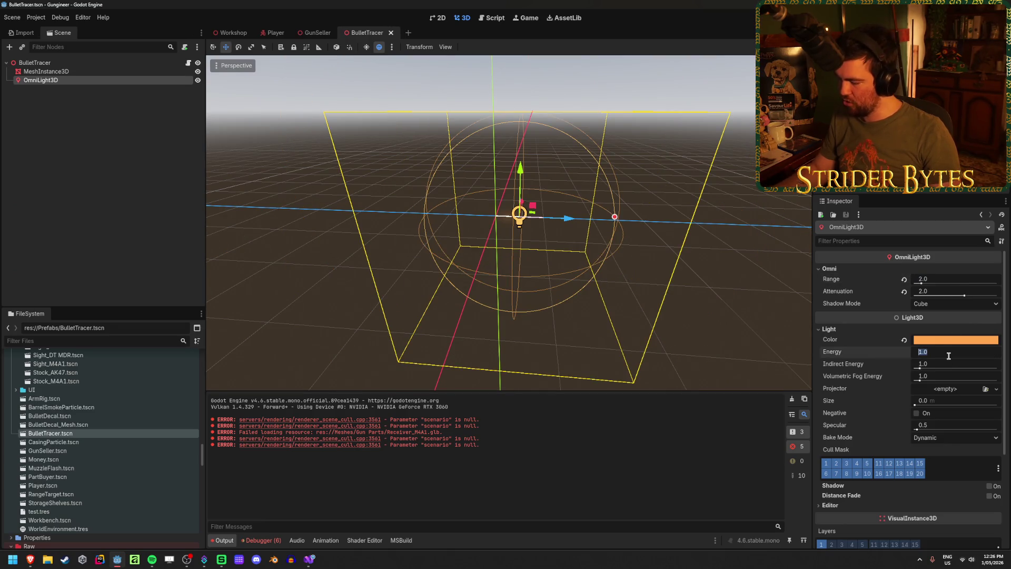
pyautogui.hotkey('ctrl', 's')
# - Move the Workshop's BulletTracer toward the range, then delete it and run the game
pyautogui.hotkey('ctrl', 'Tab')
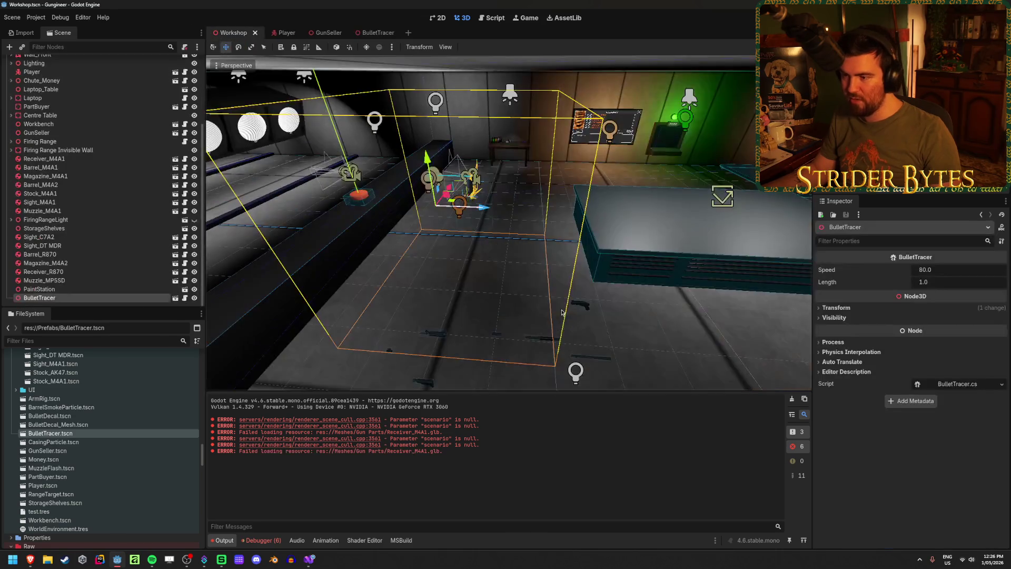
pyautogui.moveTo(495, 213)
pyautogui.mouseDown()
pyautogui.moveTo(598, 220)
pyautogui.moveTo(417, 239)
pyautogui.mouseUp()
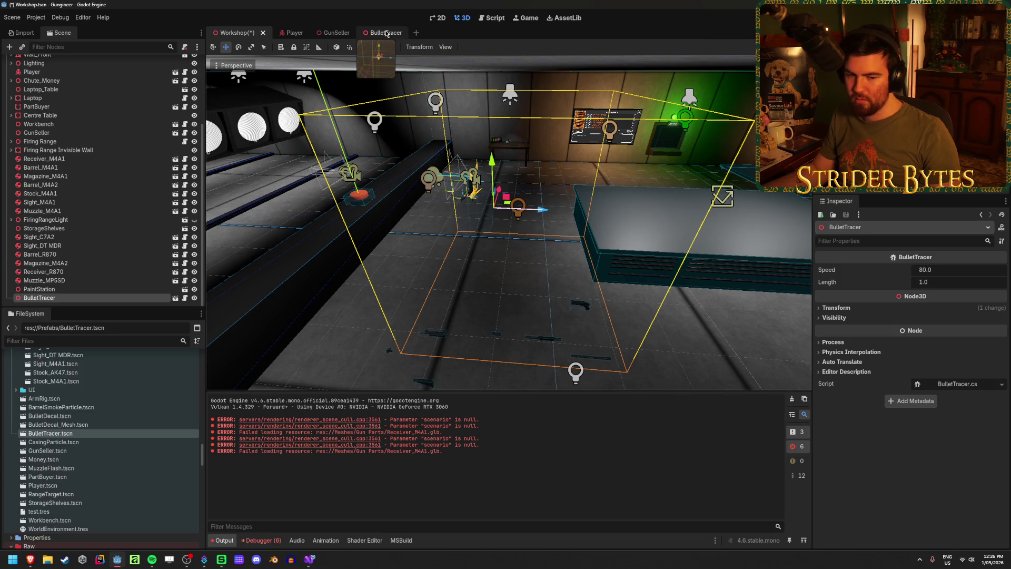
pyautogui.moveTo(474, 210)
pyautogui.mouseDown()
pyautogui.moveTo(411, 210)
pyautogui.moveTo(598, 193)
pyautogui.mouseUp()
pyautogui.moveTo(653, 267)
pyautogui.mouseDown()
pyautogui.moveTo(326, 108)
pyautogui.moveTo(363, 119)
pyautogui.moveTo(363, 142)
pyautogui.moveTo(368, 113)
pyautogui.moveTo(359, 156)
pyautogui.mouseUp()
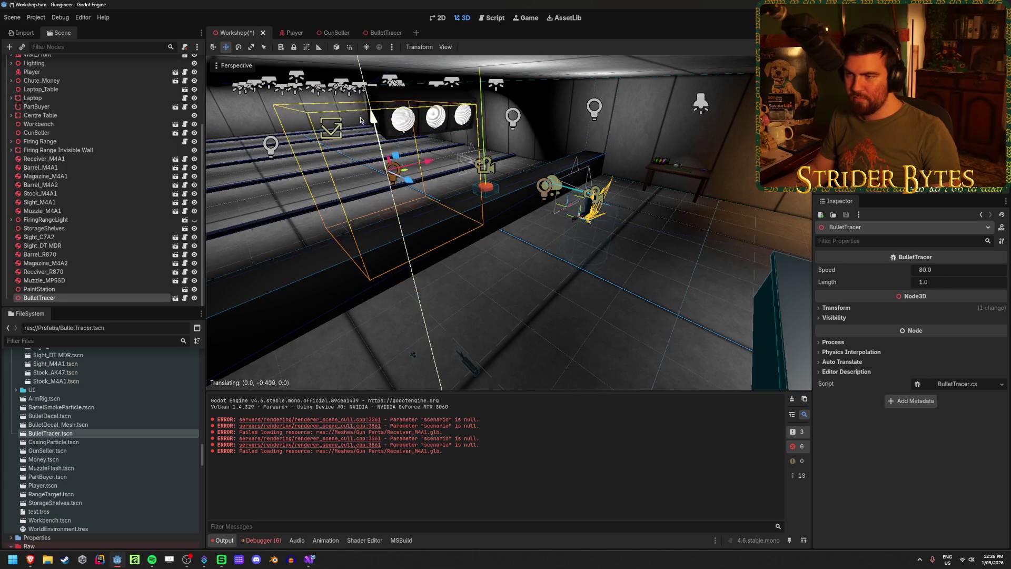
pyautogui.moveTo(412, 181); pyautogui.dragTo(629, 282)
pyautogui.press('Delete')
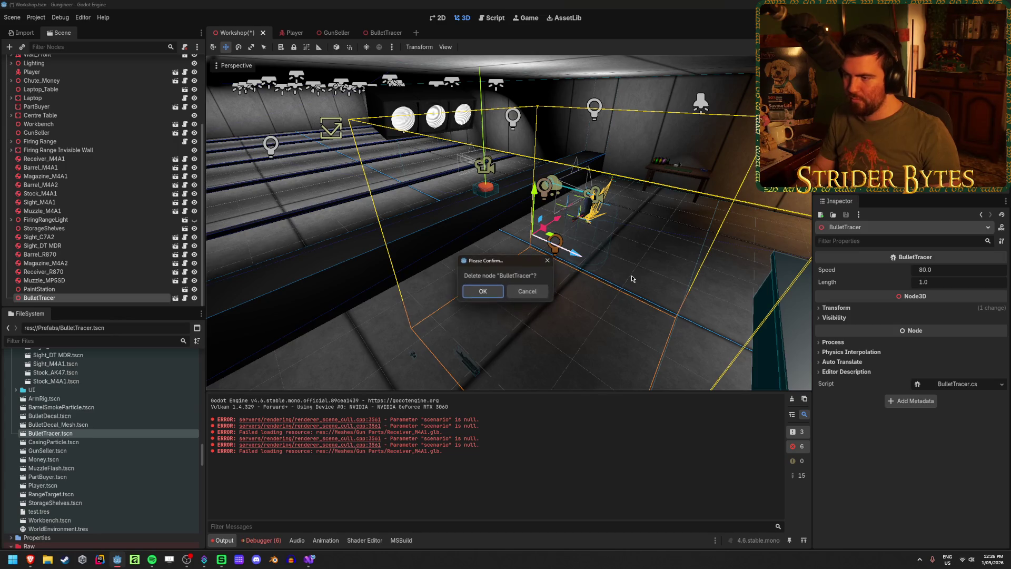
pyautogui.press('Return')
pyautogui.press('F5')
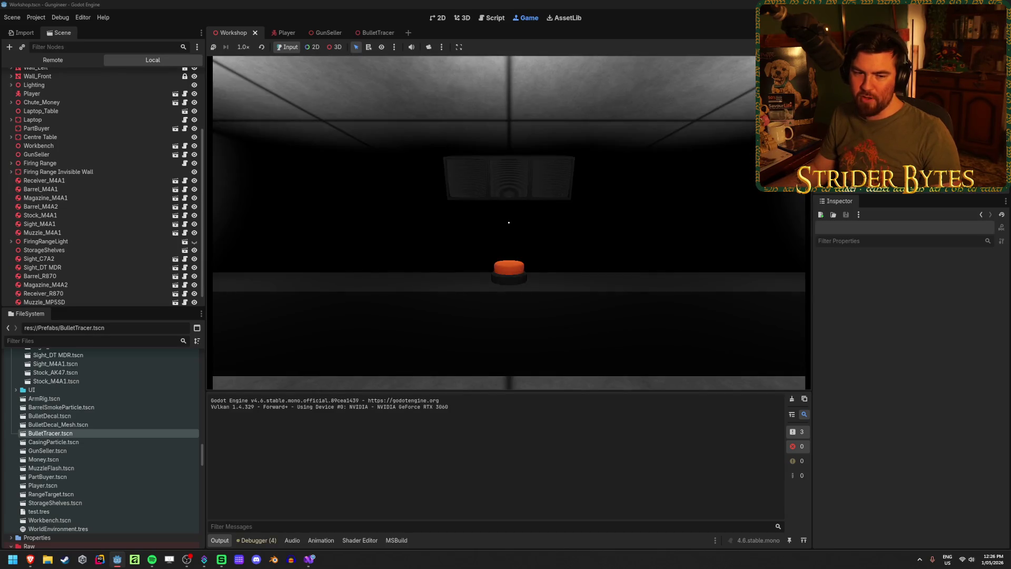
pyautogui.moveTo(508, 222)
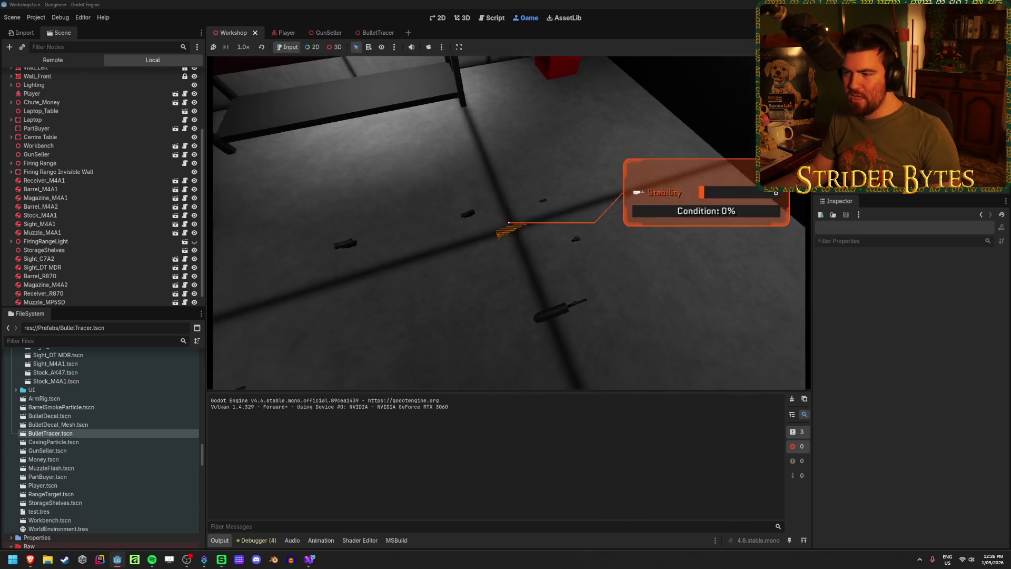
pyautogui.press('e')
pyautogui.press('e')
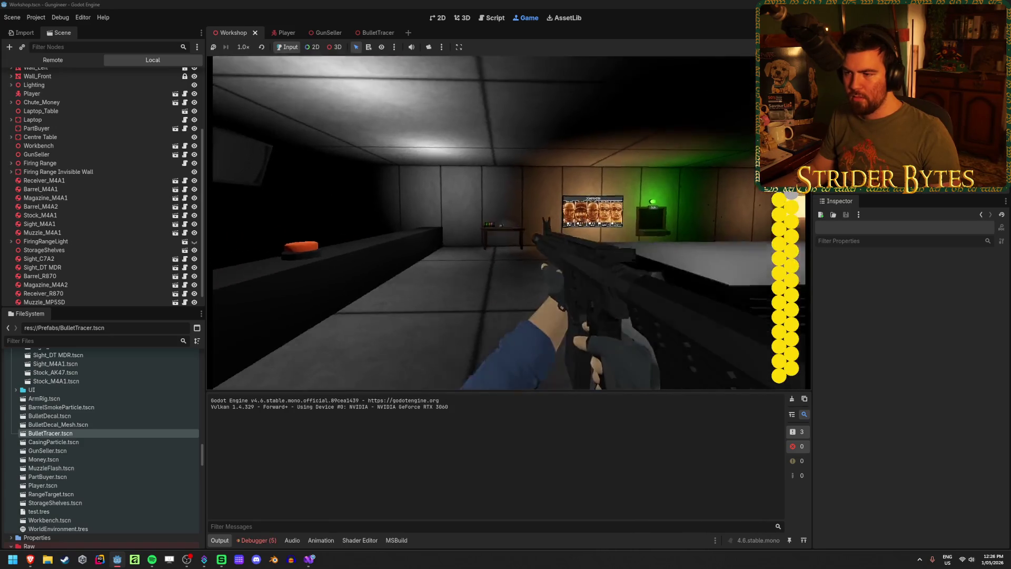
pyautogui.click(508, 222)
pyautogui.moveTo(509, 222); pyautogui.dragTo(527, 216)
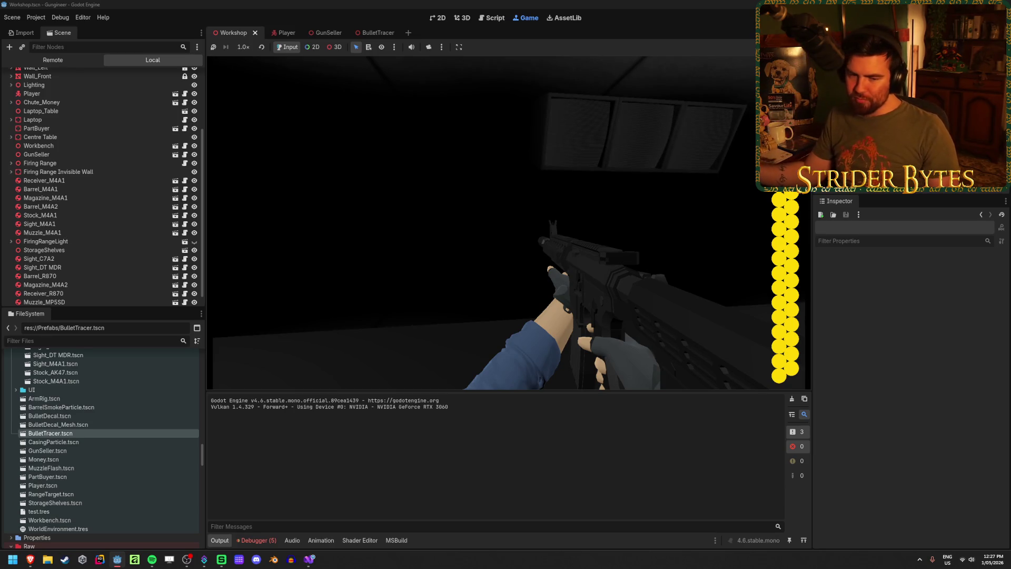
pyautogui.click(509, 222)
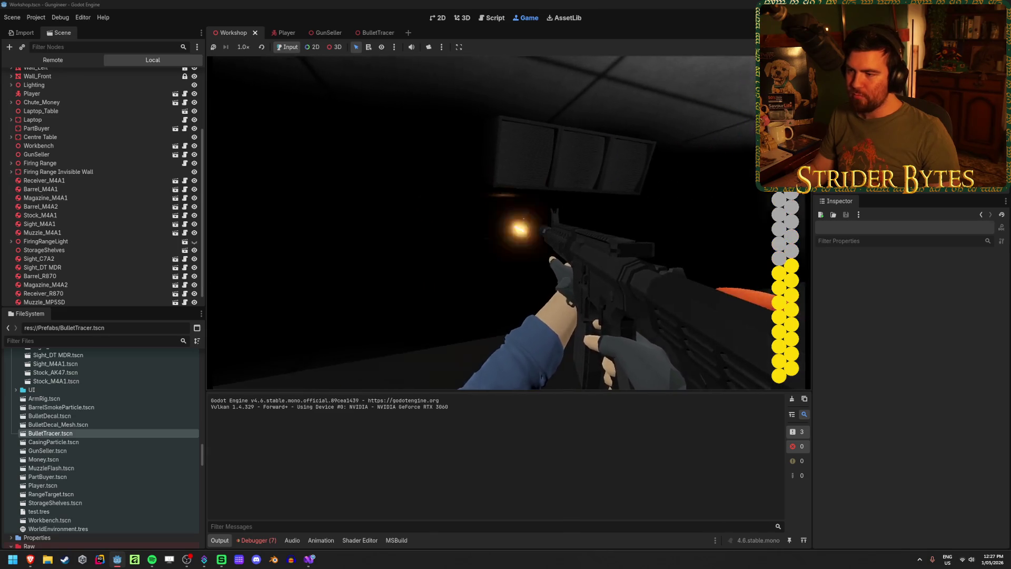
pyautogui.click(509, 222)
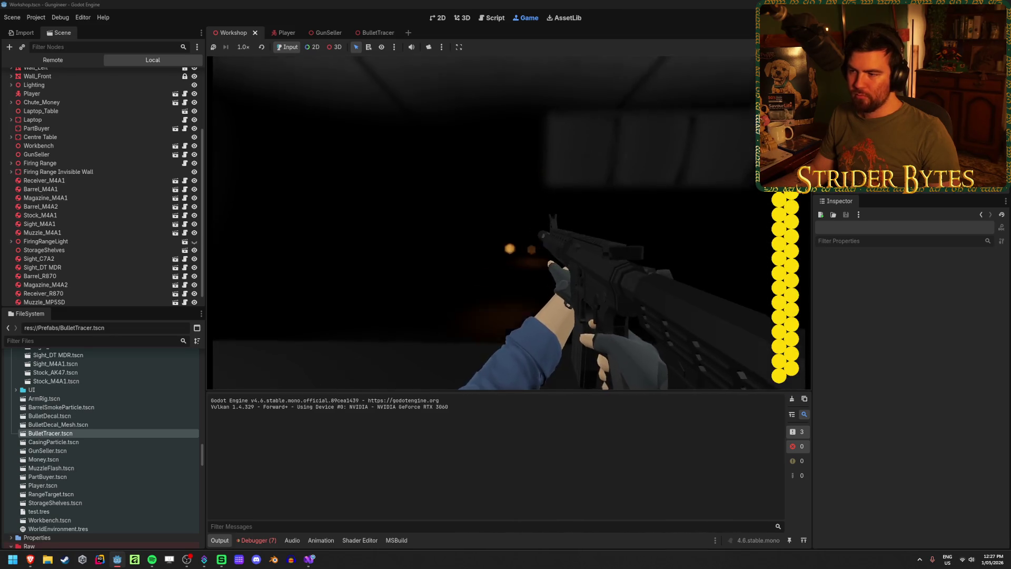
pyautogui.click(530, 218)
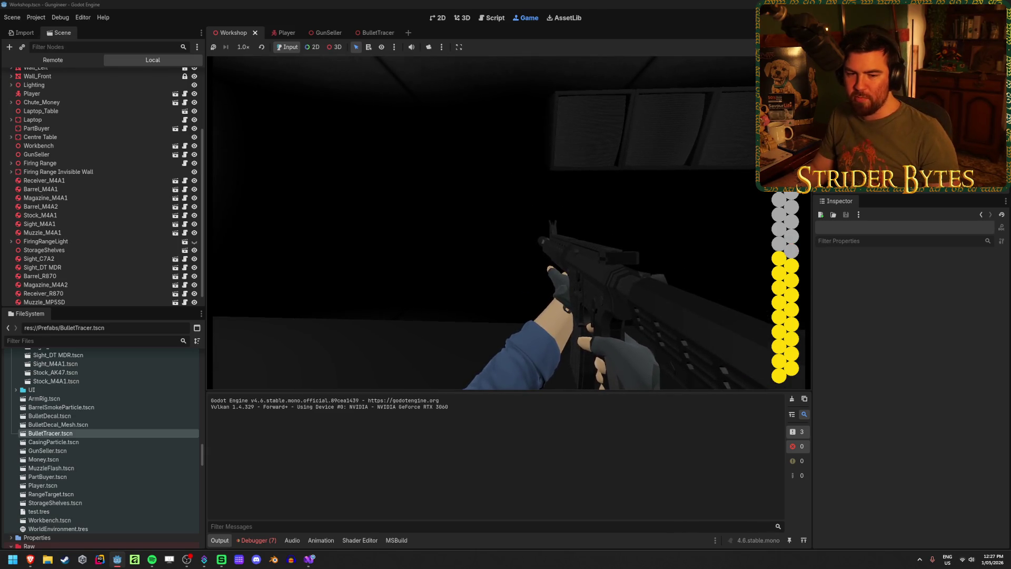
pyautogui.click(530, 218)
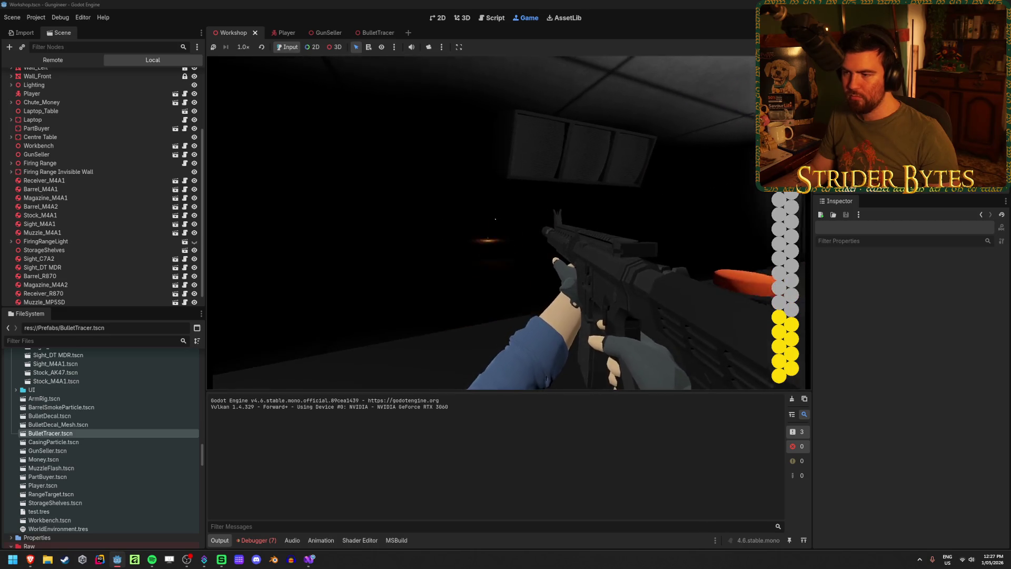
pyautogui.press('r')
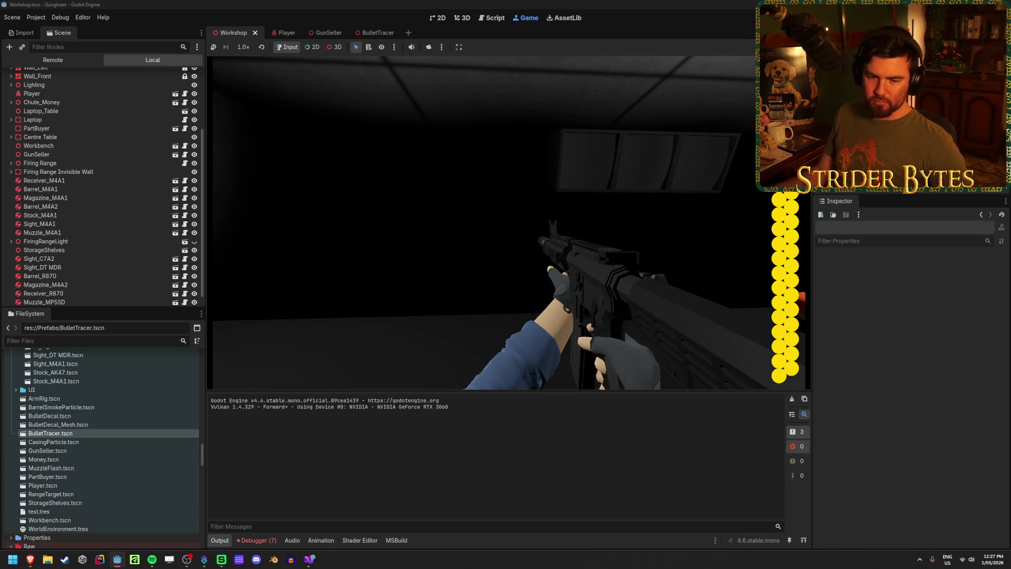
pyautogui.click(508, 223)
pyautogui.click(508, 223)
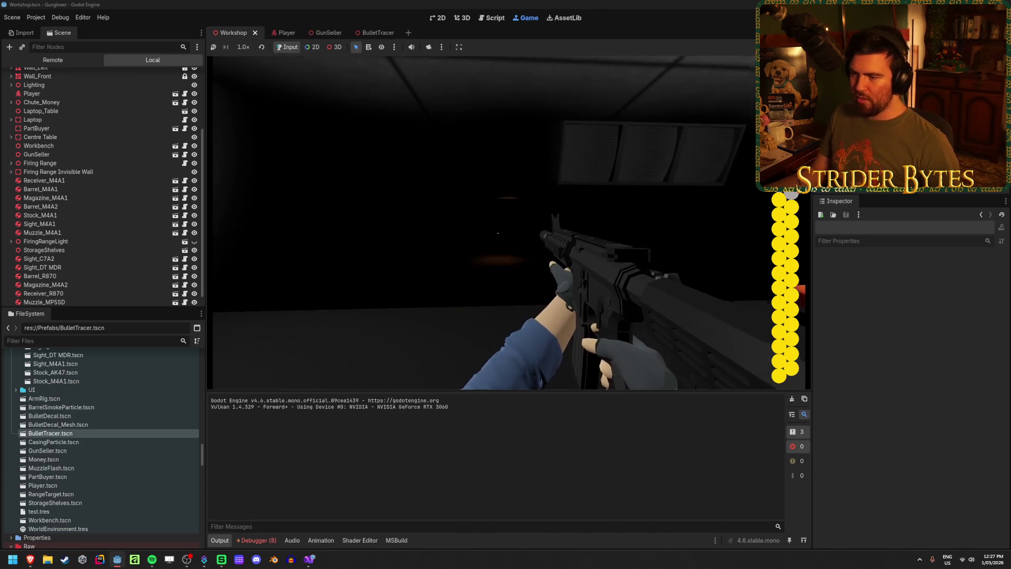
pyautogui.click(509, 222)
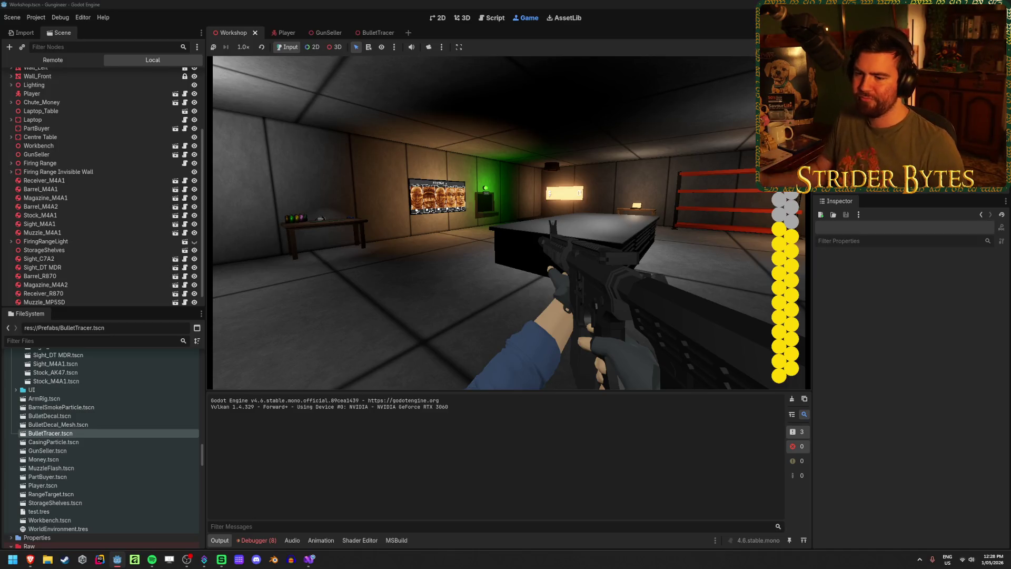
pyautogui.click(519, 216)
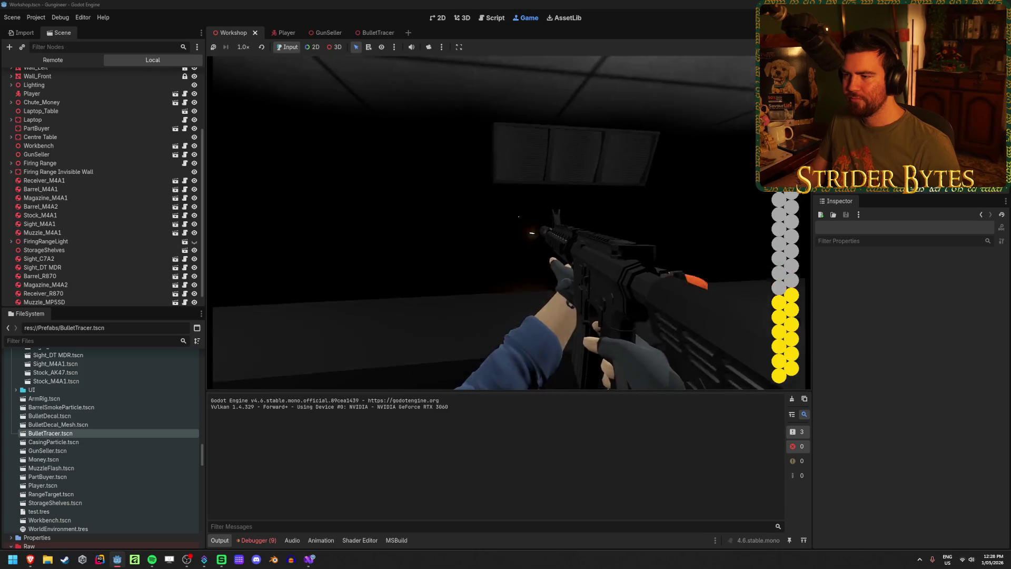
pyautogui.click(519, 216)
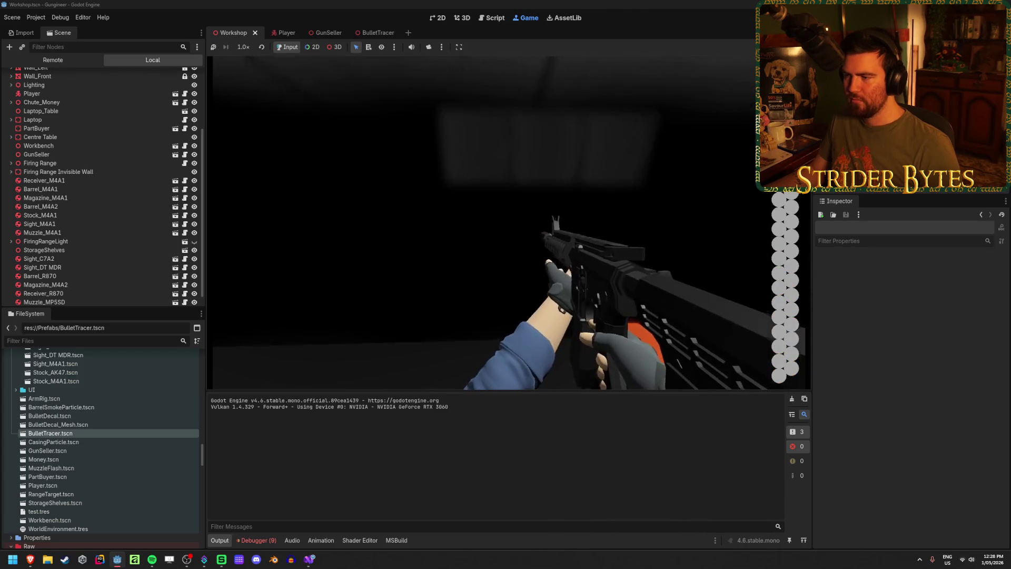
pyautogui.press('r')
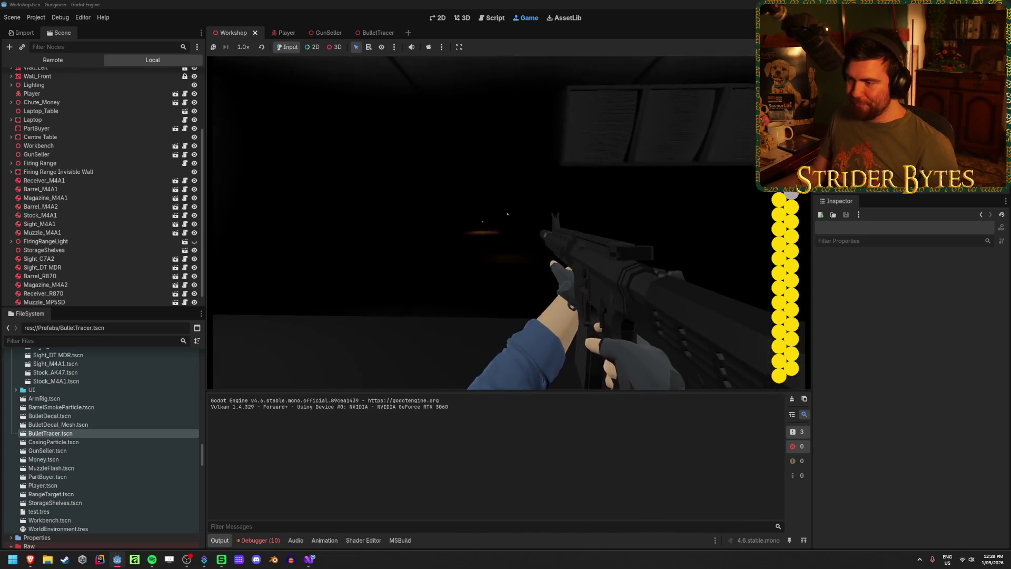
pyautogui.click(507, 213)
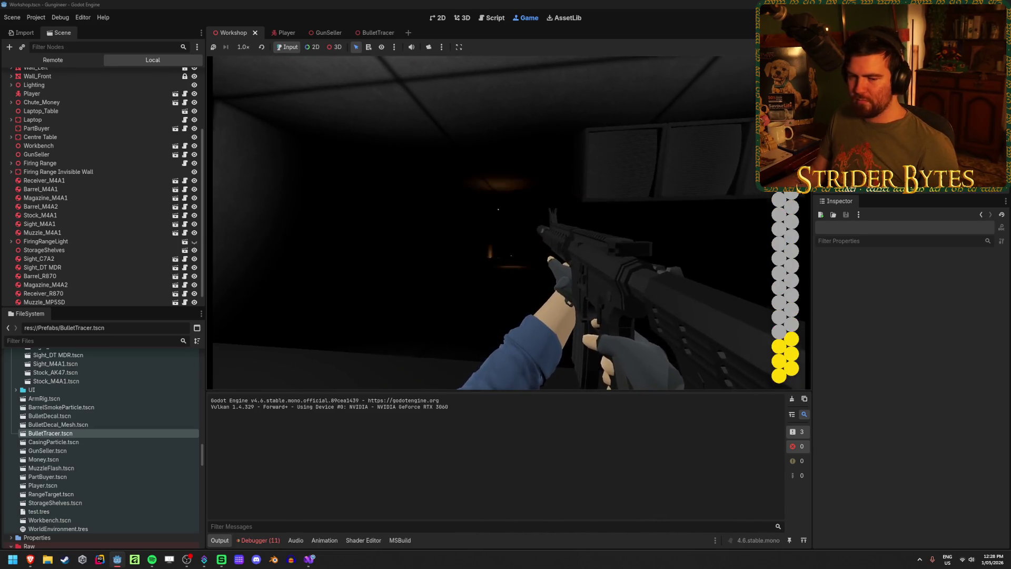
pyautogui.click(499, 209)
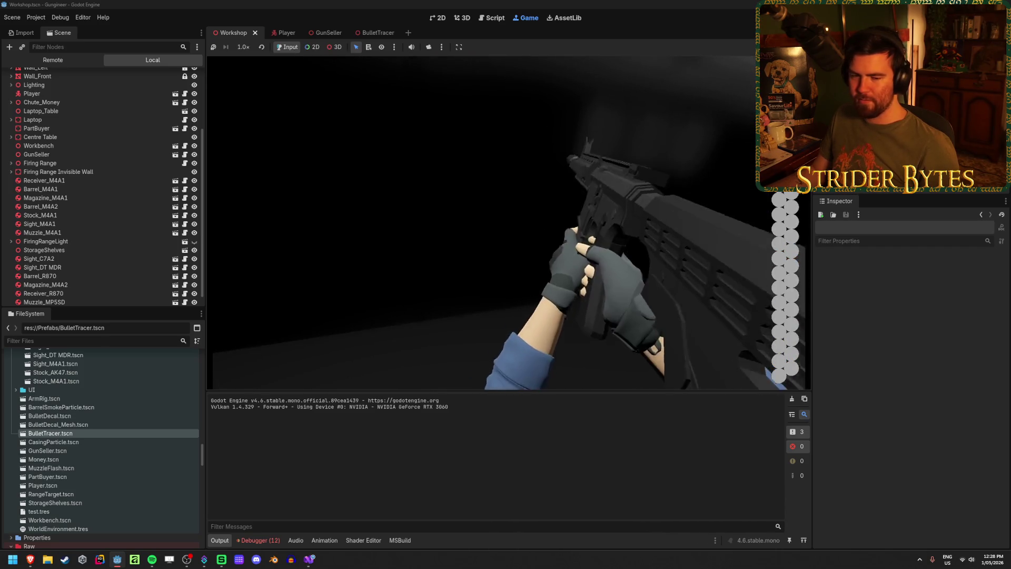
pyautogui.click(487, 211)
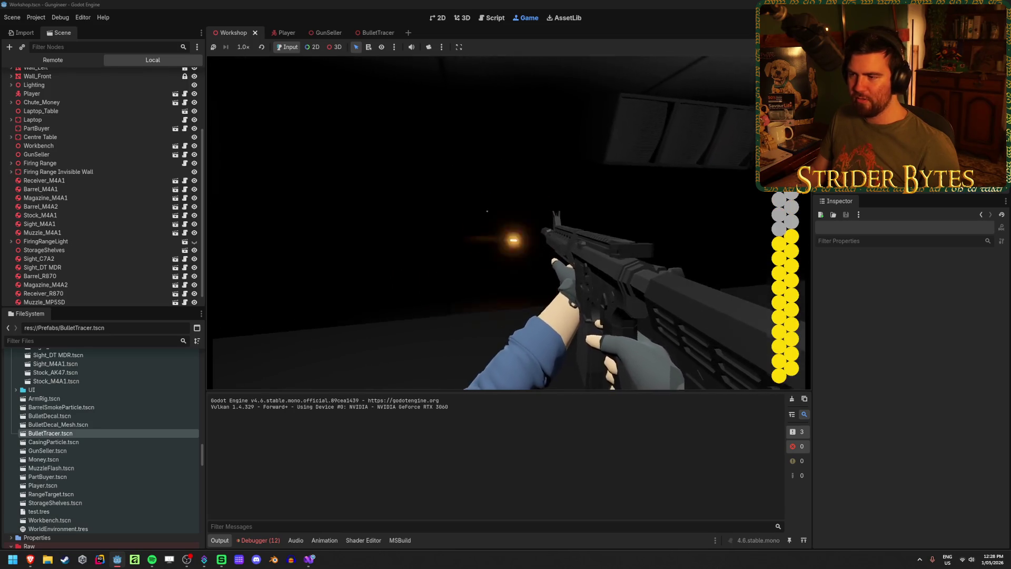
pyautogui.click(505, 220)
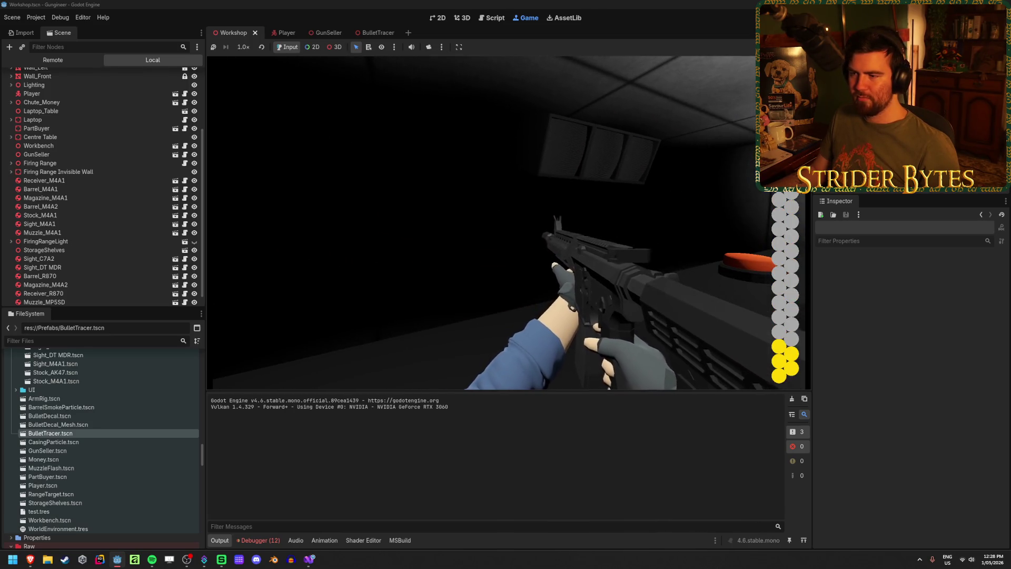
pyautogui.rightClick(484, 222)
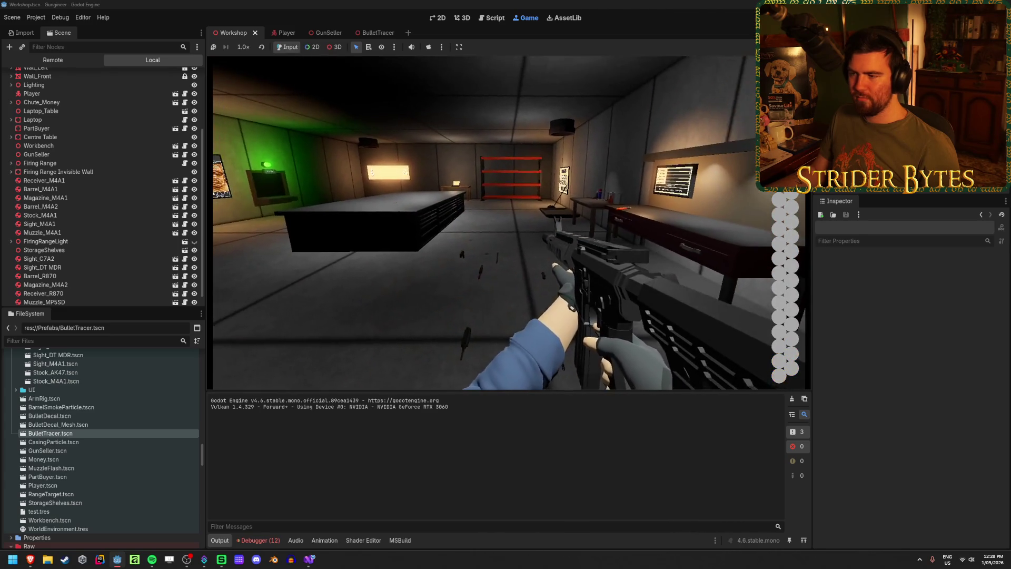
pyautogui.click(484, 222)
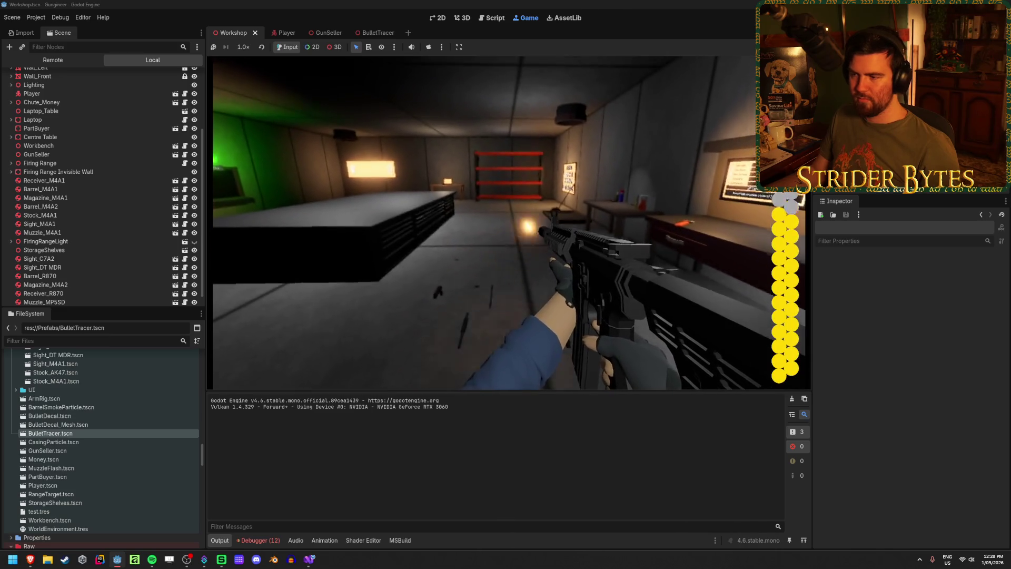
pyautogui.click(483, 222)
pyautogui.click(484, 222)
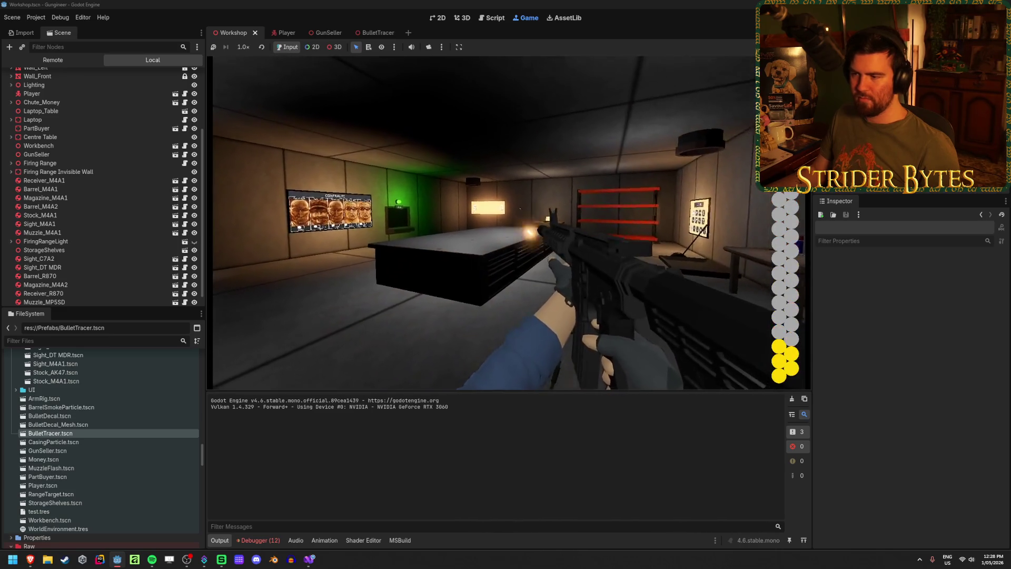
pyautogui.press('F8')
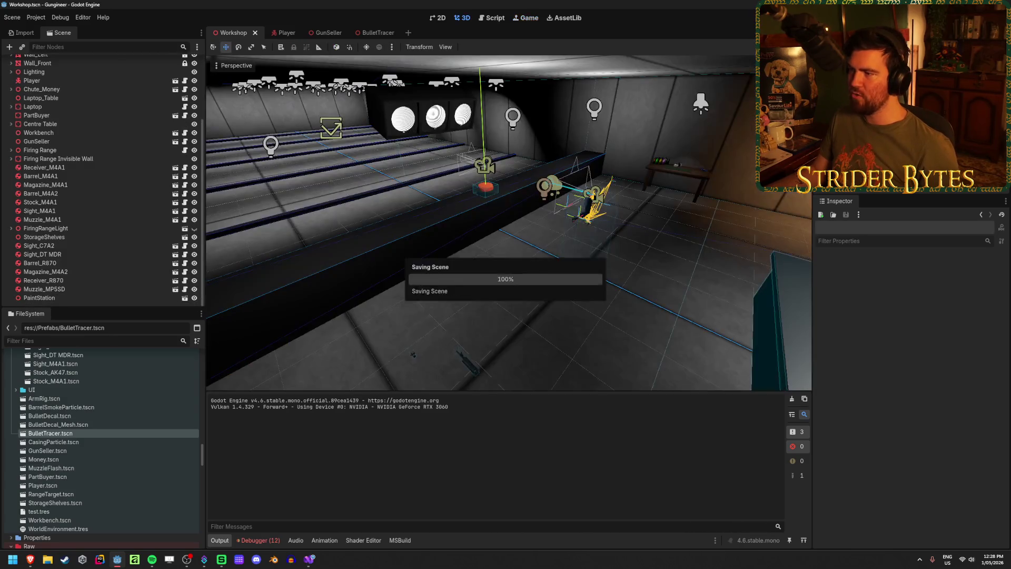
# - Raise the BulletTracer OmniLight3D Range to 5.0, then run the project
pyautogui.moveTo(491, 263)
pyautogui.mouseDown()
pyautogui.moveTo(520, 290)
pyautogui.moveTo(504, 265)
pyautogui.mouseUp()
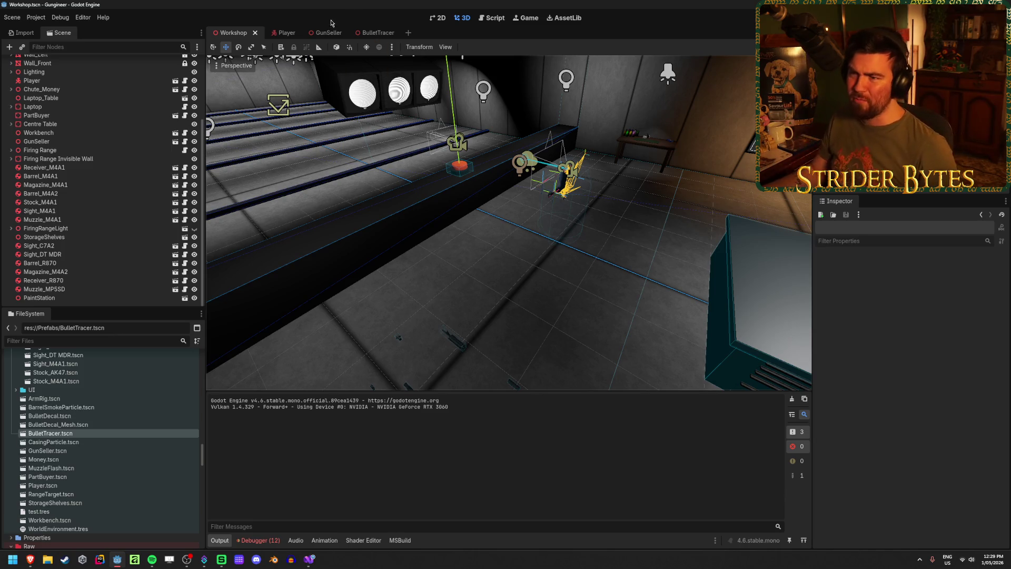
pyautogui.click(369, 32)
pyautogui.click(943, 279)
pyautogui.write('5')
pyautogui.press('Return')
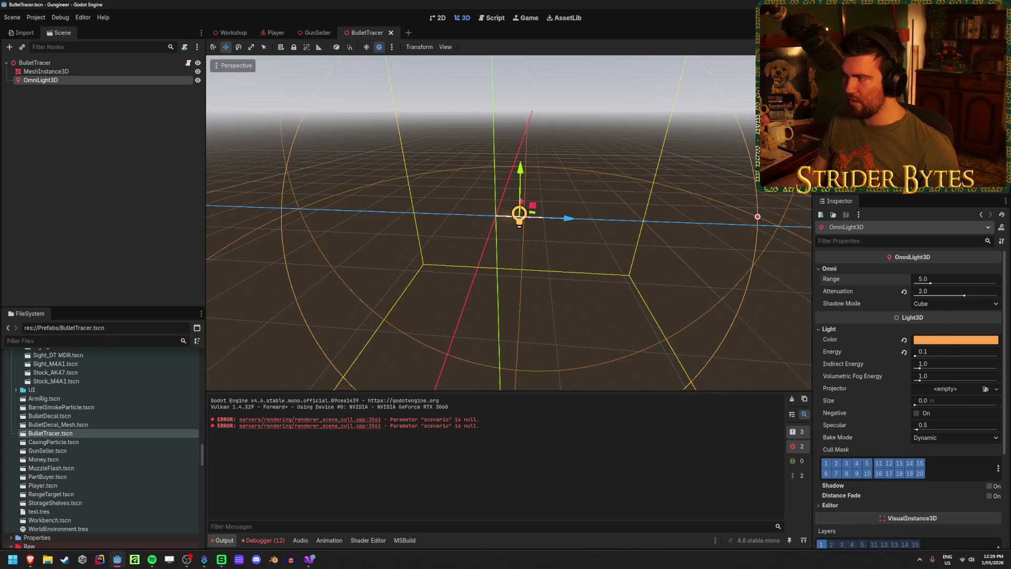
pyautogui.press('F5')
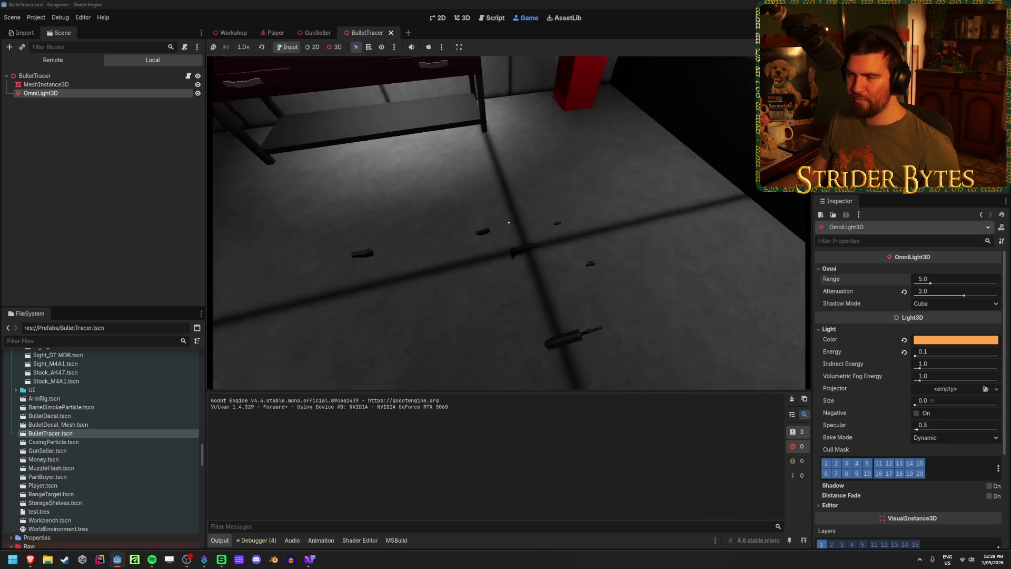
# - Walk to the rifle, fire several bursts to check the tracers, then stop the game
pyautogui.press('e')
pyautogui.press('w')
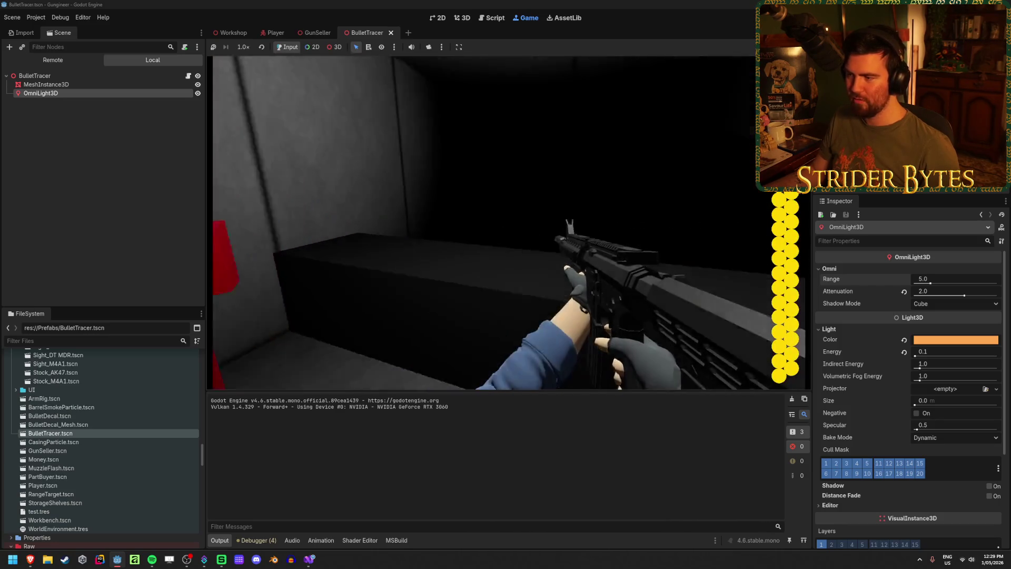
pyautogui.click(507, 214)
pyautogui.moveTo(508, 215); pyautogui.dragTo(491, 245)
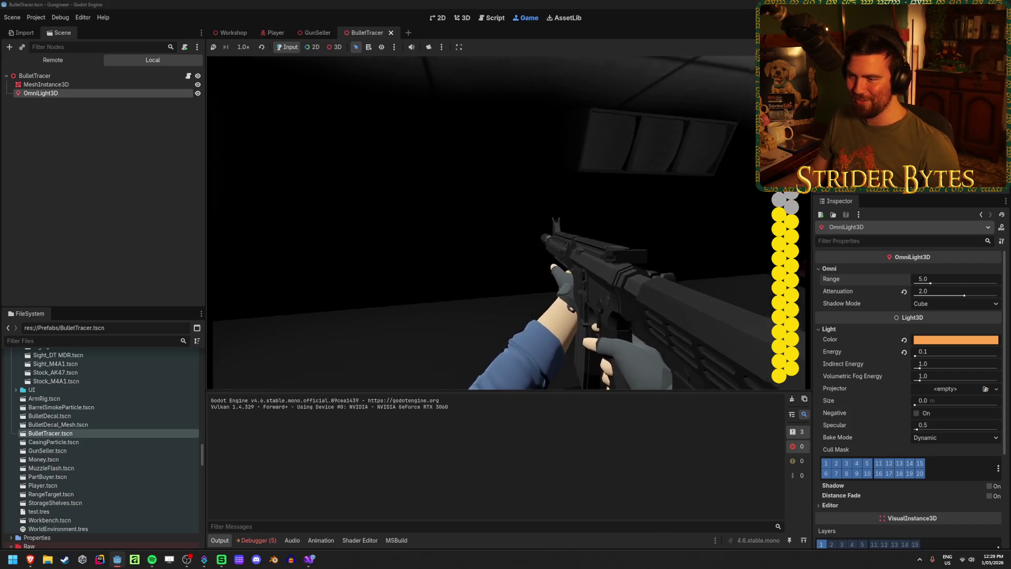
pyautogui.click(495, 217)
pyautogui.click(495, 217)
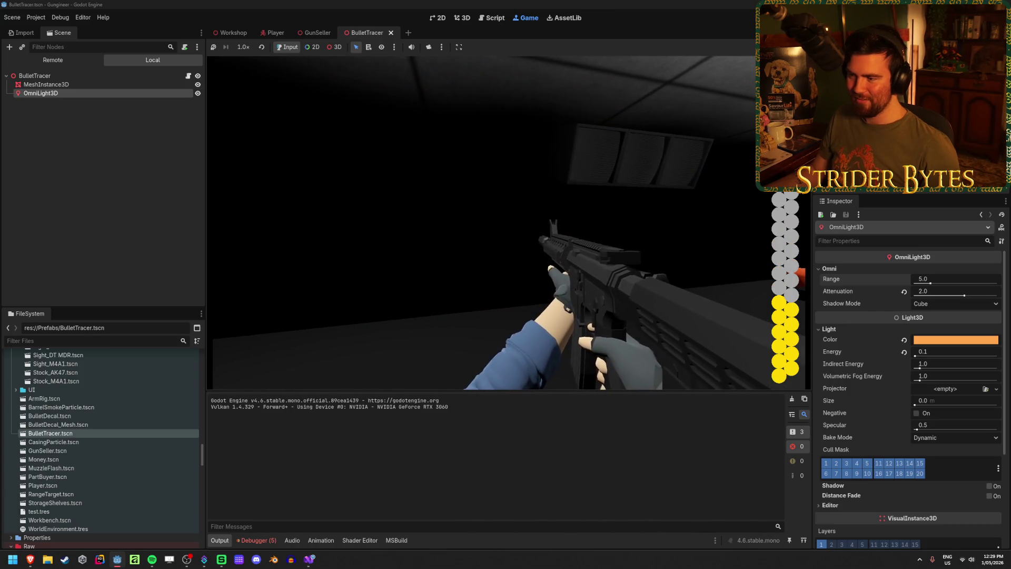
pyautogui.click(495, 217)
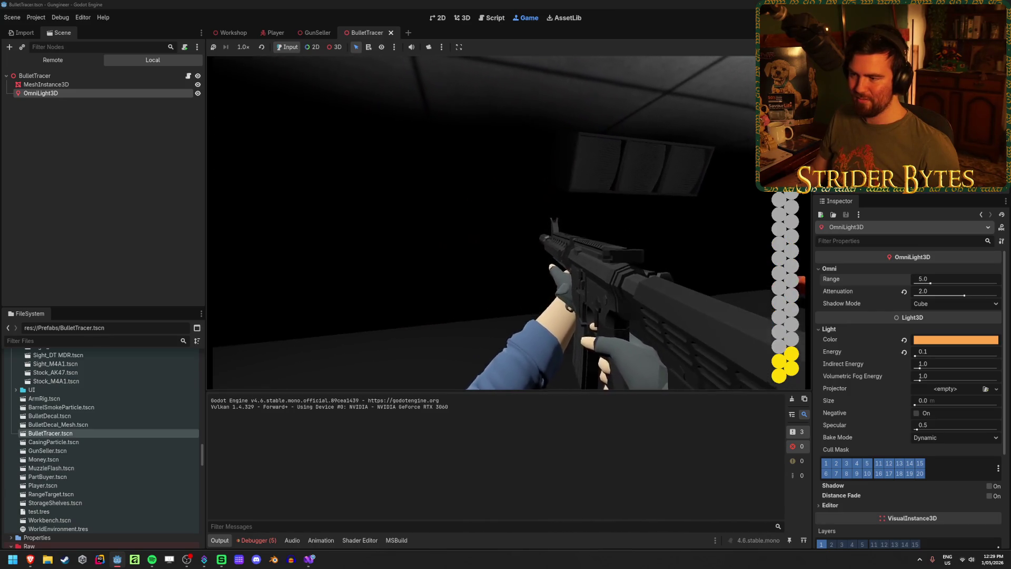
pyautogui.click(494, 216)
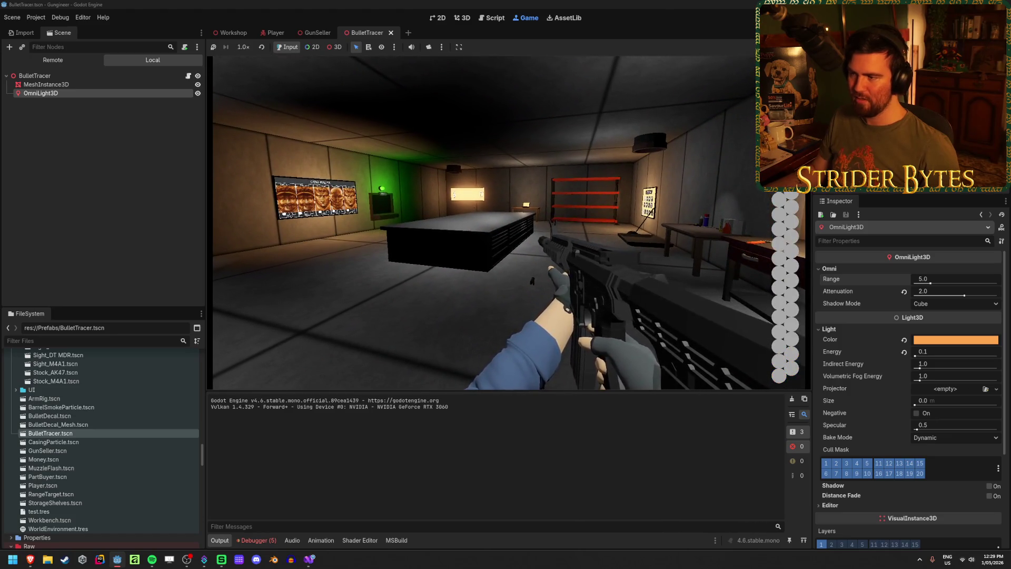
pyautogui.press('F8')
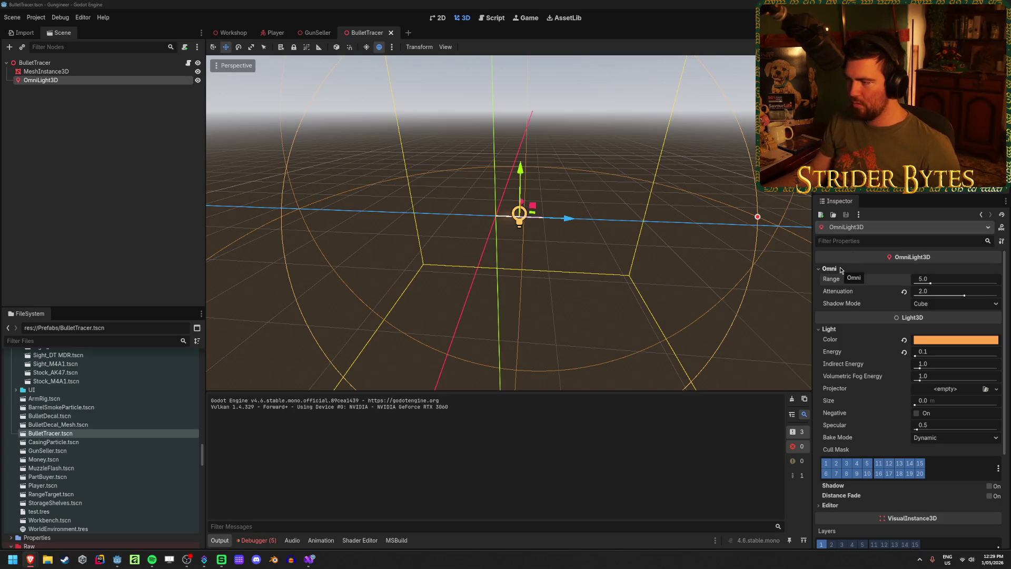
# - Select and frame the tracer MeshInstance3D, then switch off its material's Emission
pyautogui.click(88, 69)
pyautogui.press('f')
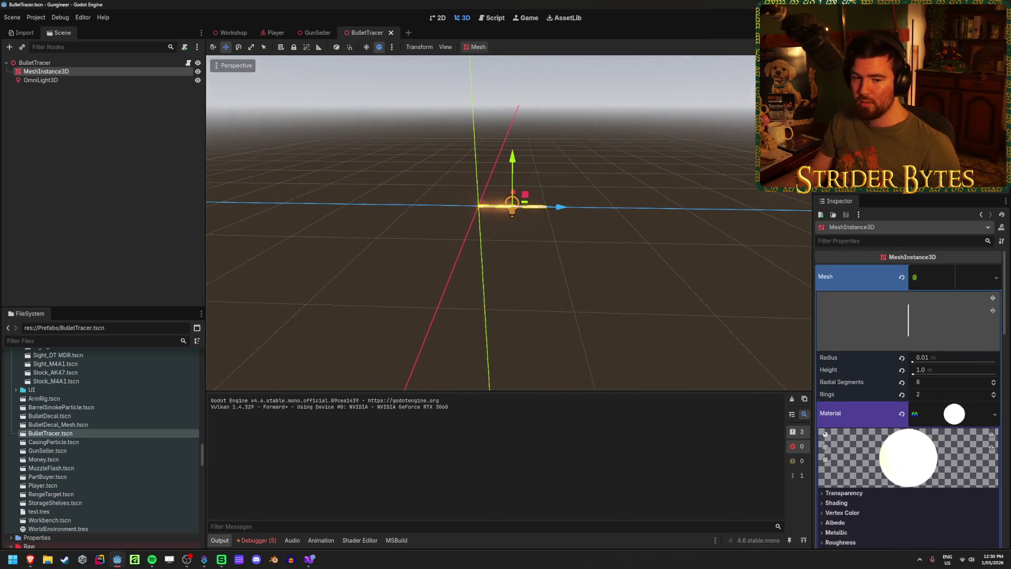
pyautogui.scroll(-4, 921, 353)
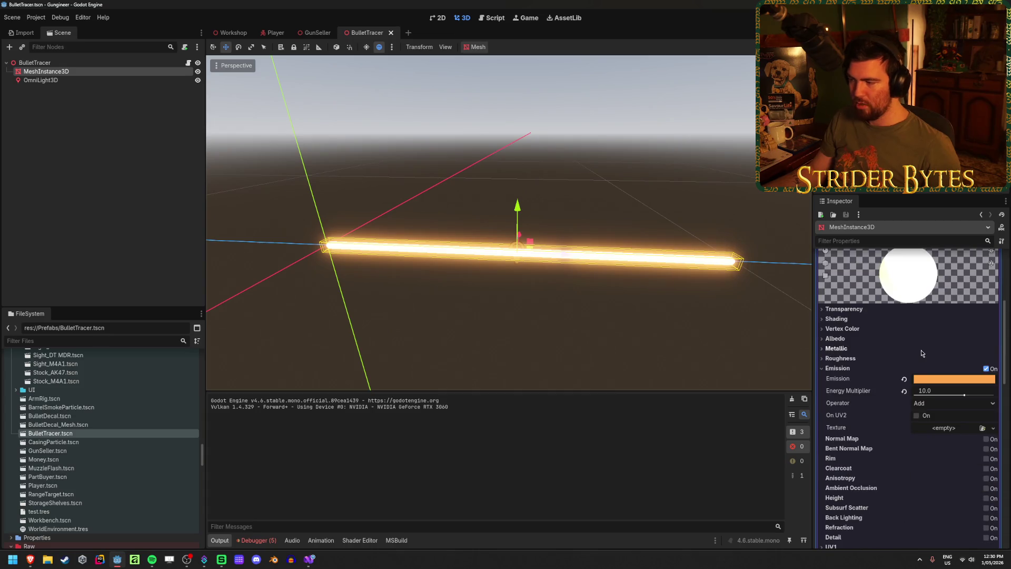
pyautogui.click(987, 368)
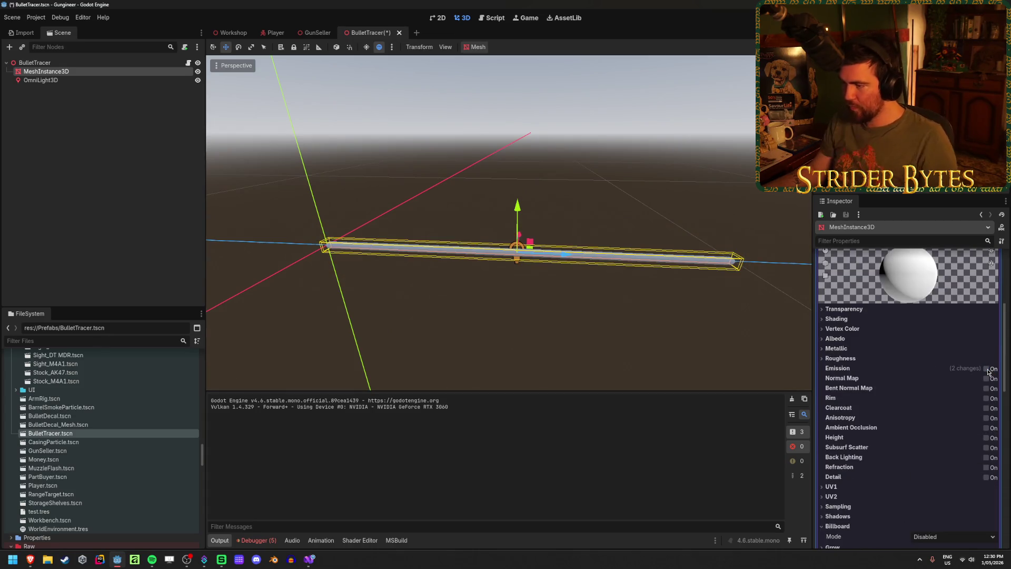
# - Test-run the game with the unlit tracer, then stop it
pyautogui.press('F5')
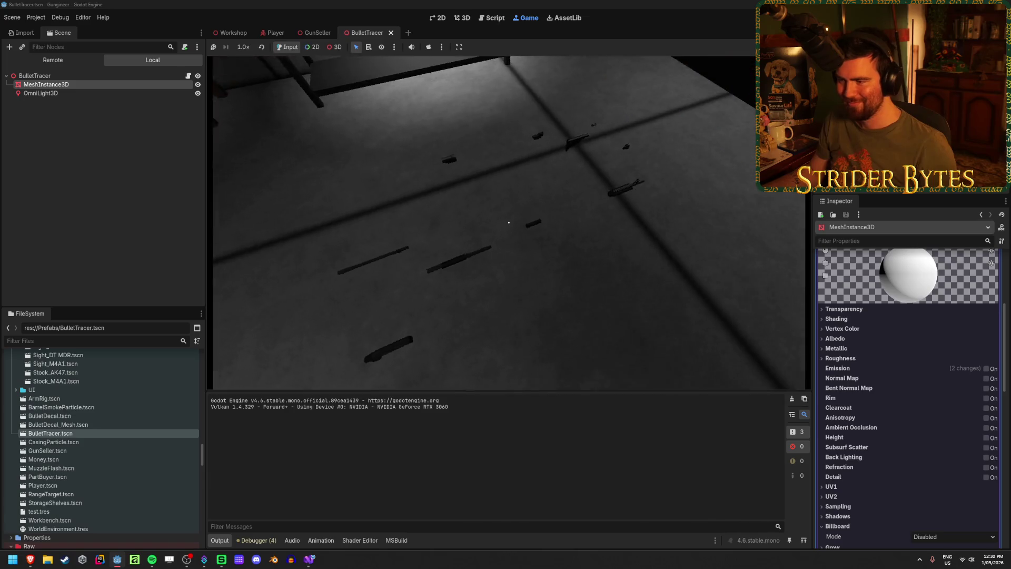
pyautogui.moveTo(508, 222)
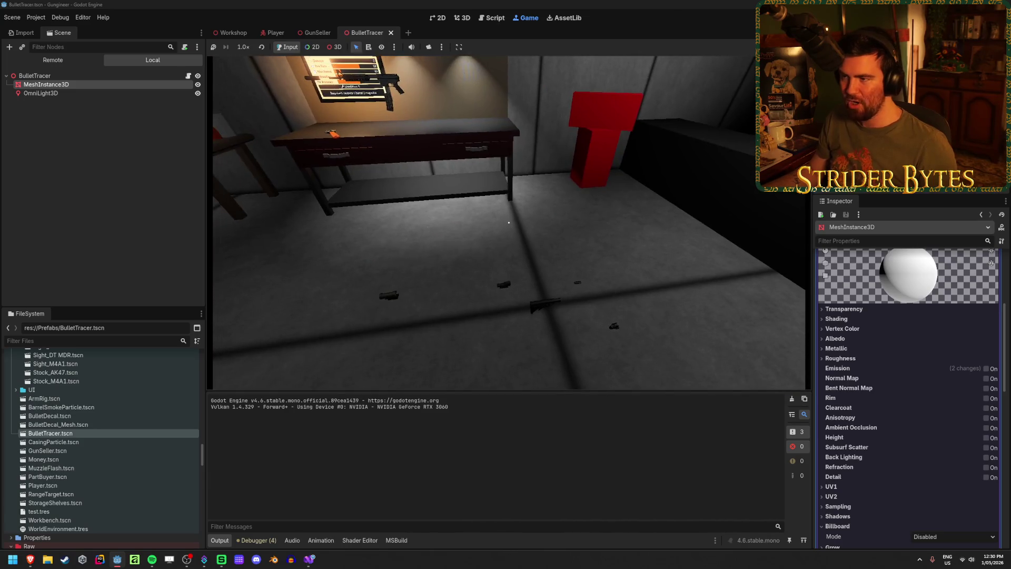
pyautogui.press('F8')
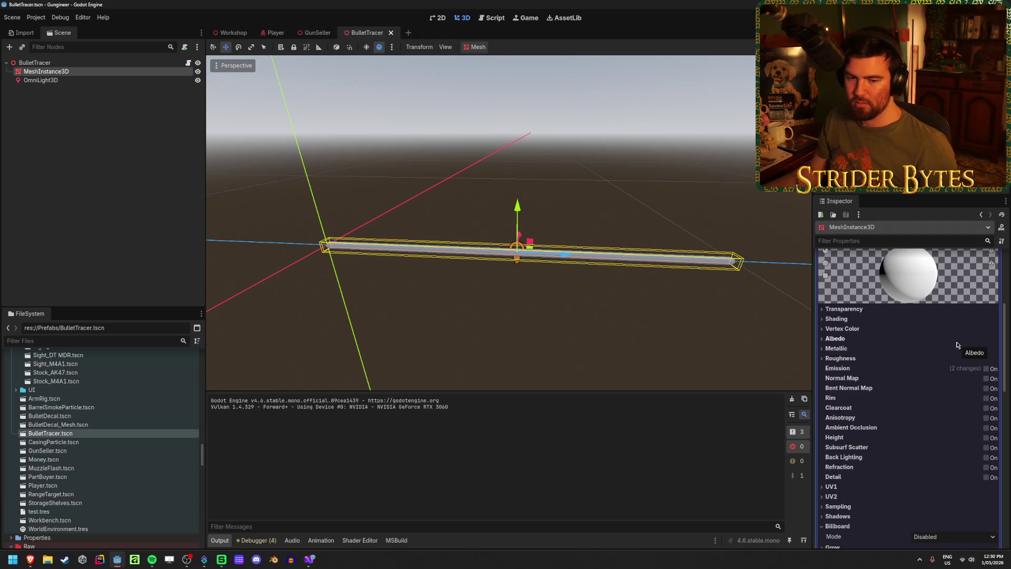
# - Re-enable the tracer material's Emission with Energy Multiplier 2.0
pyautogui.scroll(-3, 897, 416)
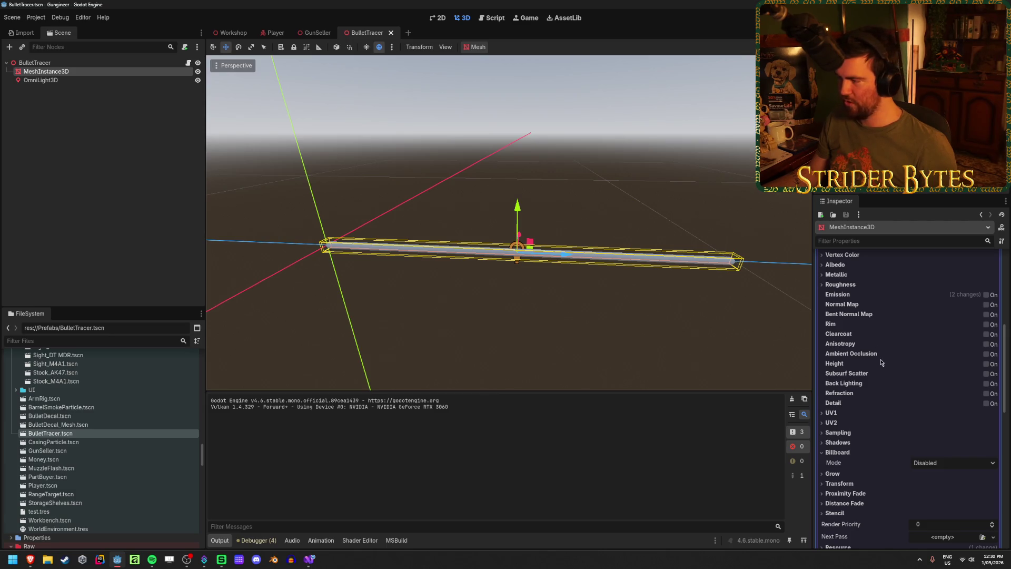
pyautogui.click(987, 295)
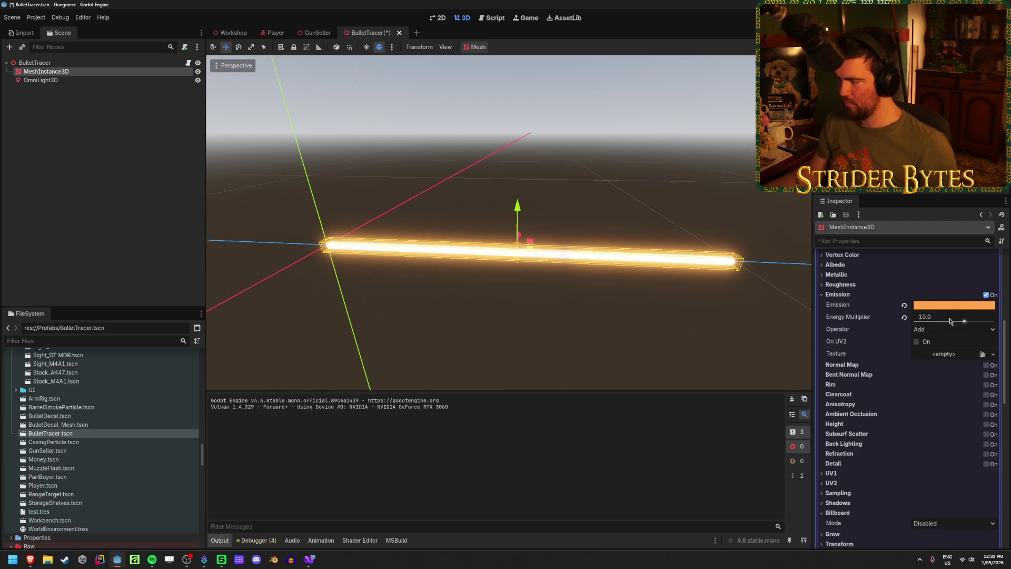
pyautogui.moveTo(950, 322); pyautogui.dragTo(928, 321)
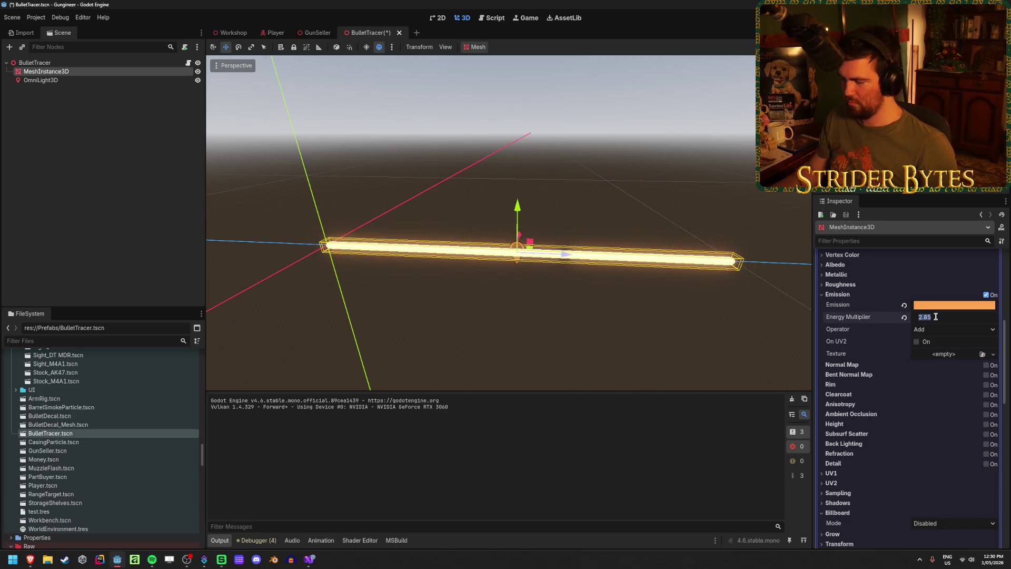
pyautogui.write('2')
pyautogui.press('Return')
# - Save the BulletTracer scene, set Energy Multiplier to 2.5, and run the game
pyautogui.hotkey('ctrl', 's')
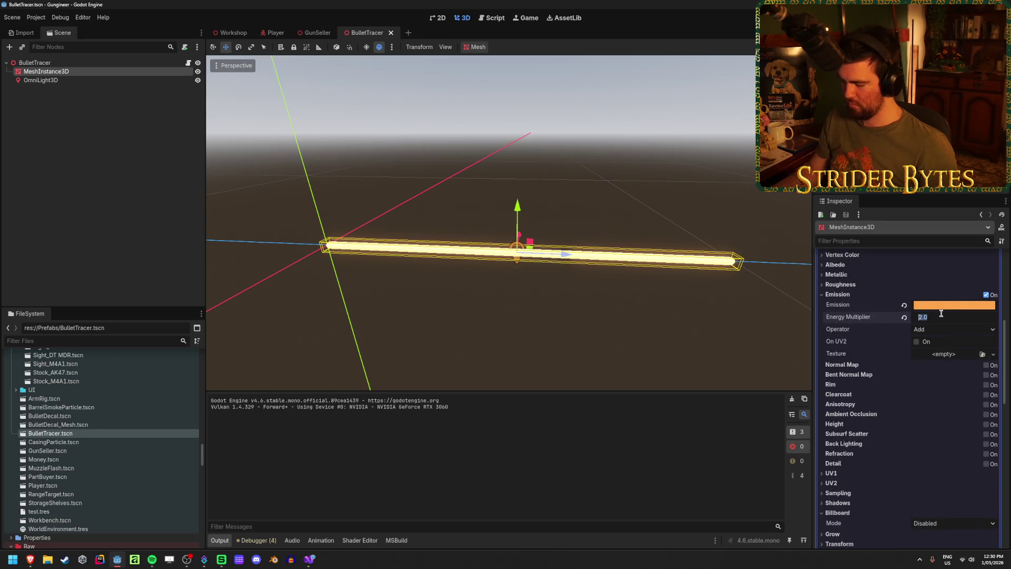
pyautogui.write('2.5')
pyautogui.press('Return')
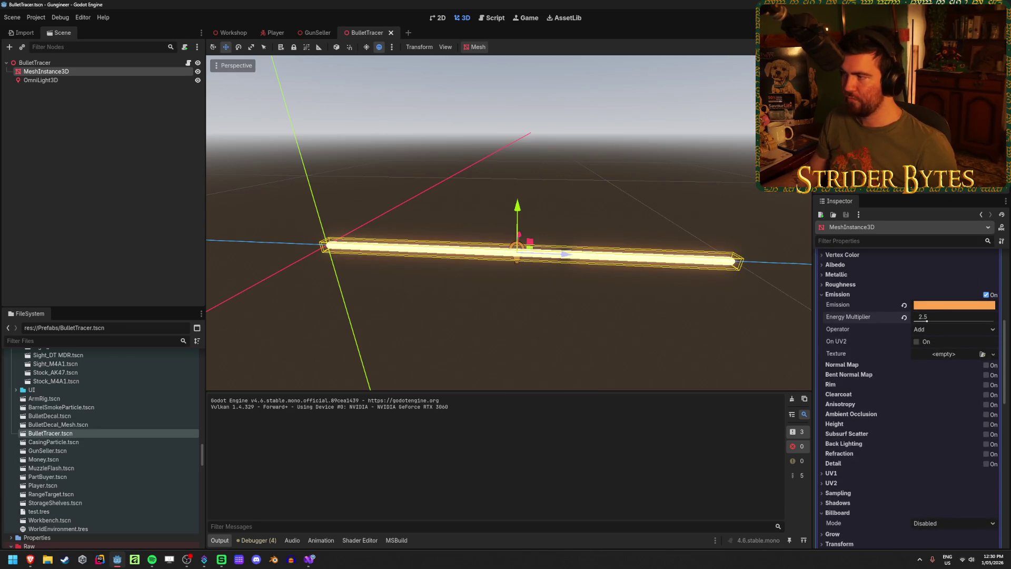
pyautogui.press('F5')
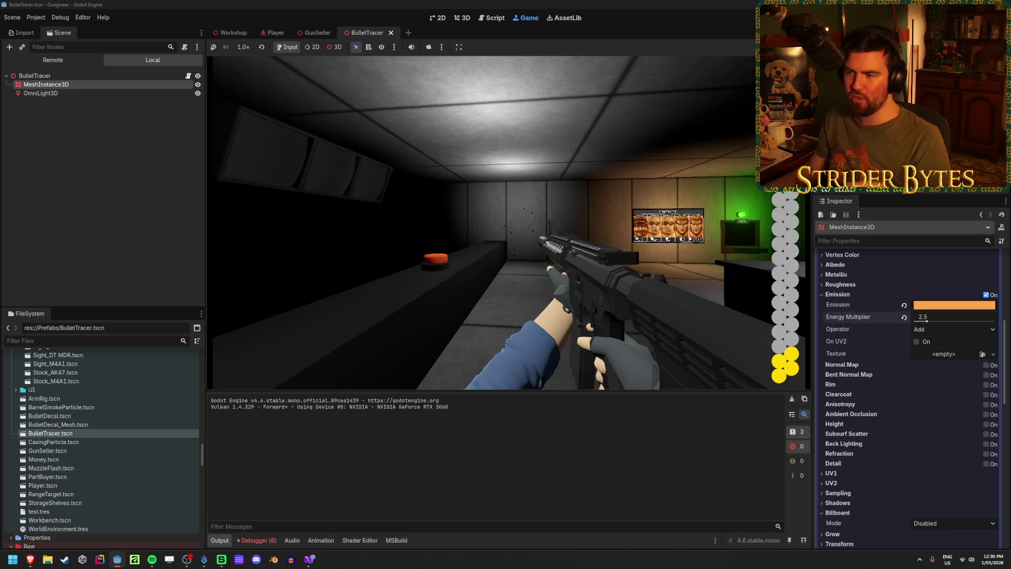
# - Set Energy Multiplier back to 10.0, then fire, reload and fire again in-game before stopping
pyautogui.press('F8')
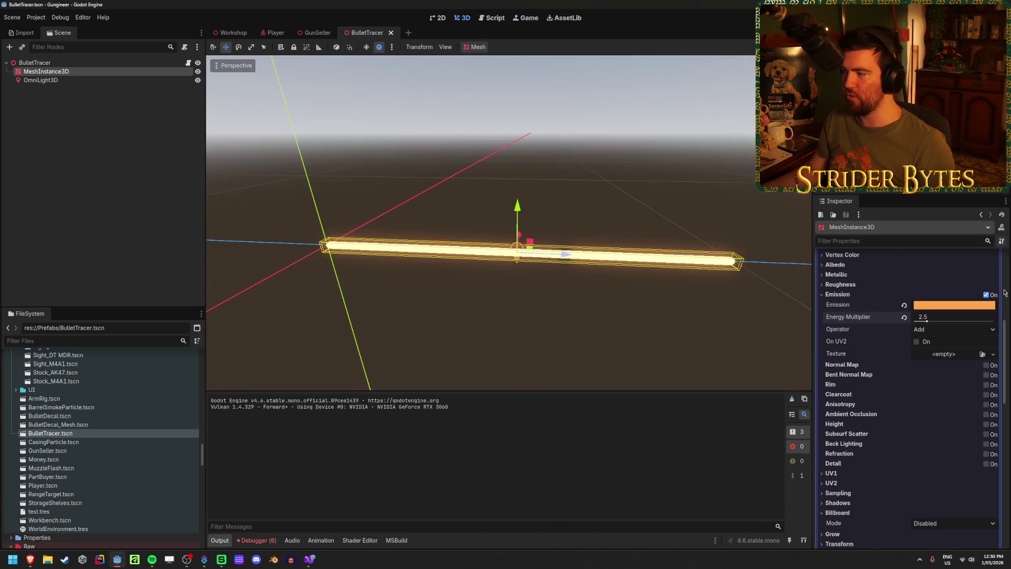
pyautogui.write('10')
pyautogui.press('Return')
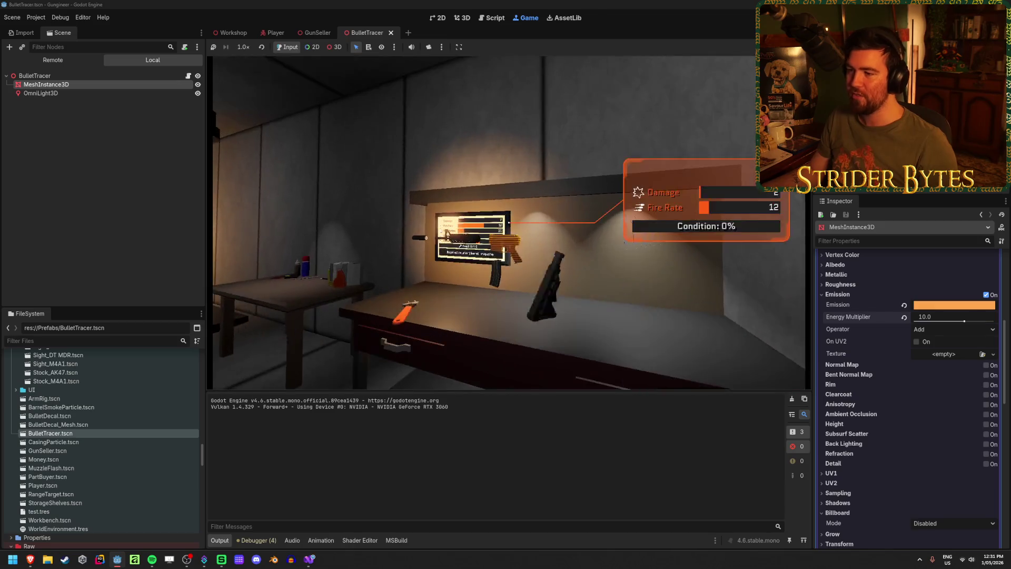
pyautogui.press('e')
pyautogui.moveTo(490, 223); pyautogui.dragTo(490, 223)
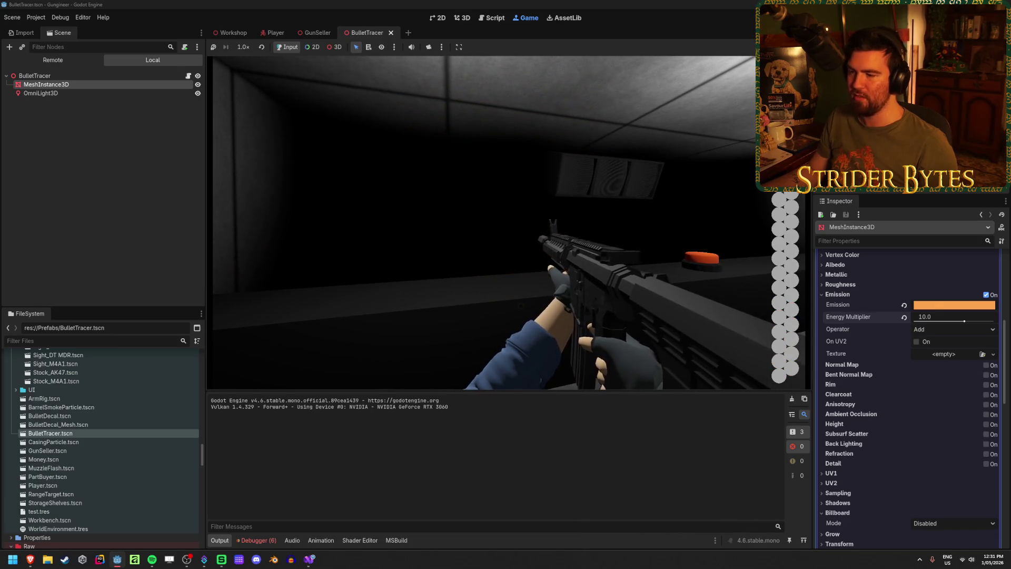
pyautogui.press('r')
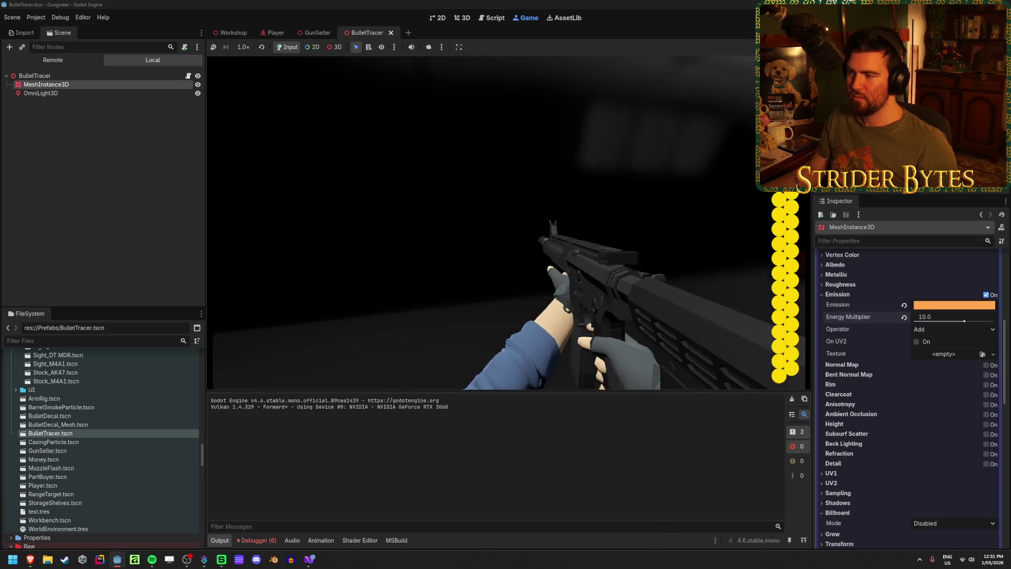
pyautogui.click(508, 223)
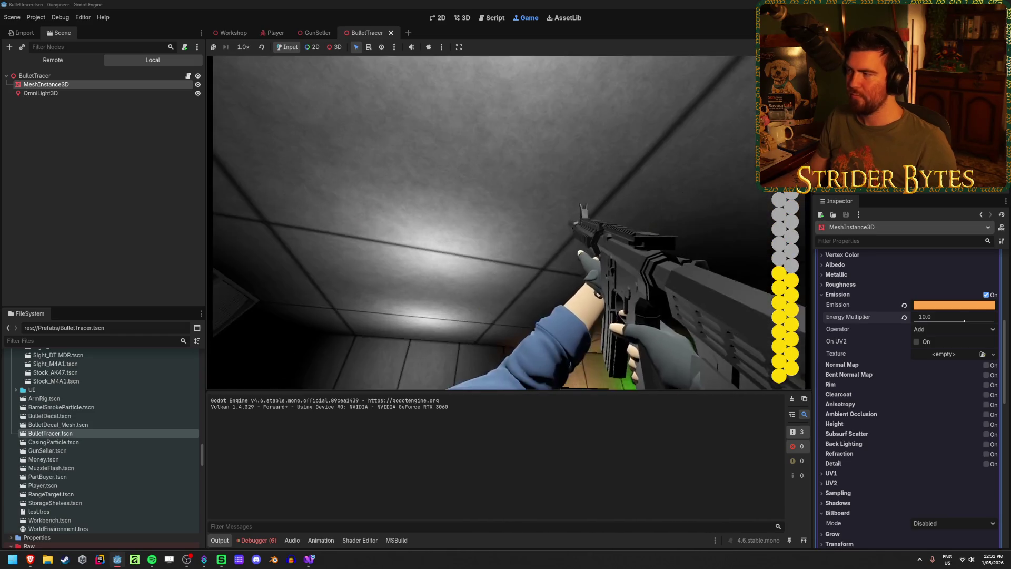
pyautogui.press('F8')
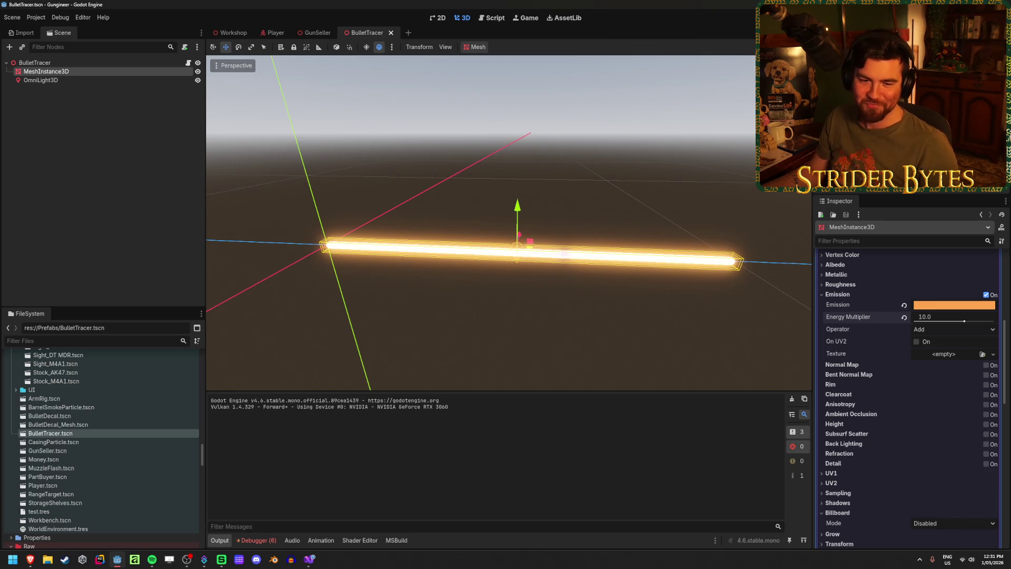
# - Close the BulletTracer, GunSeller and Player scene tabs
pyautogui.click(391, 33)
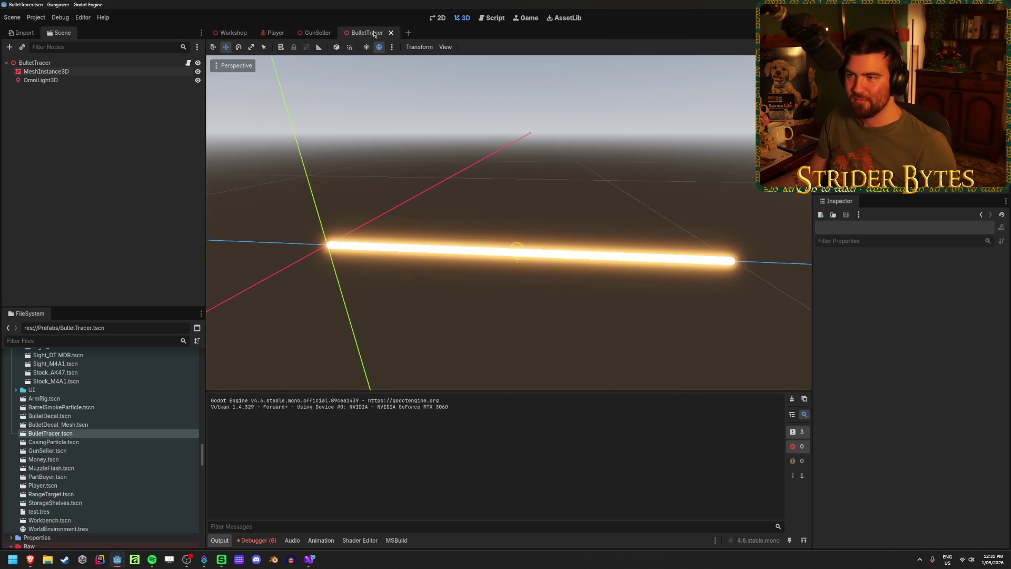
pyautogui.middleClick(299, 32)
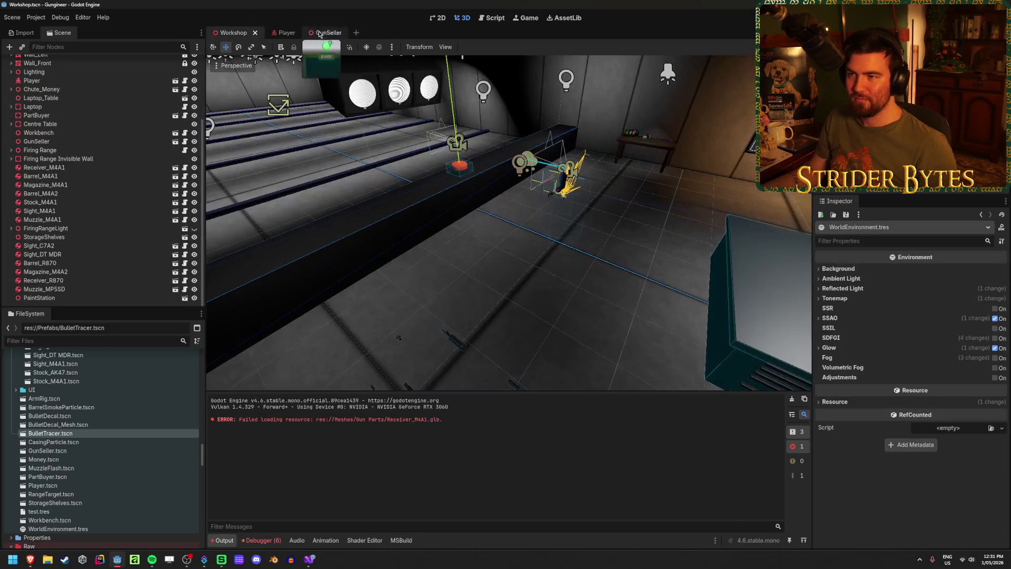
pyautogui.middleClick(293, 31)
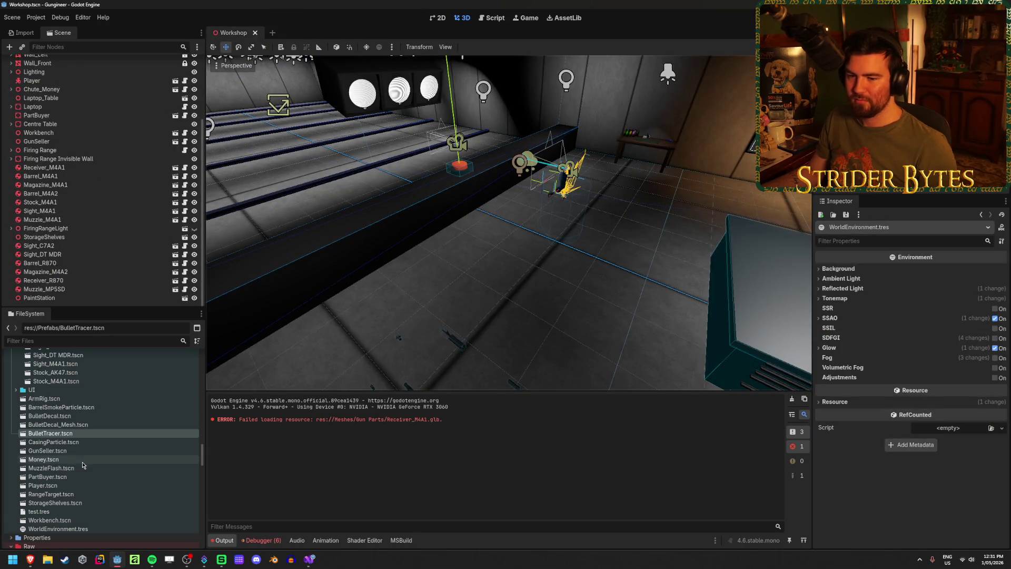
# - Open BarrelSmokeParticle, move the emitter and undo it, then switch to the Workshop scene
pyautogui.doubleClick(86, 408)
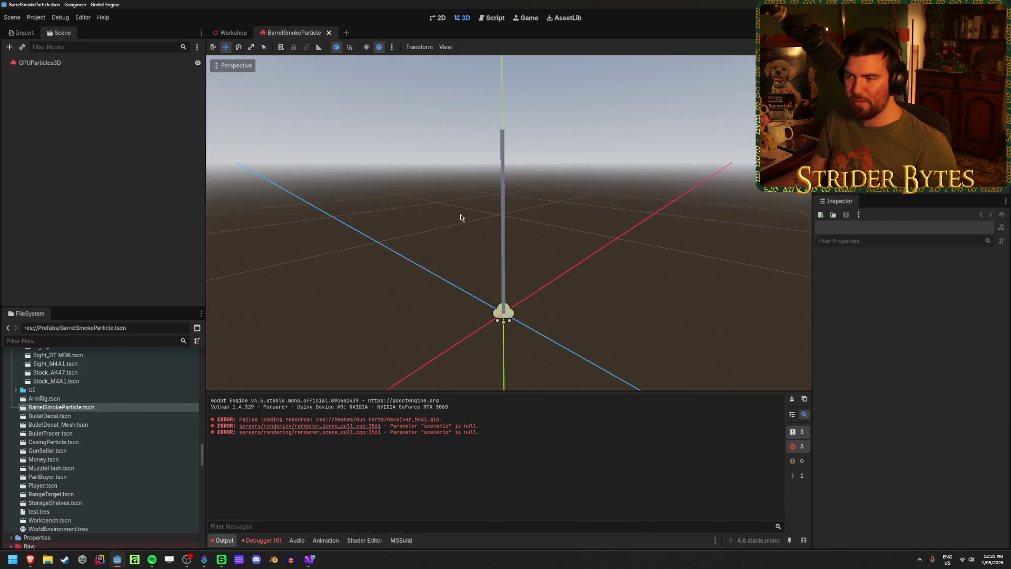
pyautogui.click(100, 63)
pyautogui.moveTo(543, 337)
pyautogui.mouseDown()
pyautogui.moveTo(396, 265)
pyautogui.moveTo(545, 349)
pyautogui.moveTo(325, 226)
pyautogui.moveTo(711, 425)
pyautogui.moveTo(411, 321)
pyautogui.moveTo(626, 379)
pyautogui.mouseUp()
pyautogui.hotkey('ctrl', 'z')
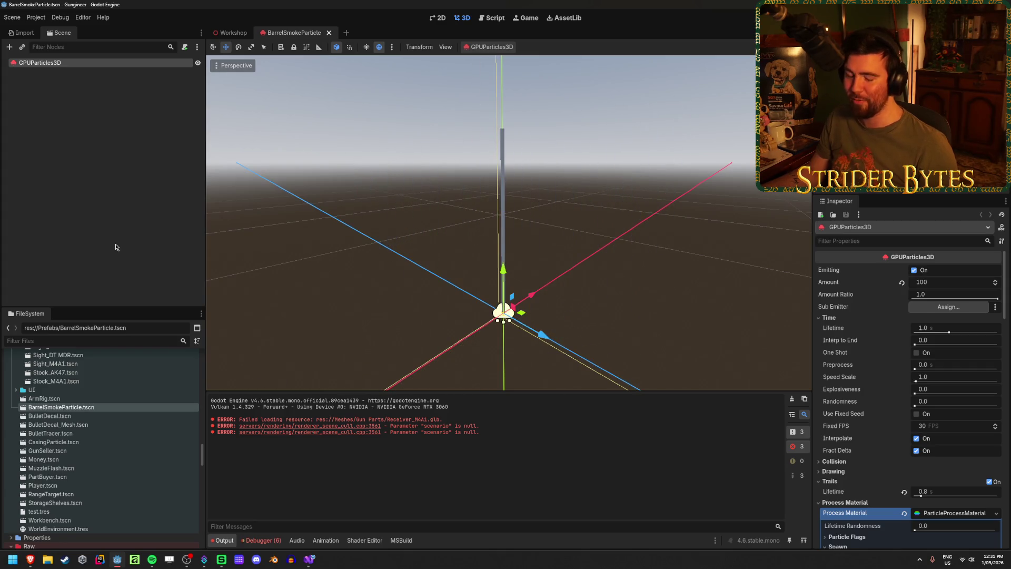
pyautogui.click(116, 247)
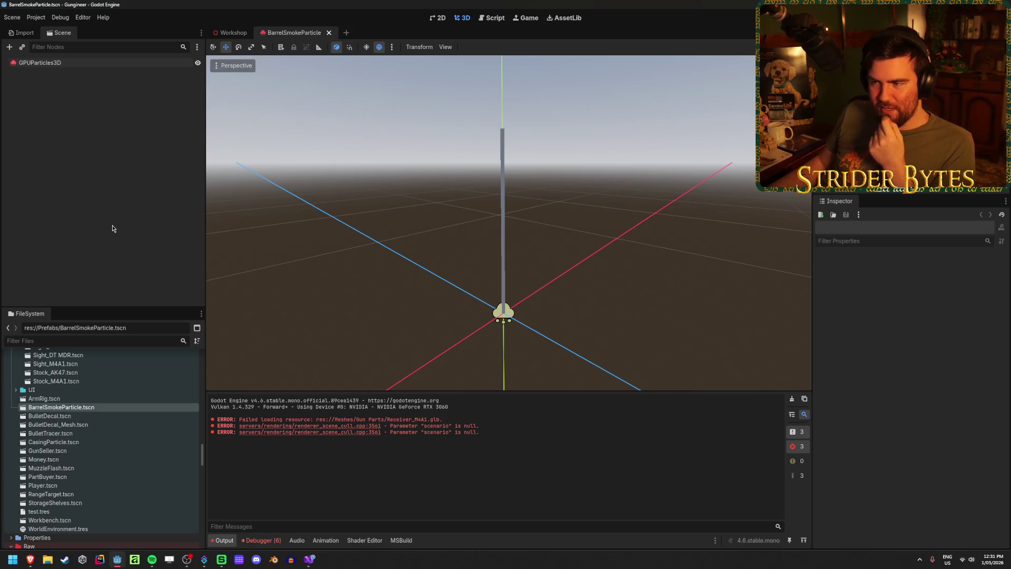
pyautogui.click(229, 33)
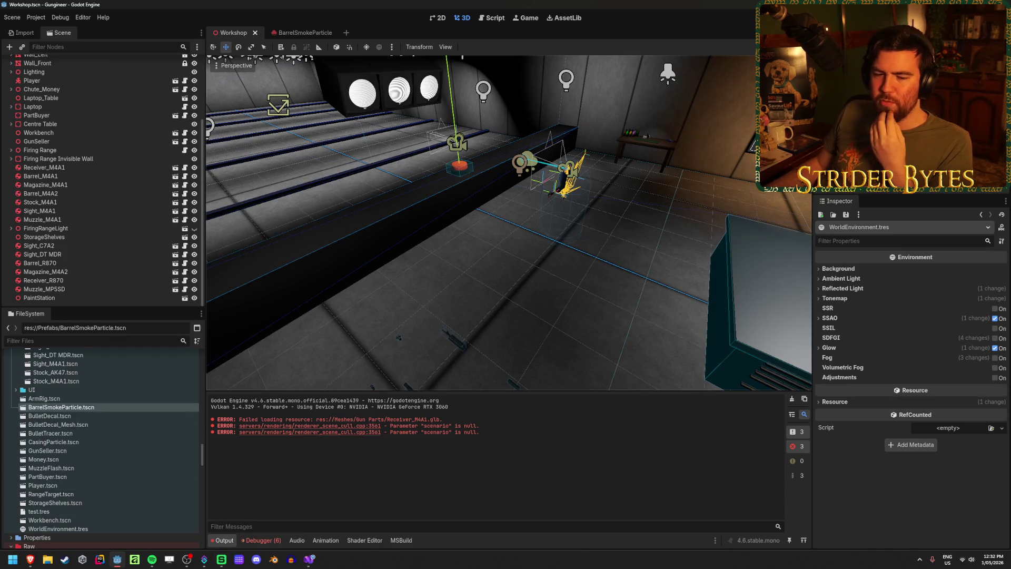
# - Clear the Output log and the Debugger errors
pyautogui.hotkey('ctrl', 'alt', 'k')
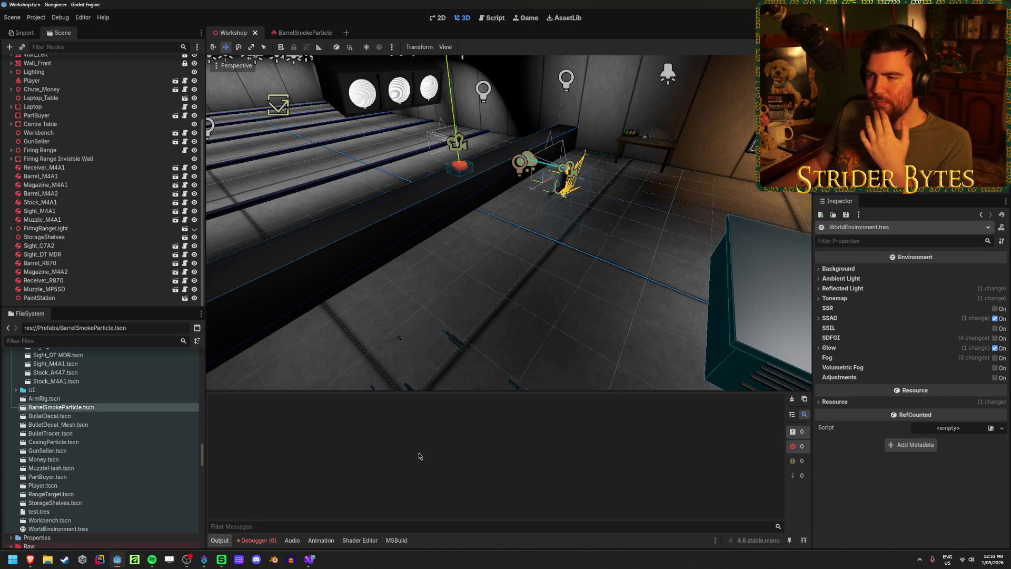
pyautogui.click(256, 540)
pyautogui.click(794, 423)
# - Test-run the game looking down the firing range, then slide the BarrelSmokeParticle emitter along Z
pyautogui.press('F5')
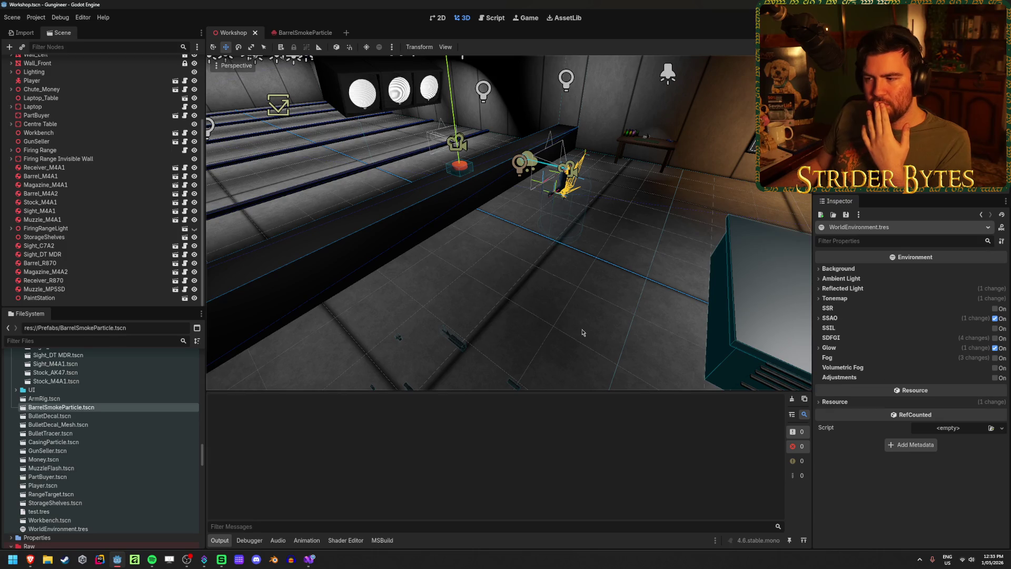
pyautogui.moveTo(460, 260); pyautogui.dragTo(548, 301)
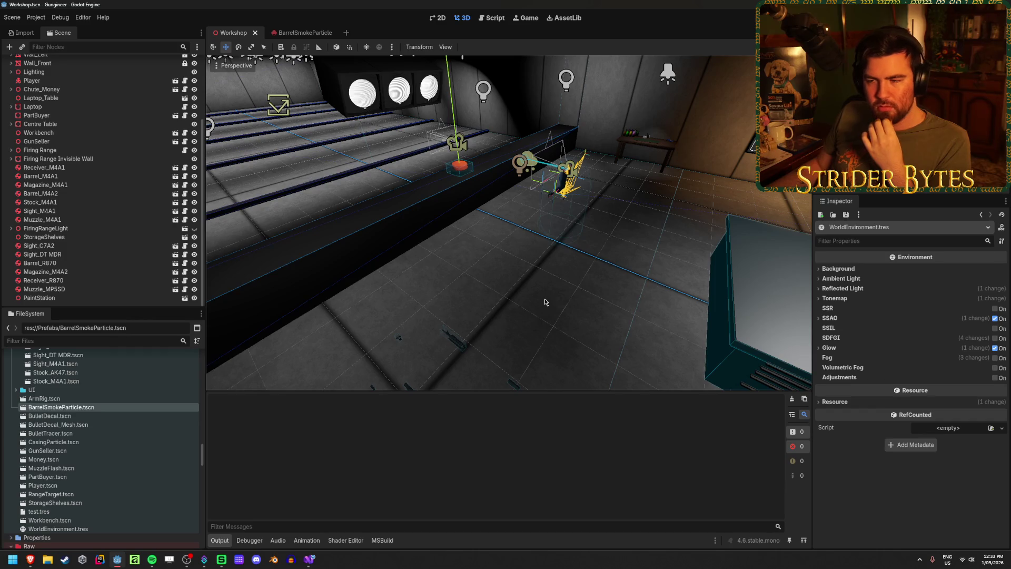
pyautogui.moveTo(537, 311)
pyautogui.mouseDown()
pyautogui.moveTo(452, 253)
pyautogui.moveTo(547, 319)
pyautogui.mouseUp()
pyautogui.moveTo(544, 312)
pyautogui.mouseDown()
pyautogui.moveTo(430, 225)
pyautogui.moveTo(543, 321)
pyautogui.mouseUp()
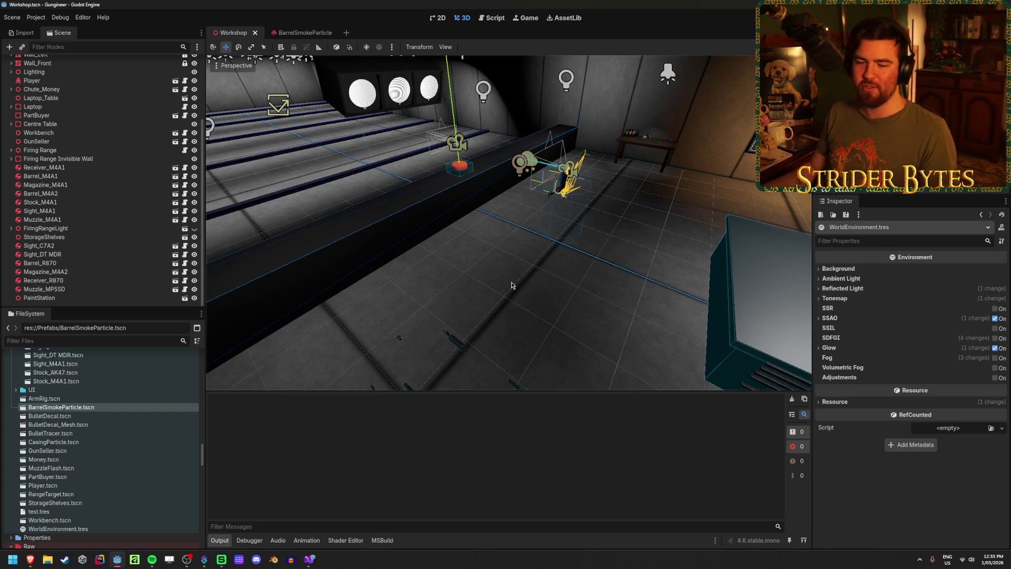
pyautogui.rightClick(510, 288)
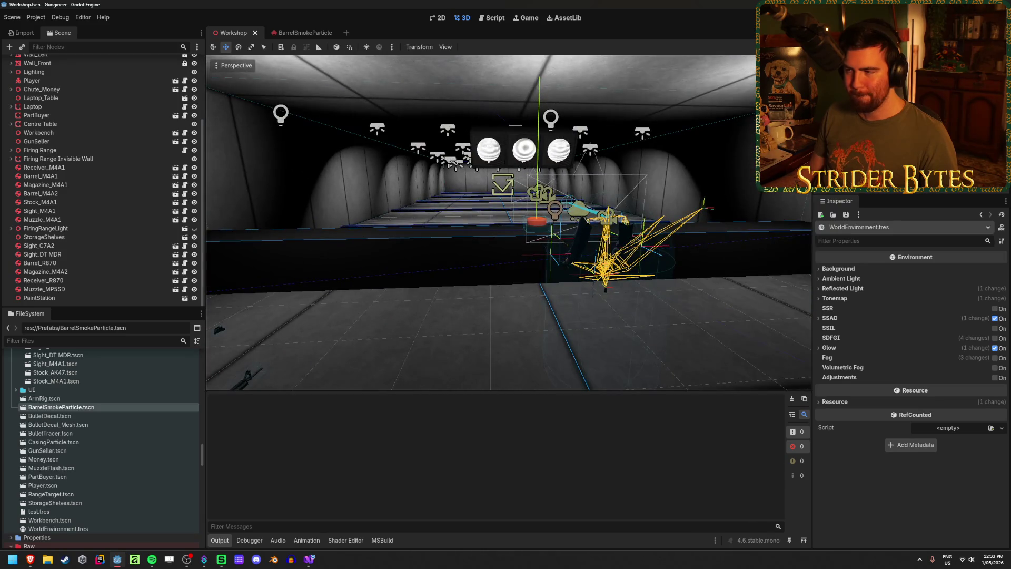
pyautogui.click(297, 32)
pyautogui.moveTo(543, 334)
pyautogui.mouseDown()
pyautogui.moveTo(468, 290)
pyautogui.moveTo(653, 413)
pyautogui.moveTo(684, 421)
pyautogui.moveTo(448, 364)
pyautogui.moveTo(679, 416)
pyautogui.moveTo(441, 360)
pyautogui.moveTo(669, 416)
pyautogui.moveTo(476, 355)
pyautogui.moveTo(474, 369)
pyautogui.moveTo(439, 330)
pyautogui.mouseUp()
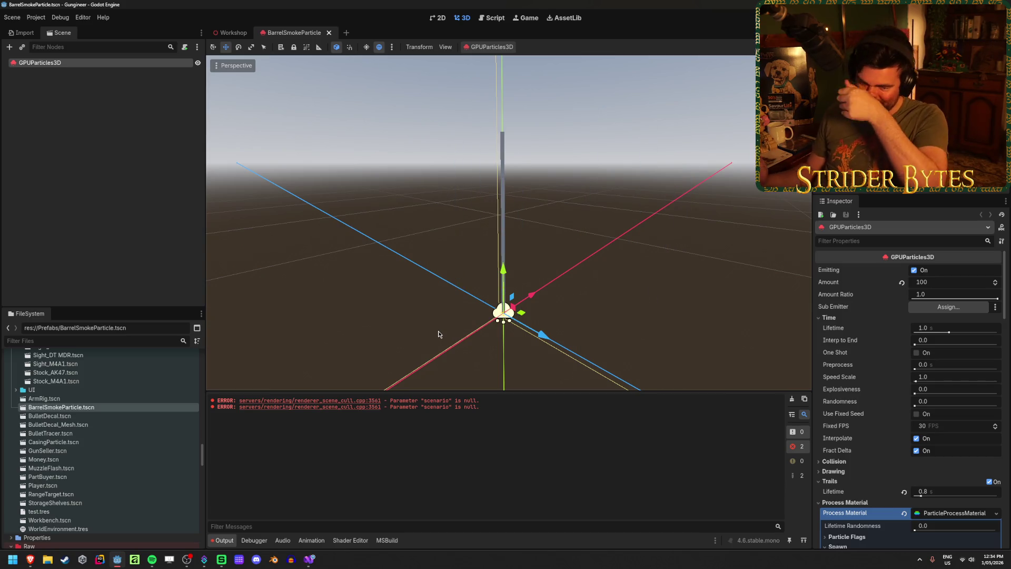
pyautogui.click(145, 109)
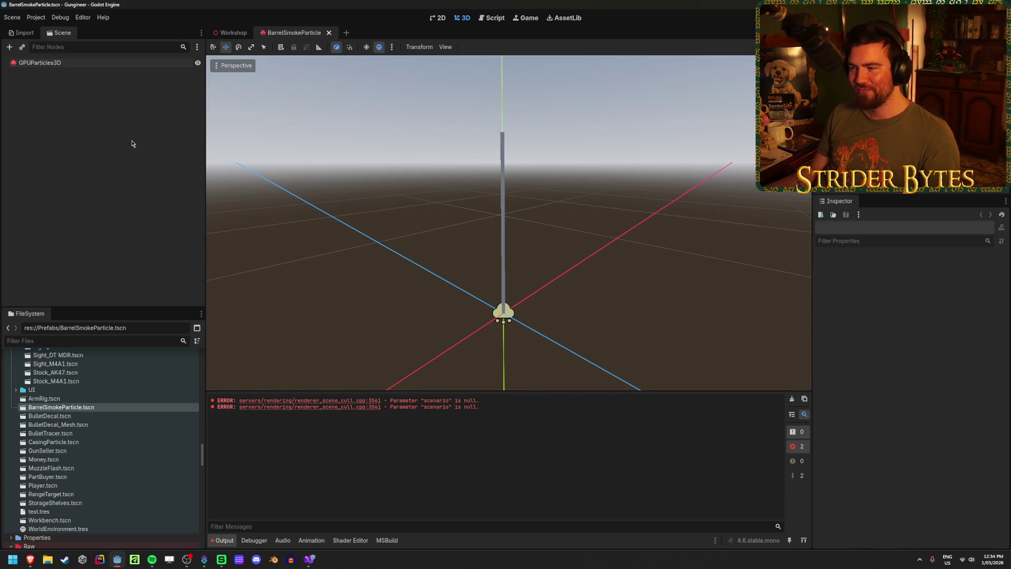
pyautogui.click(69, 63)
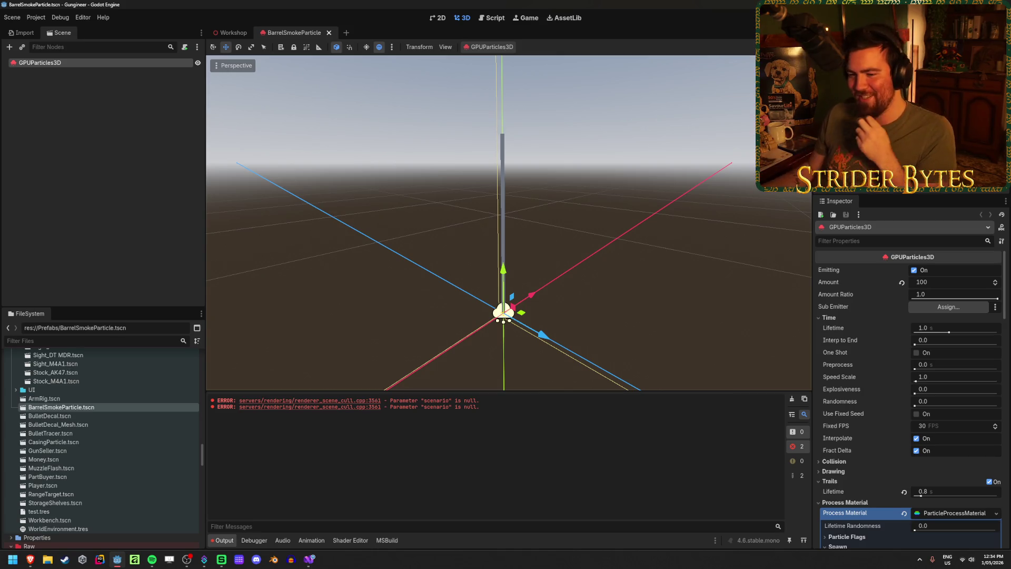
pyautogui.moveTo(542, 341)
pyautogui.mouseDown()
pyautogui.moveTo(390, 252)
pyautogui.moveTo(611, 360)
pyautogui.moveTo(498, 345)
pyautogui.mouseUp()
pyautogui.hotkey('ctrl', 'z')
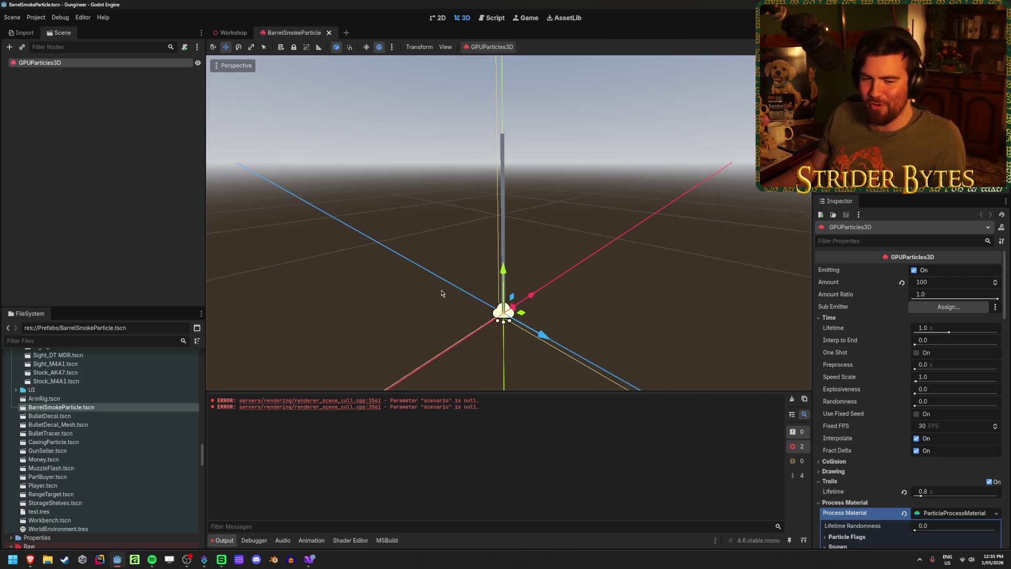
pyautogui.press('f')
pyautogui.moveTo(579, 262)
pyautogui.mouseDown()
pyautogui.moveTo(555, 185)
pyautogui.moveTo(605, 177)
pyautogui.mouseUp()
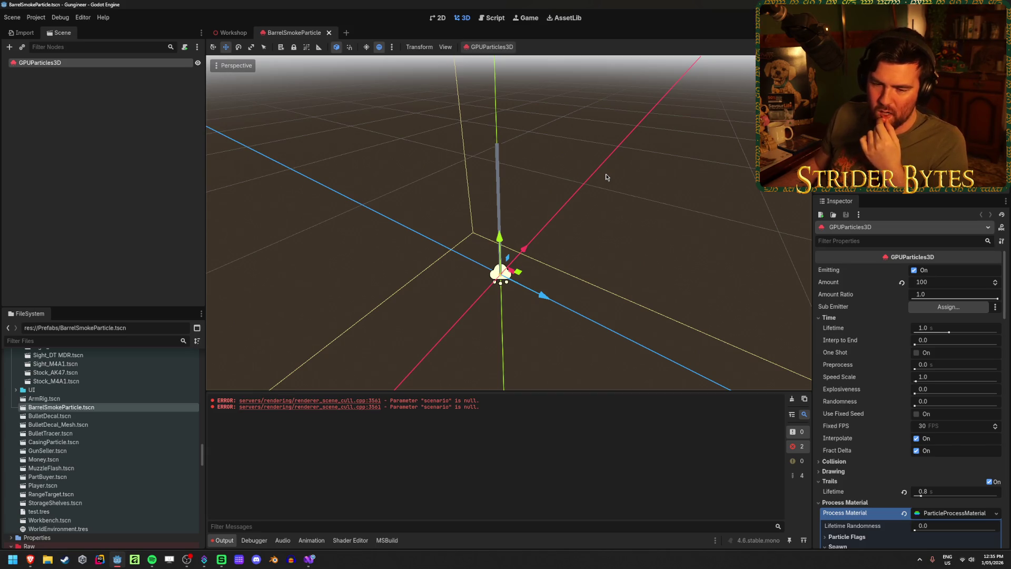
# - Toggle the GPUParticles3D emitter's selection, then return to the Workshop scene
pyautogui.click(88, 181)
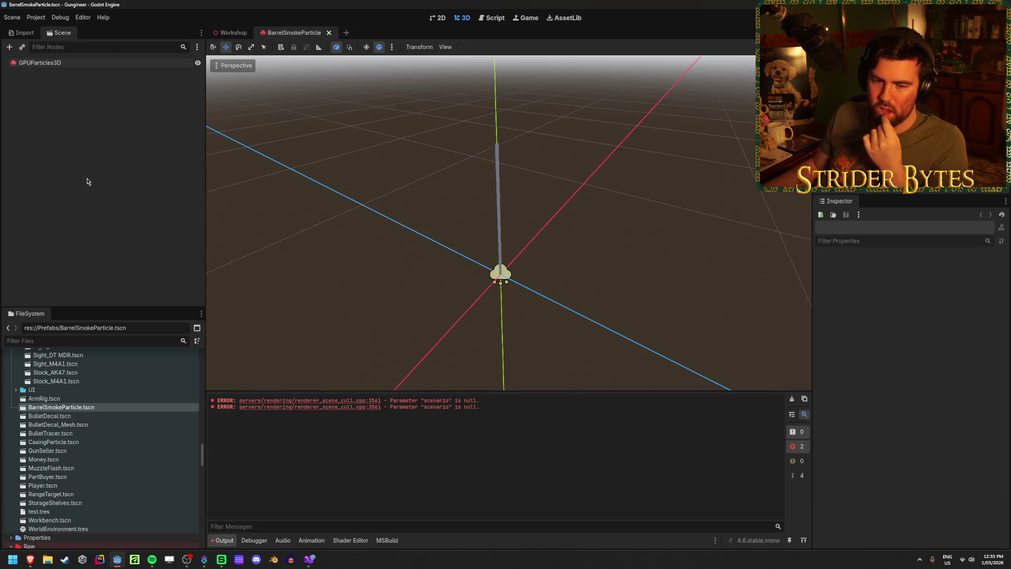
pyautogui.click(118, 64)
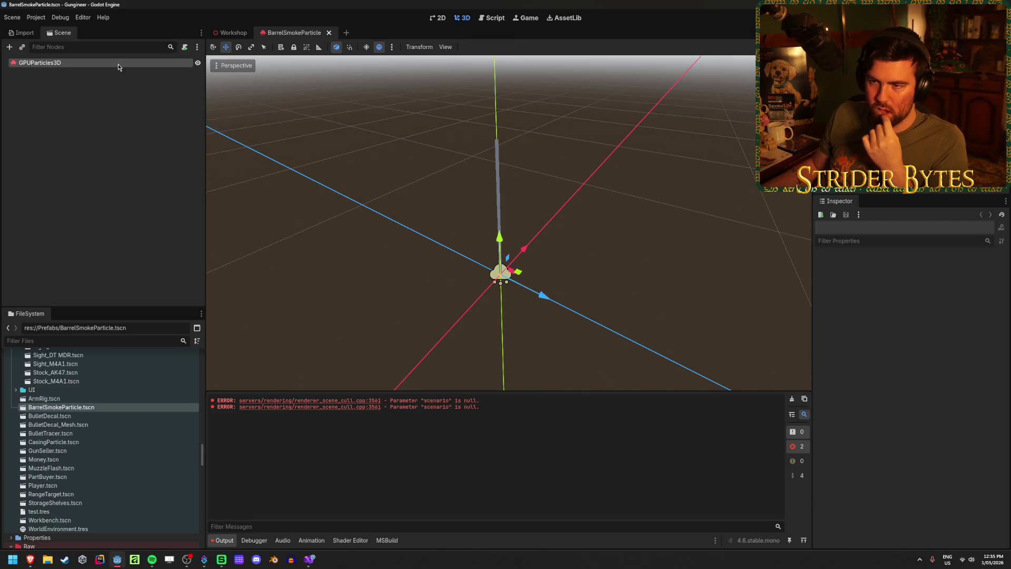
pyautogui.click(99, 169)
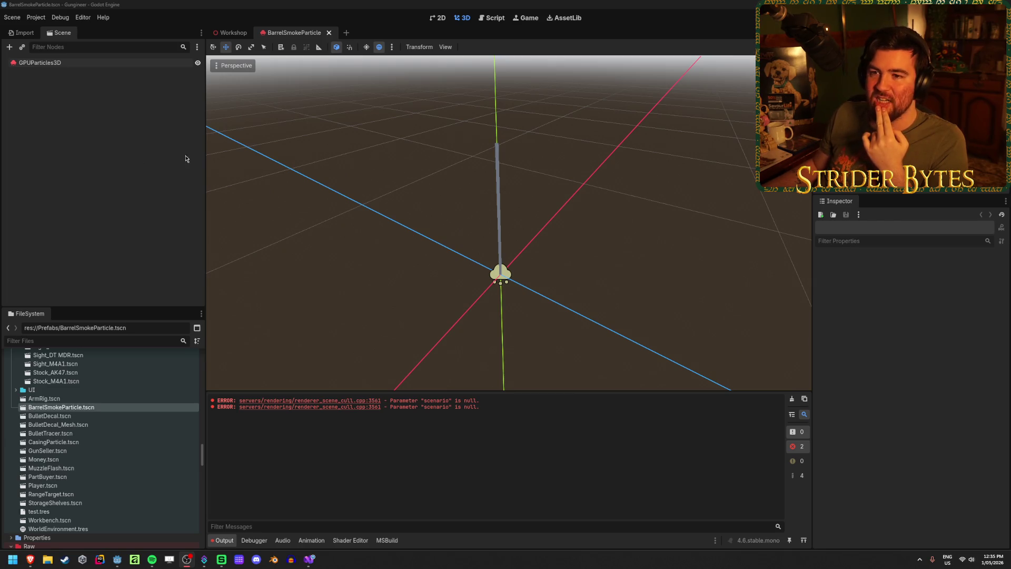
pyautogui.click(230, 33)
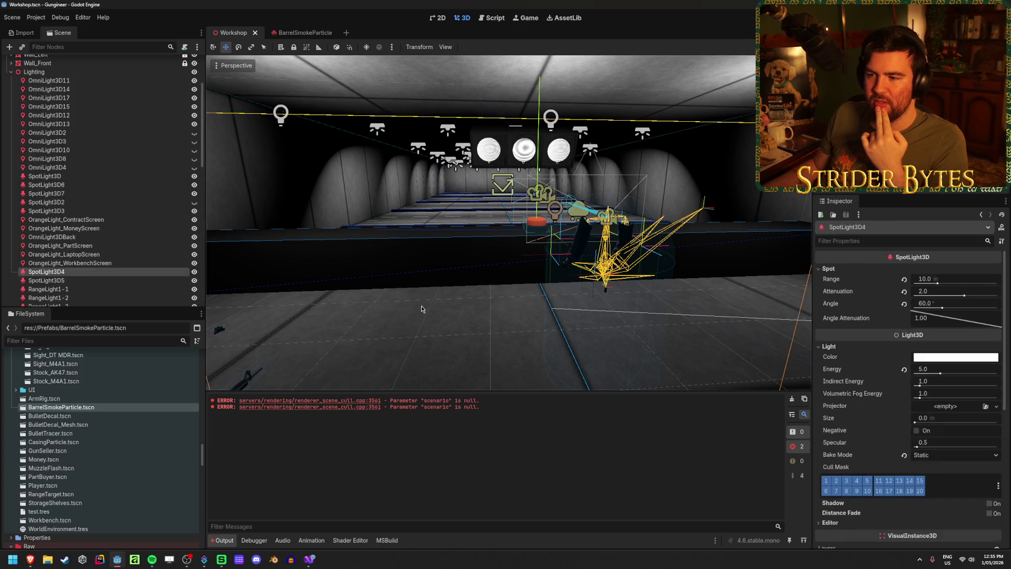
# - Frame and deselect SpotLight3D4, look around the workshop, then return to BarrelSmokeParticle
pyautogui.press('f')
pyautogui.click(649, 338)
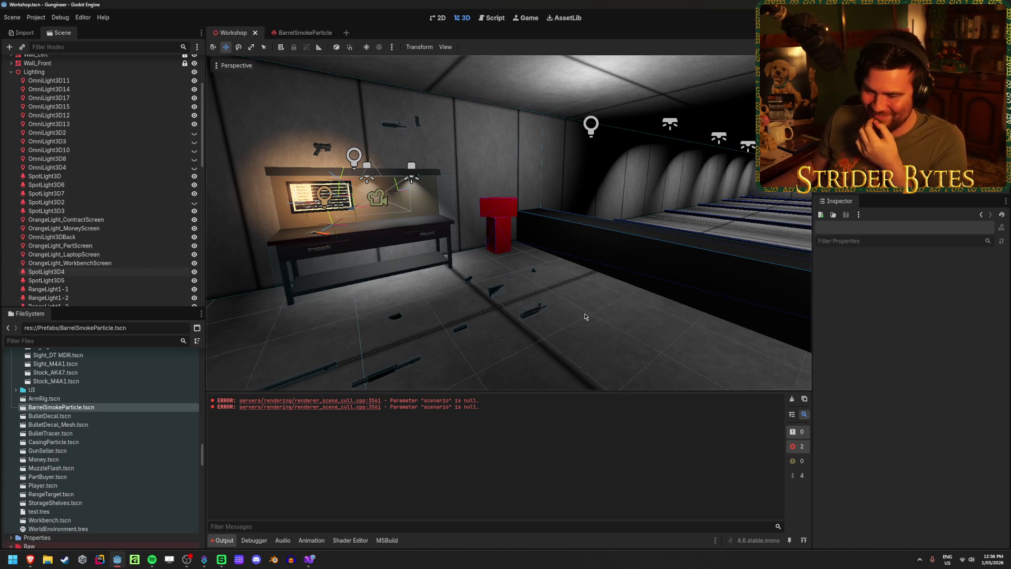
pyautogui.moveTo(584, 316)
pyautogui.mouseDown()
pyautogui.moveTo(658, 315)
pyautogui.moveTo(526, 316)
pyautogui.moveTo(606, 316)
pyautogui.mouseUp()
pyautogui.click(285, 30)
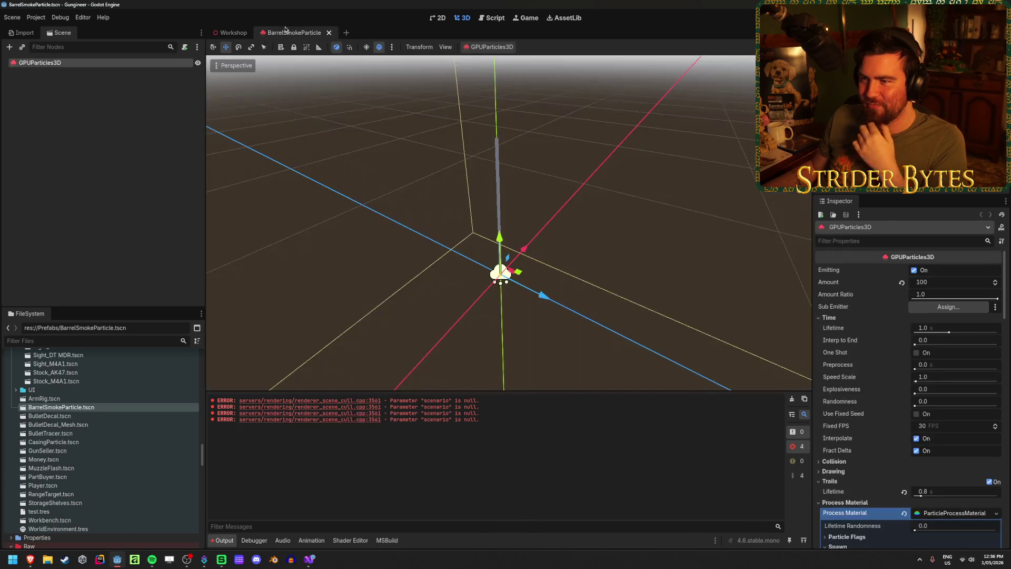
# - Try sliding the emitter along Z, undo it back to origin, and switch to Visual Studio
pyautogui.moveTo(545, 295)
pyautogui.mouseDown()
pyautogui.moveTo(328, 239)
pyautogui.moveTo(648, 358)
pyautogui.moveTo(406, 295)
pyautogui.moveTo(583, 349)
pyautogui.moveTo(425, 310)
pyautogui.moveTo(647, 337)
pyautogui.moveTo(526, 284)
pyautogui.moveTo(458, 295)
pyautogui.moveTo(490, 272)
pyautogui.mouseUp()
pyautogui.hotkey('ctrl', 'z')
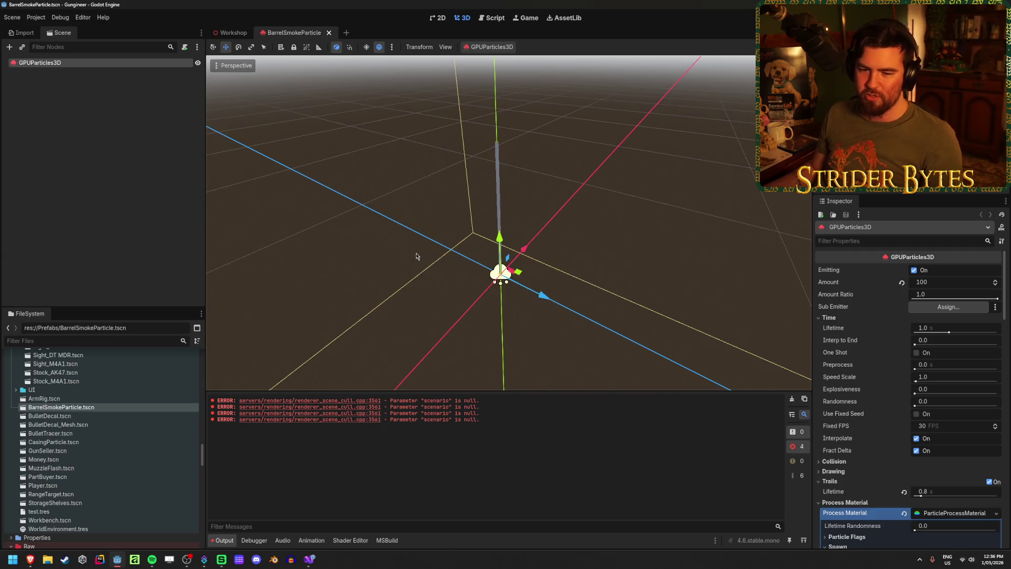
pyautogui.click(151, 192)
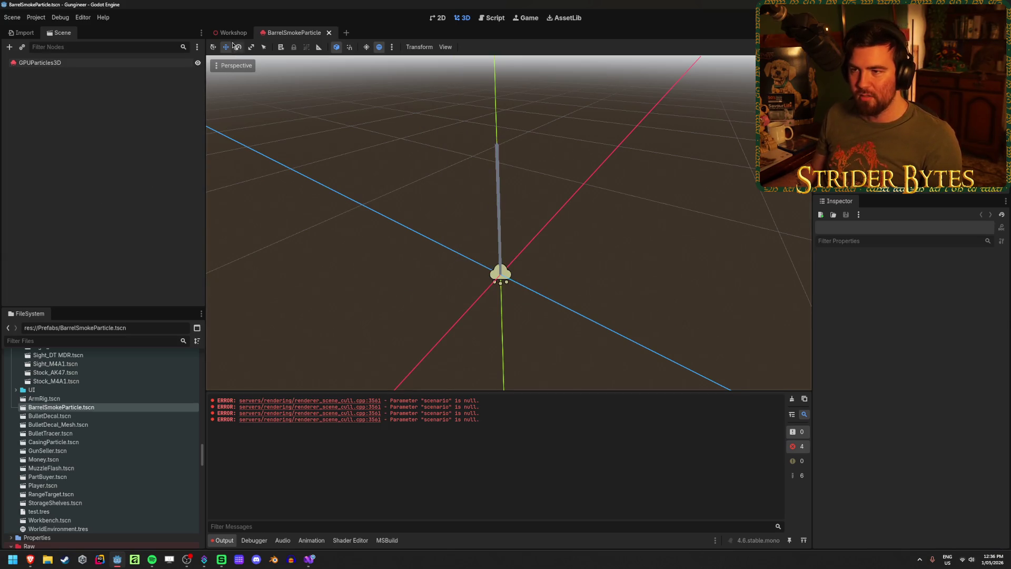
pyautogui.click(230, 33)
pyautogui.hotkey('alt', 'Tab')
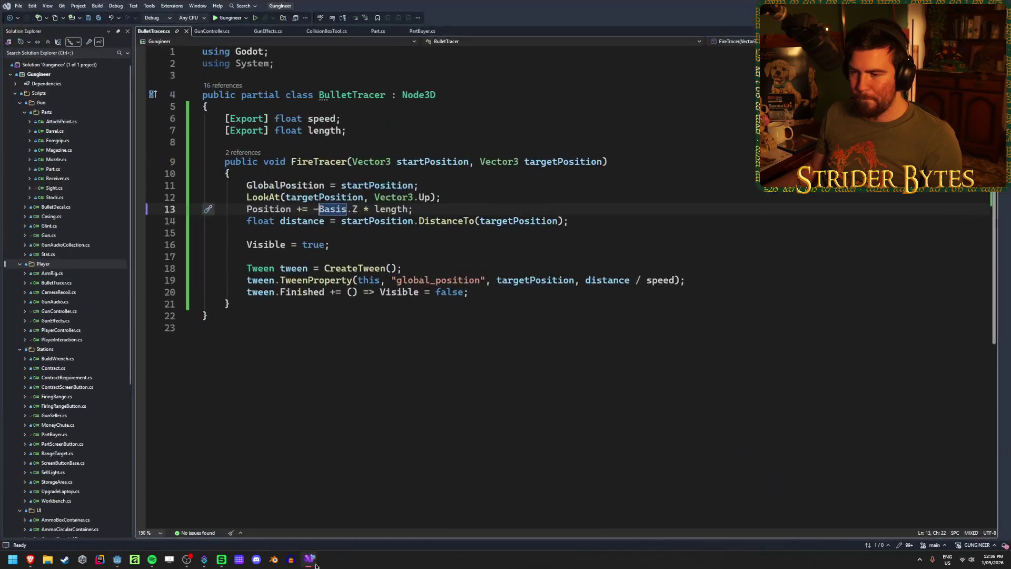
# - Place the cursor at the end of line 20 in BulletTracer.cs and return to Godot
pyautogui.click(518, 294)
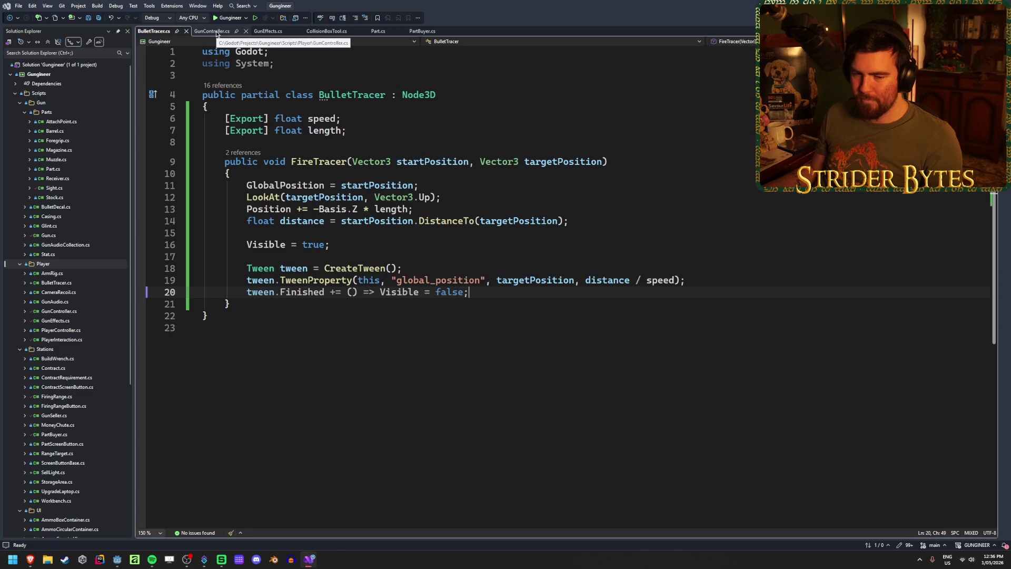
pyautogui.hotkey('alt', 'Tab')
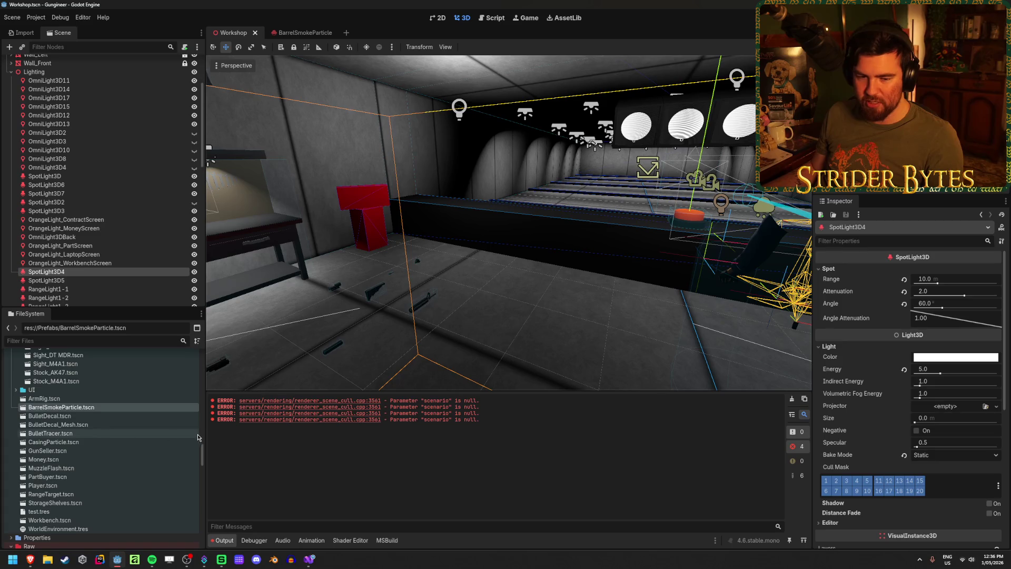
# - Instance BarrelSmokeParticle.tscn under the Player scene's MuzzlePoint node, then reopen the smoke scene
pyautogui.scroll(10, 68, 469)
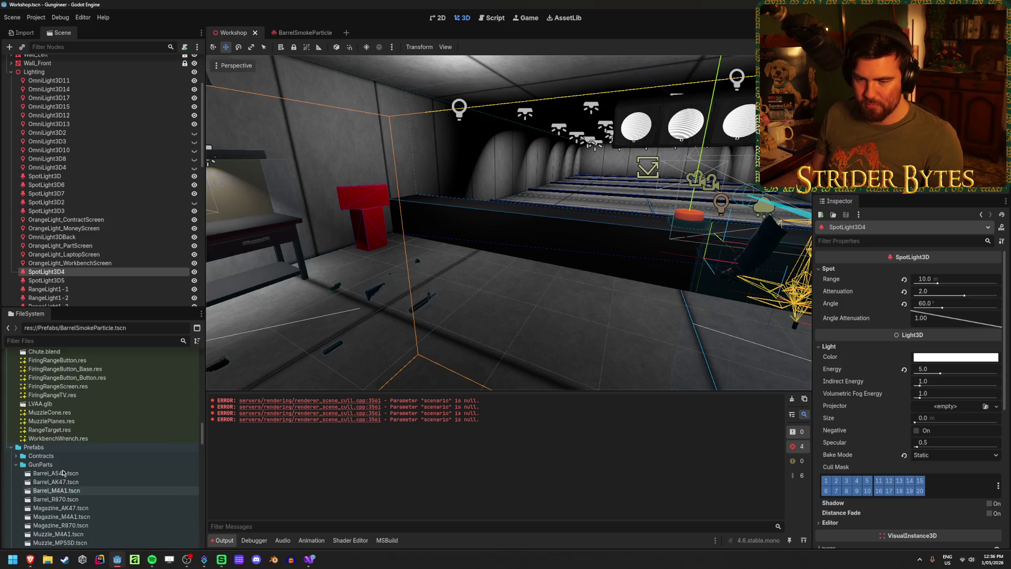
pyautogui.scroll(-10, 62, 472)
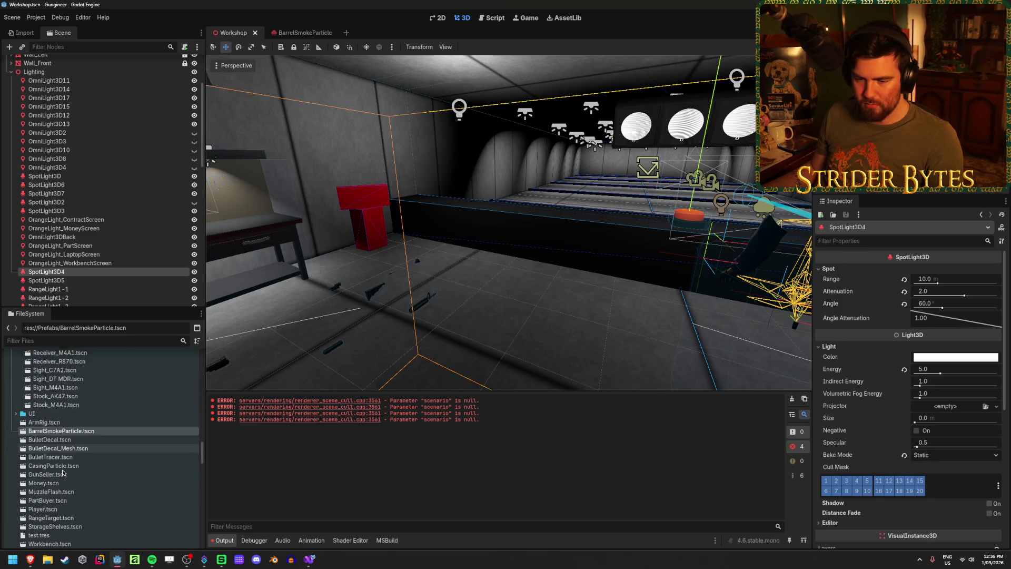
pyautogui.doubleClick(47, 486)
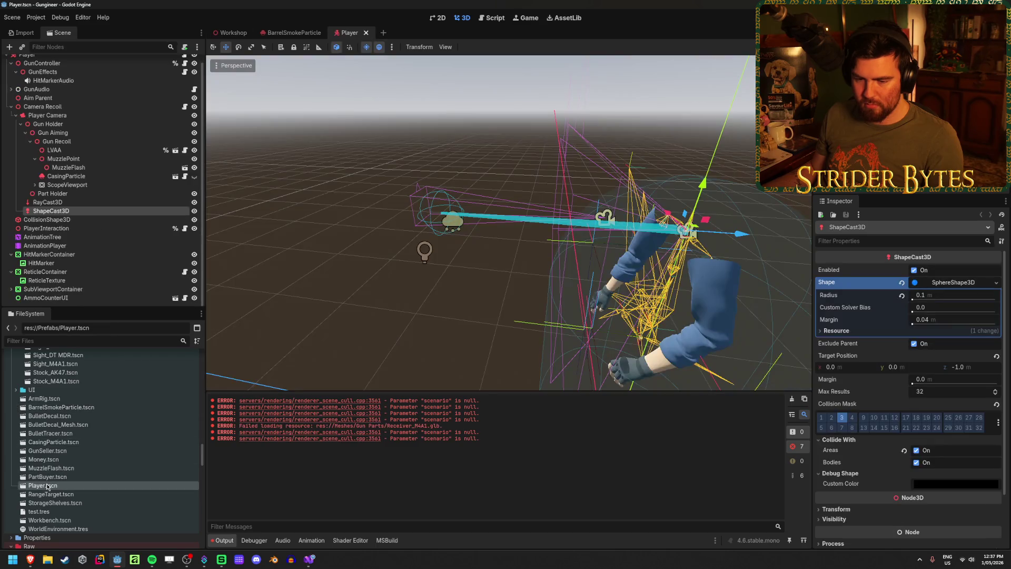
pyautogui.click(74, 159)
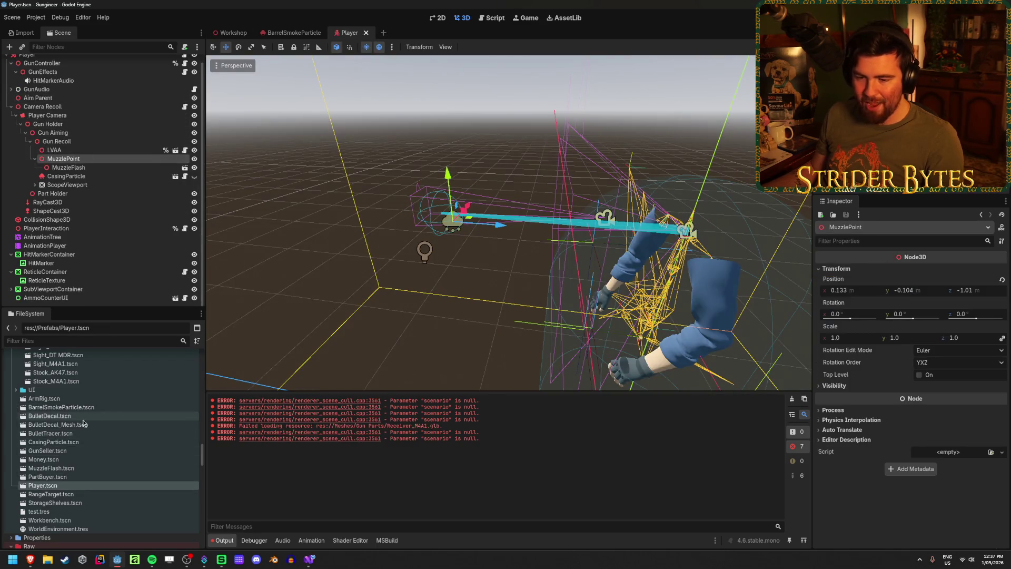
pyautogui.moveTo(88, 410); pyautogui.dragTo(84, 159)
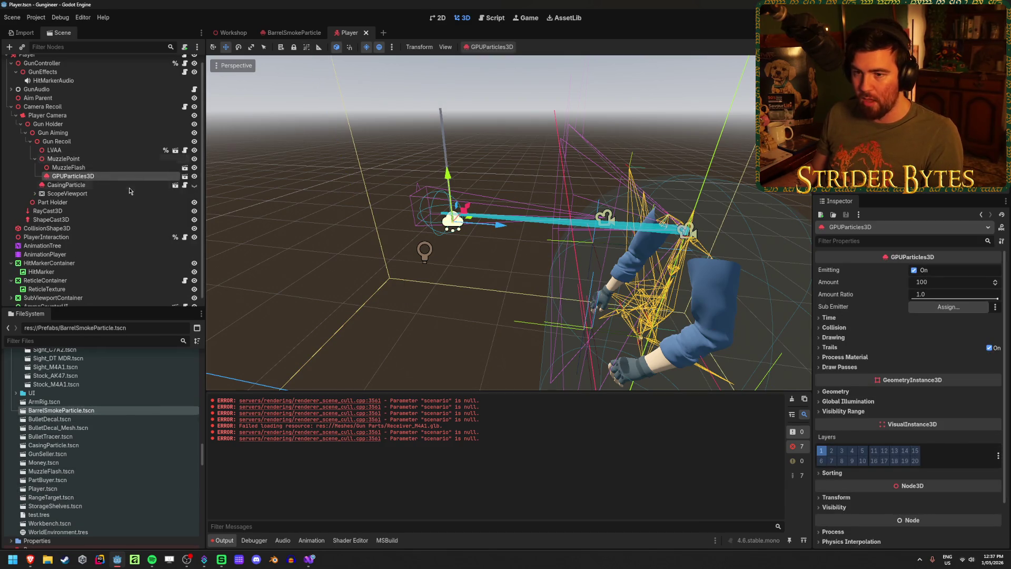
pyautogui.doubleClick(61, 410)
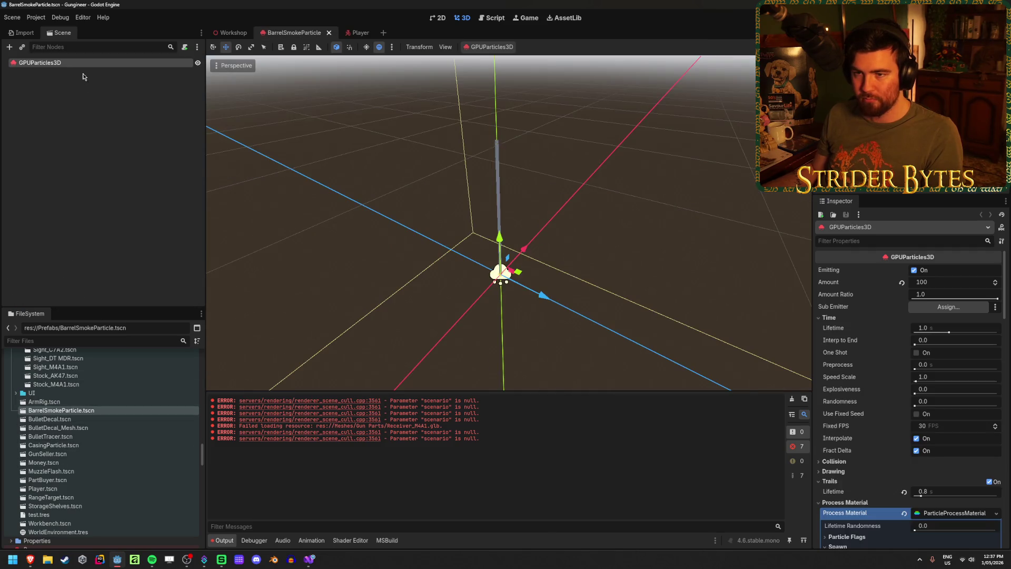
pyautogui.click(90, 90)
pyautogui.hotkey('ctrl', 's')
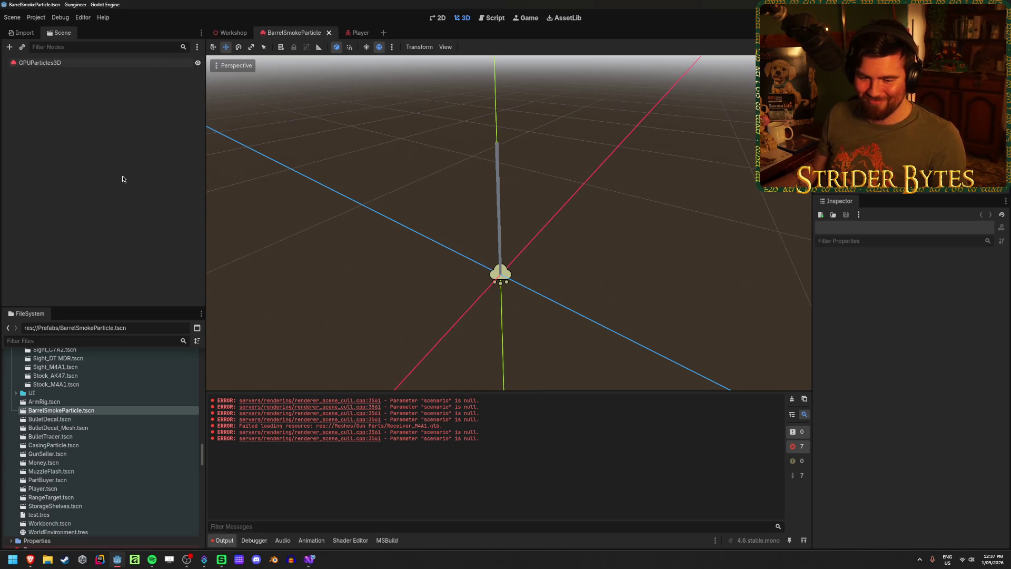
pyautogui.moveTo(315, 561)
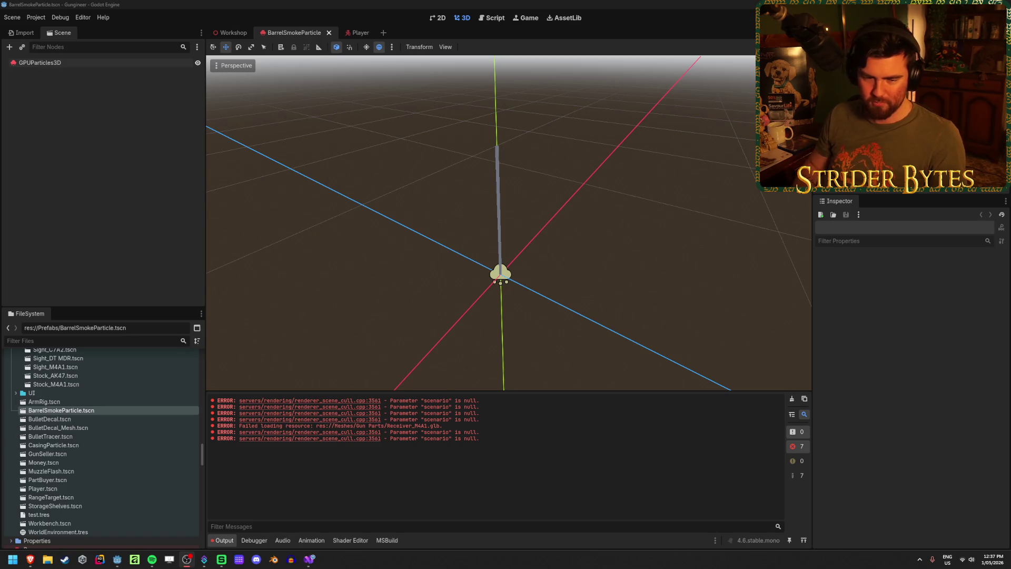
pyautogui.click(117, 559)
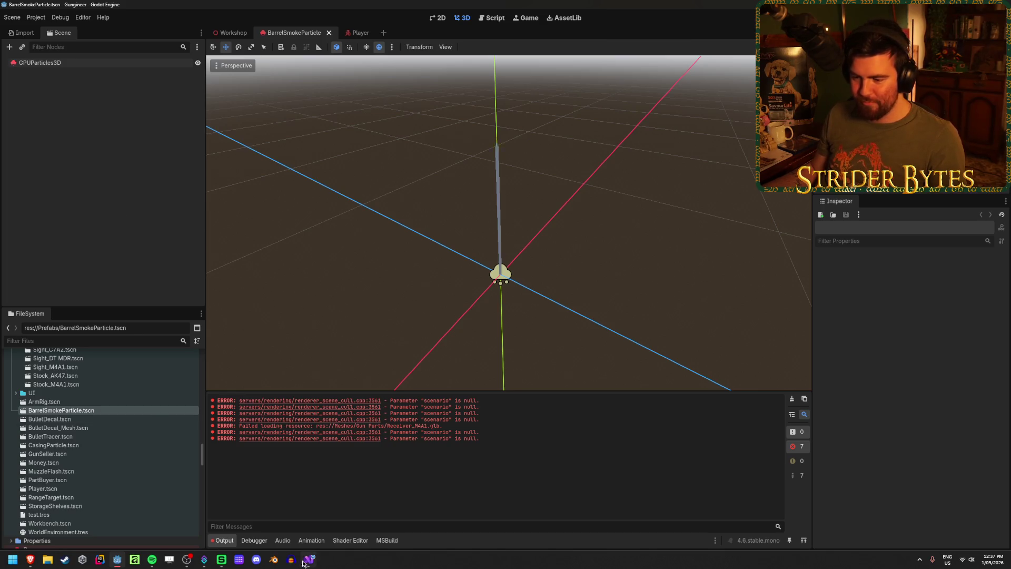
pyautogui.hotkey('alt', 'Tab')
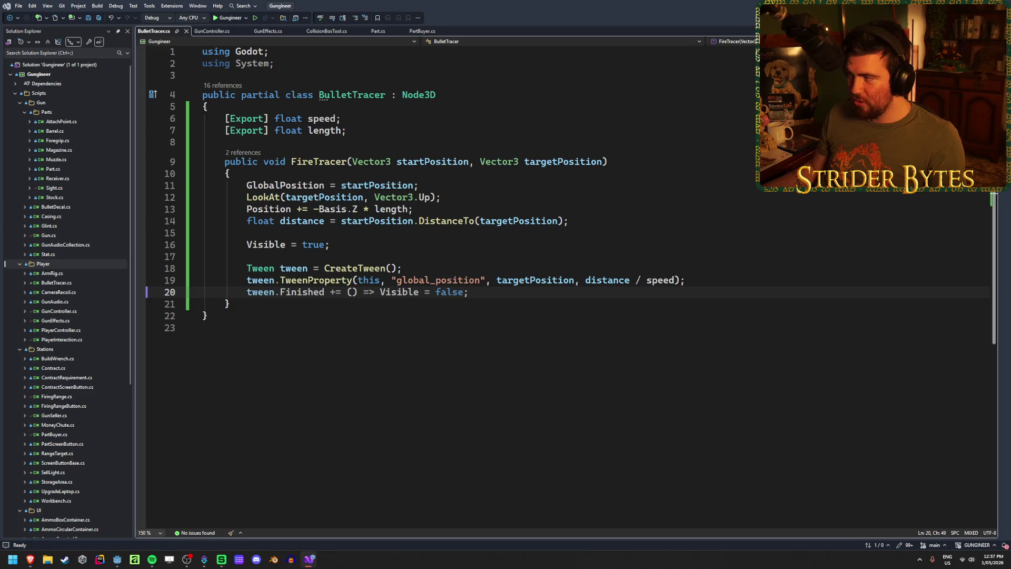
pyautogui.hotkey('alt', 'Tab')
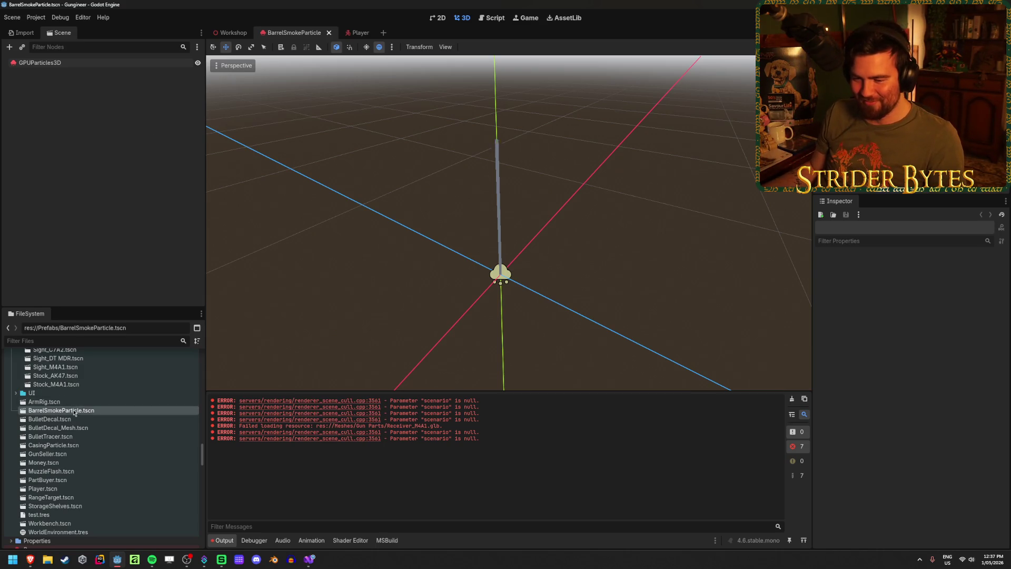
# - Switch to the Workshop scene and launch the game with F5
pyautogui.click(230, 33)
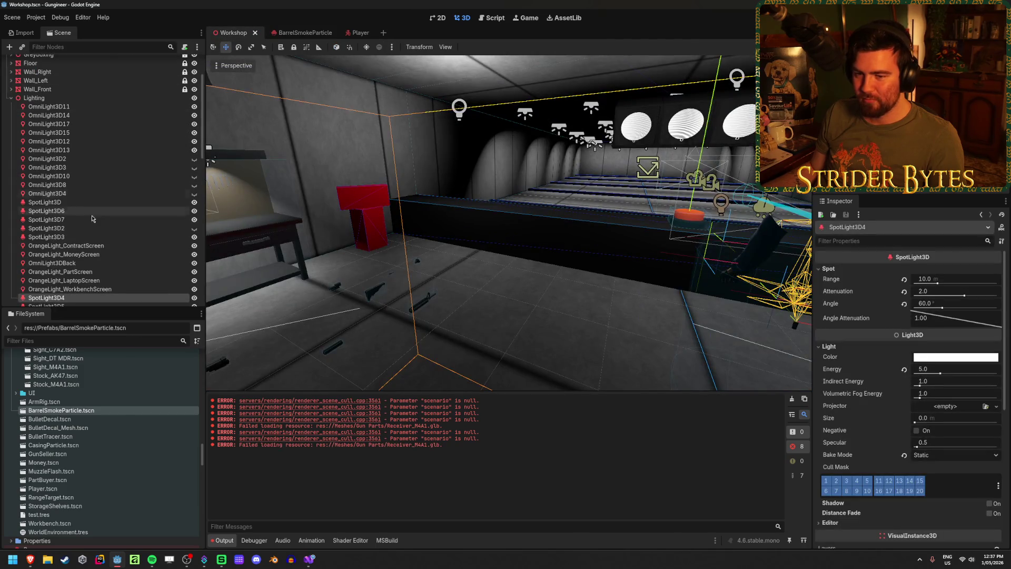
pyautogui.press('F5')
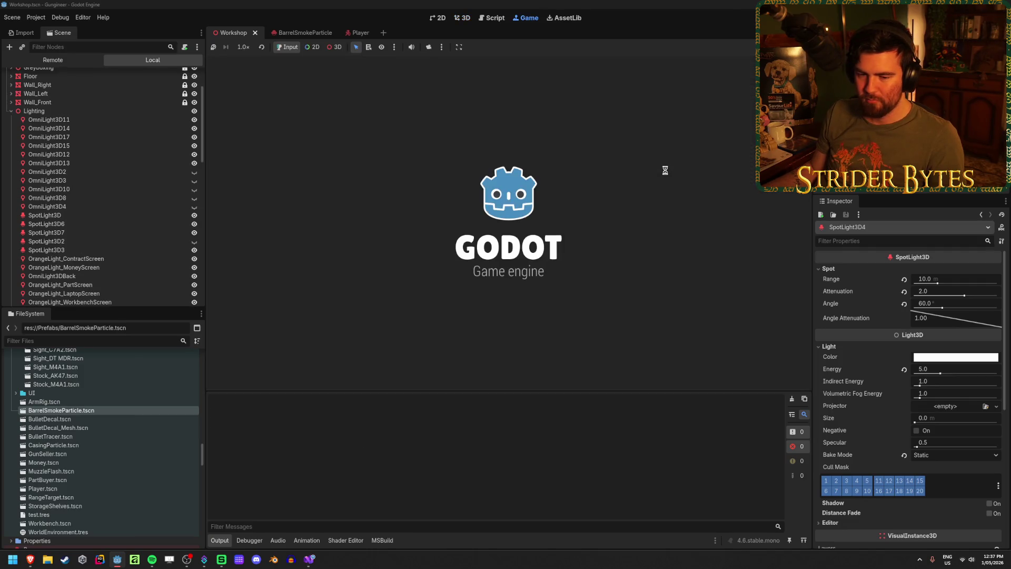
# - Walk toward the workbench and fire the rifle to inspect the barrel smoke
pyautogui.press('w')
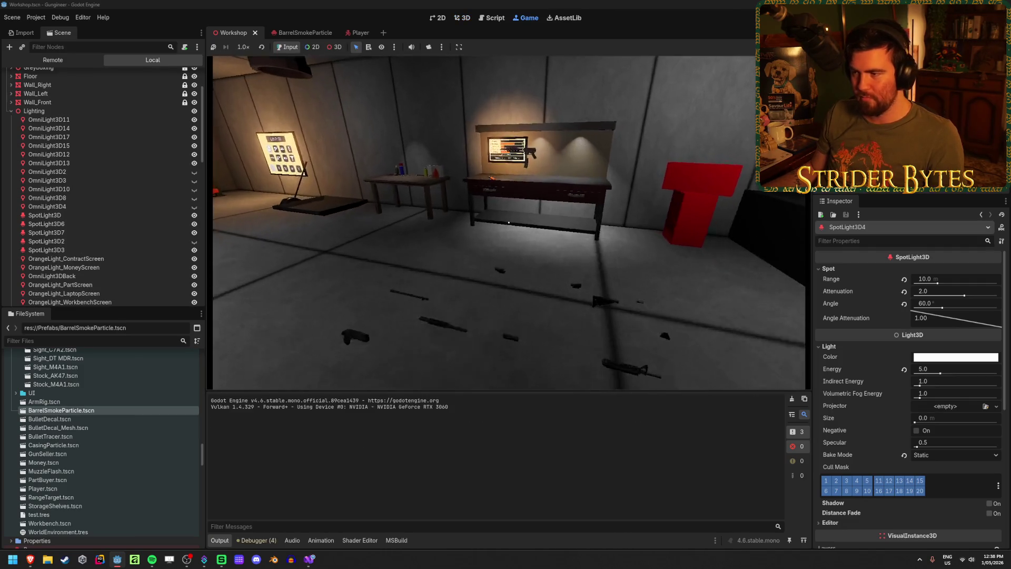
pyautogui.press('s')
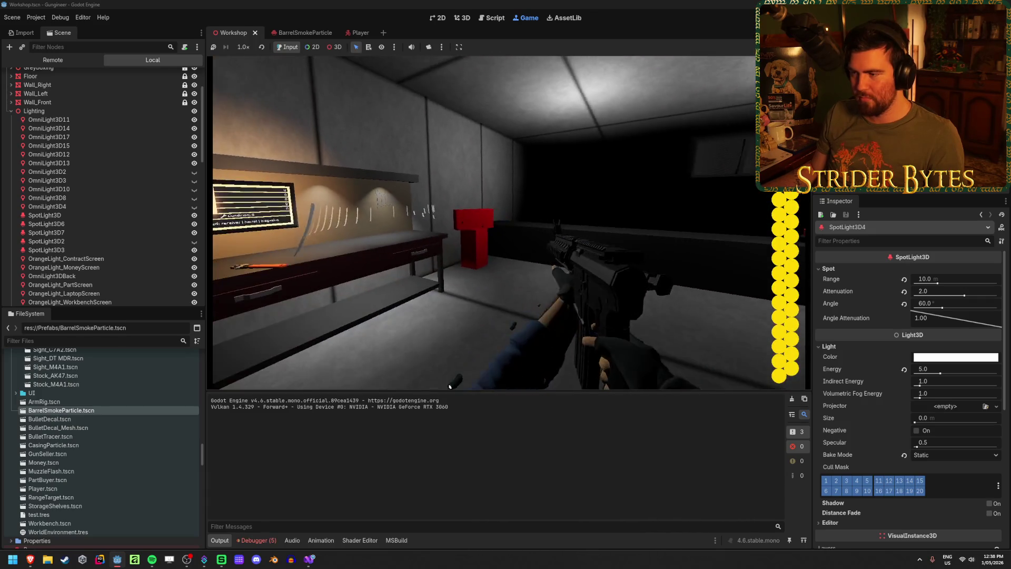
pyautogui.press('w')
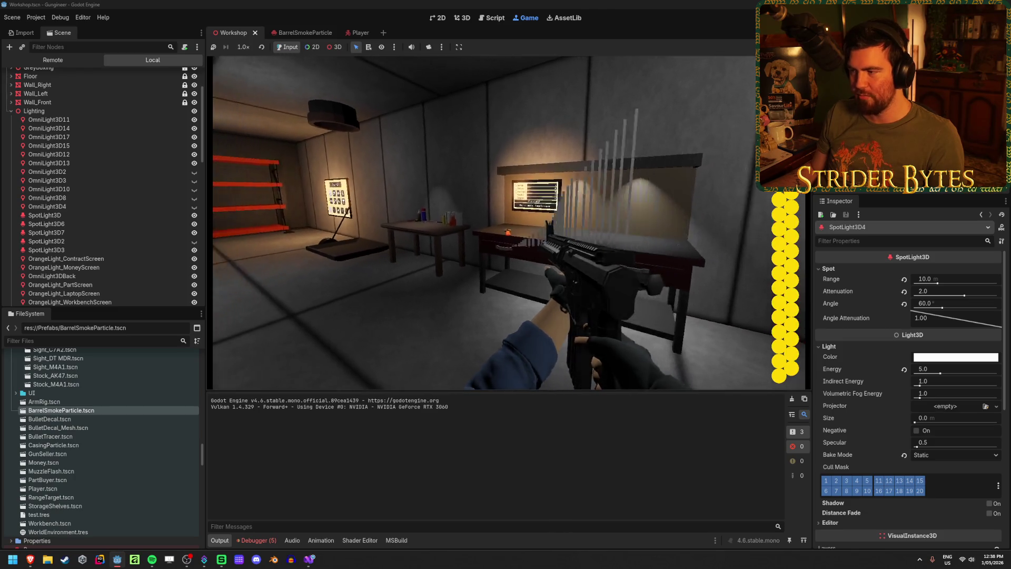
pyautogui.click(509, 222)
pyautogui.click(484, 222)
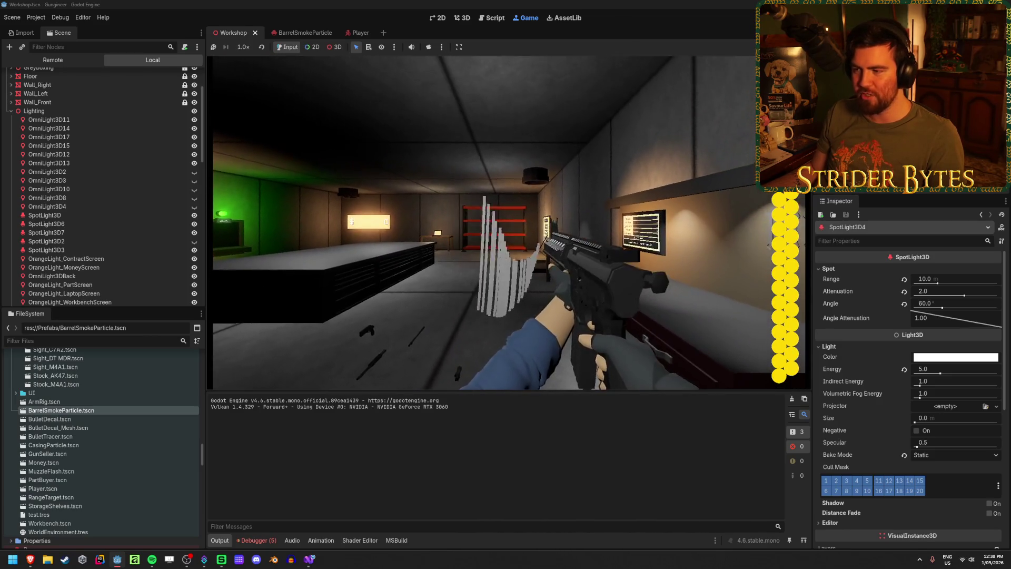
pyautogui.click(508, 223)
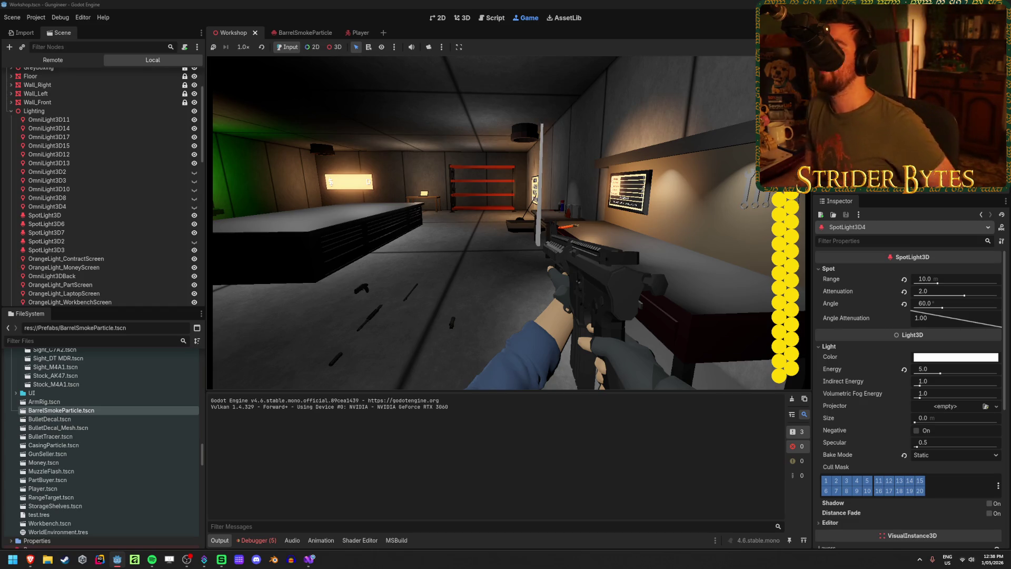
# - Fire at the walls, shelves and poster, then stop the game and save the Workshop scene
pyautogui.click(509, 223)
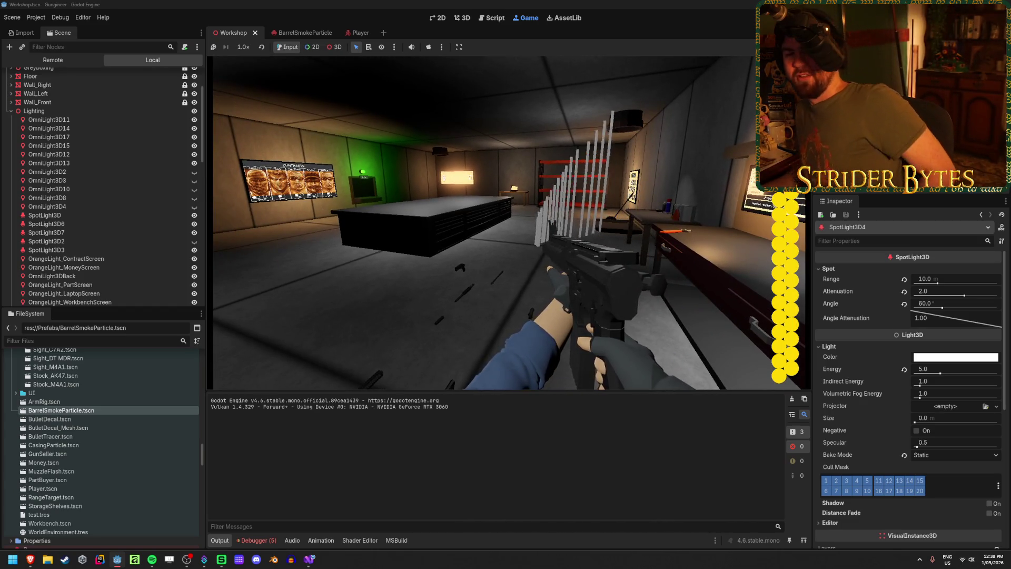
pyautogui.click(509, 223)
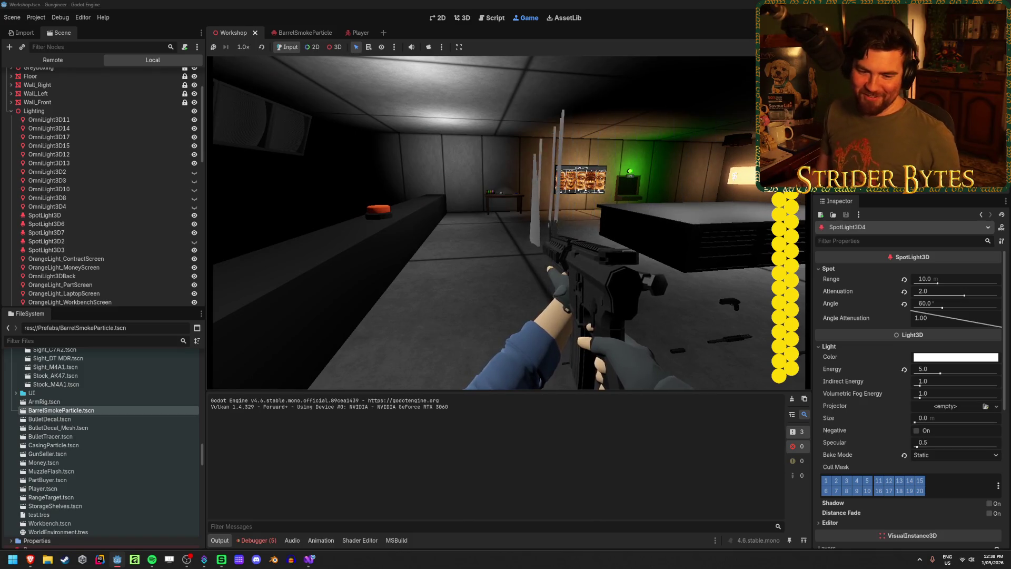
pyautogui.click(509, 223)
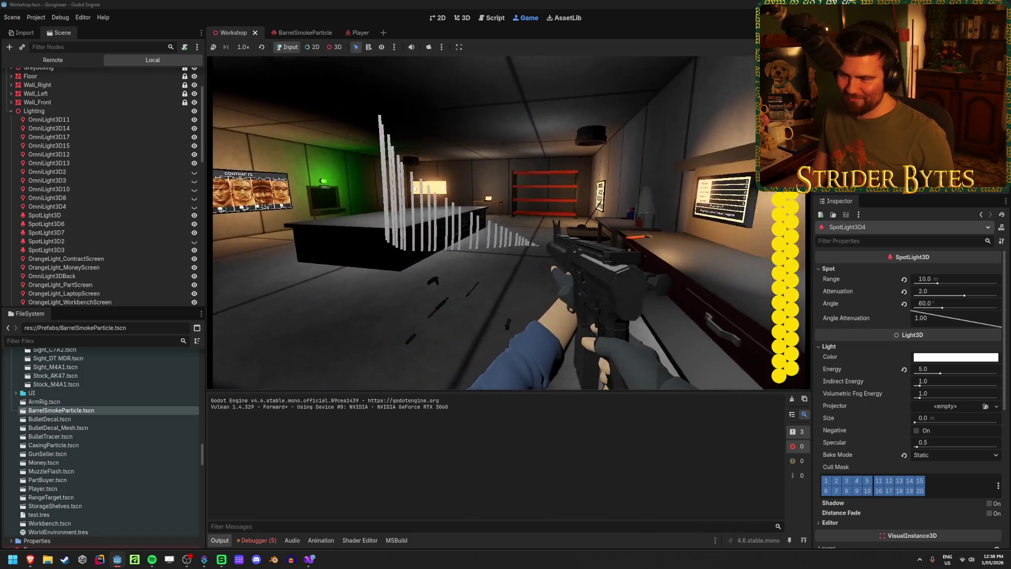
pyautogui.click(509, 223)
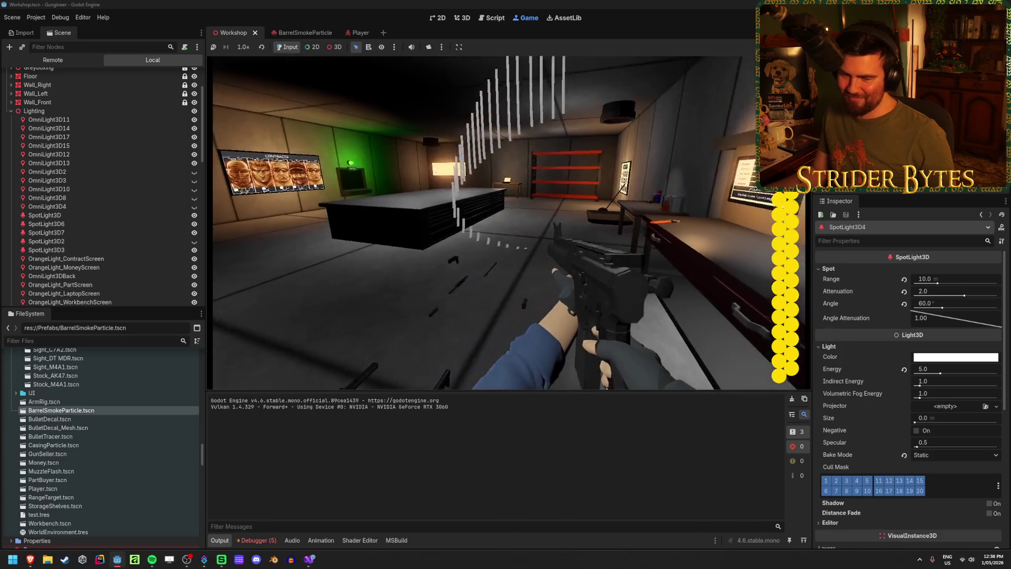
pyautogui.press('w')
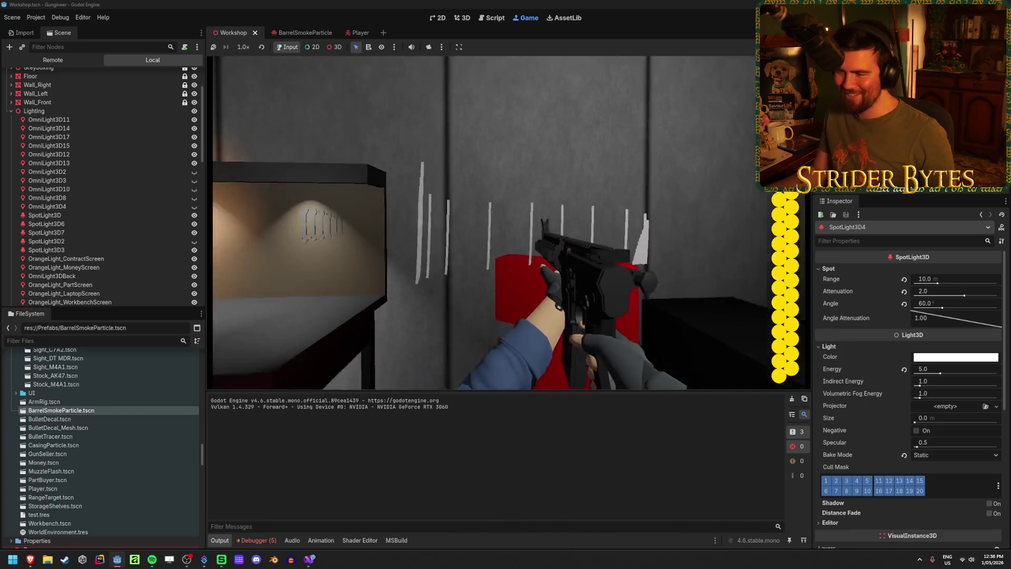
pyautogui.click(509, 223)
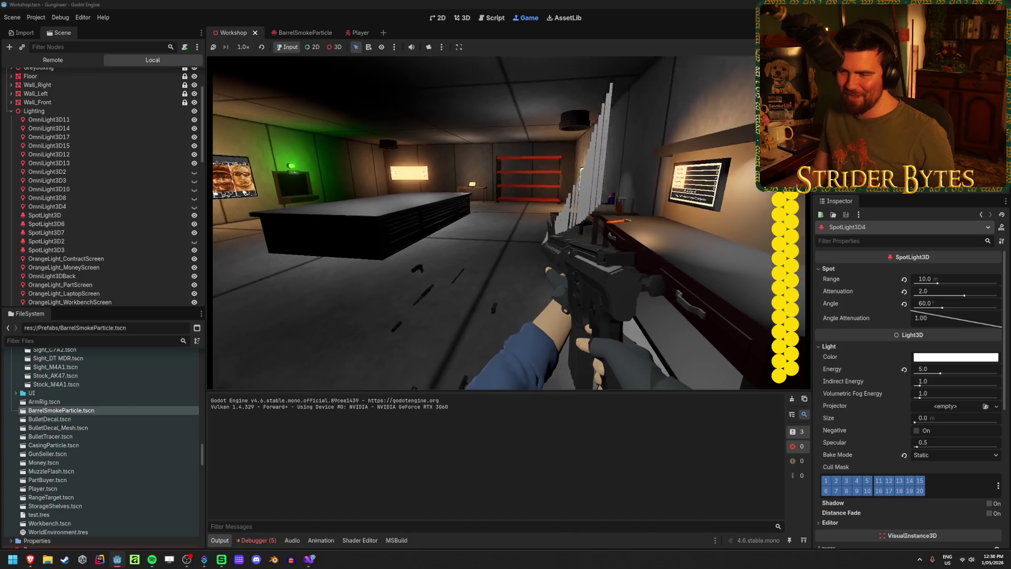
pyautogui.click(509, 223)
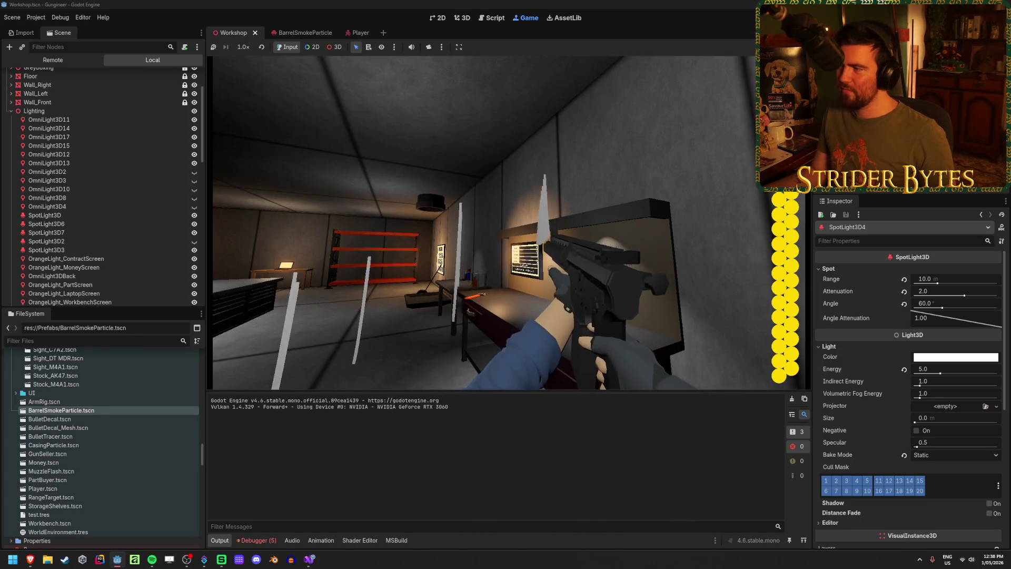
pyautogui.press('F8')
pyautogui.hotkey('ctrl', 's')
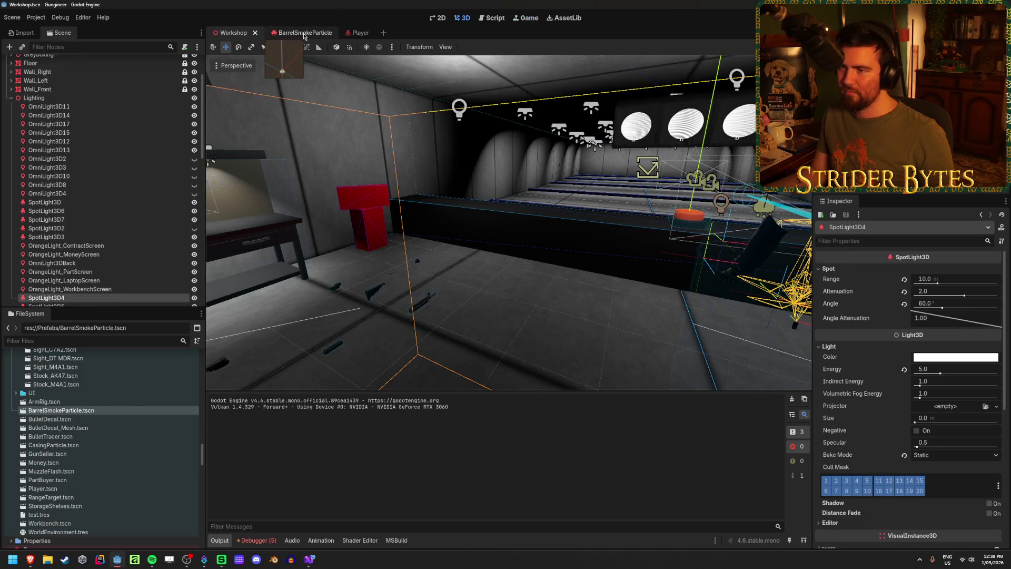
# - In the BarrelSmokeParticle scene, preview the trail by sliding the emitter along Z, then undo
pyautogui.click(304, 35)
pyautogui.moveTo(506, 221)
pyautogui.mouseDown()
pyautogui.moveTo(579, 195)
pyautogui.moveTo(563, 153)
pyautogui.mouseUp()
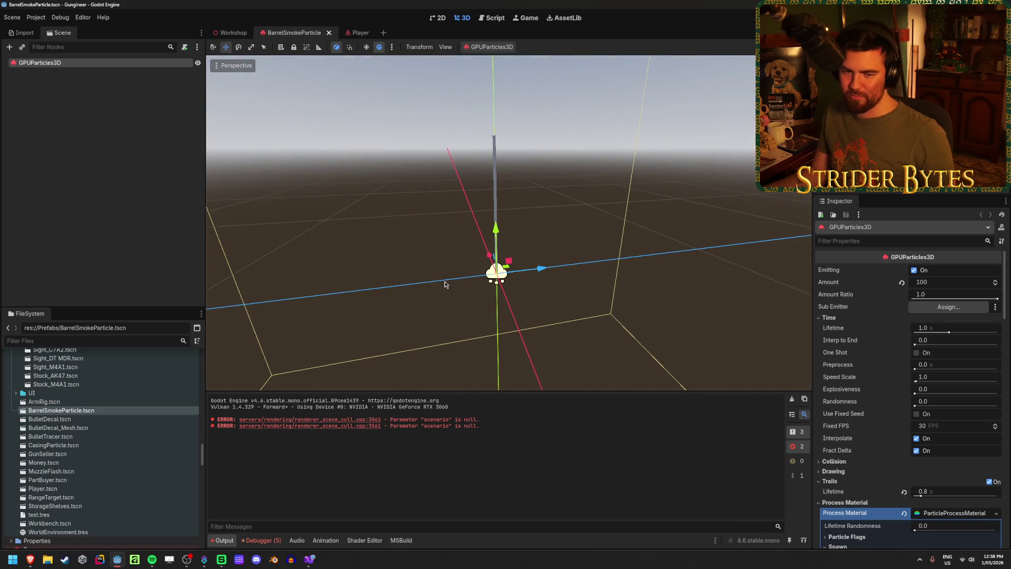
pyautogui.moveTo(564, 153); pyautogui.dragTo(574, 82)
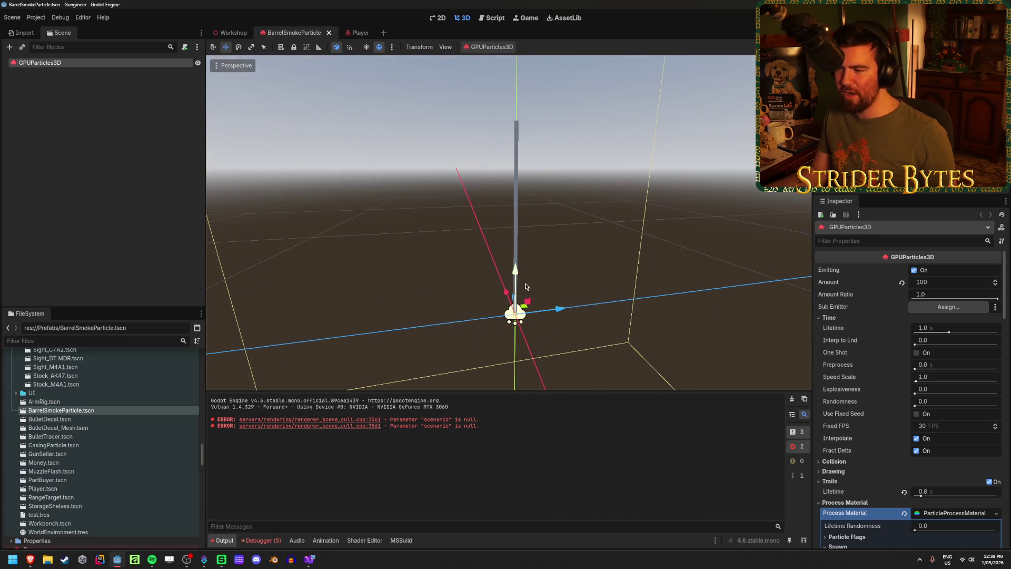
pyautogui.moveTo(561, 309)
pyautogui.mouseDown()
pyautogui.moveTo(716, 288)
pyautogui.moveTo(406, 337)
pyautogui.moveTo(759, 293)
pyautogui.mouseUp()
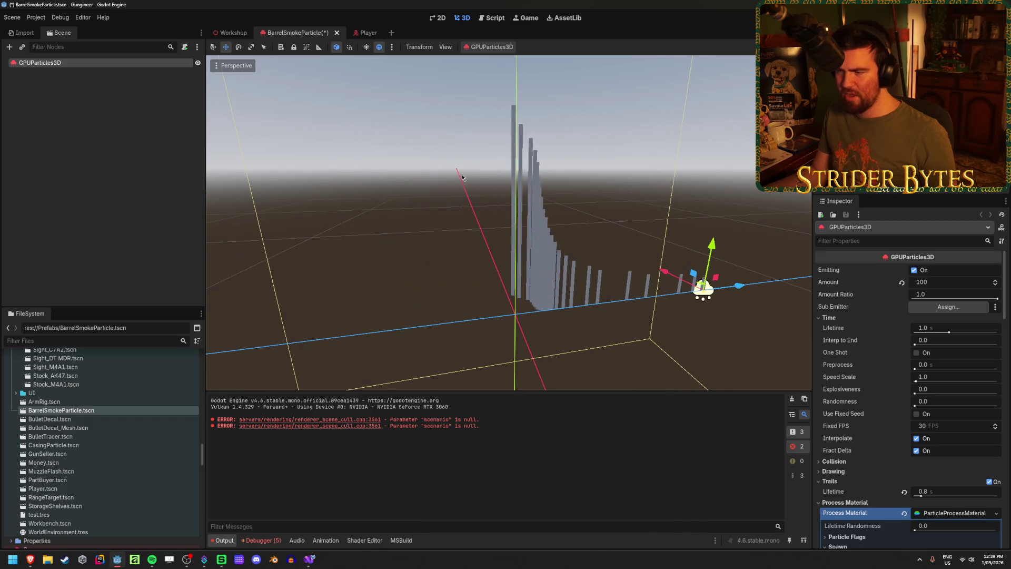
pyautogui.hotkey('ctrl', 'z')
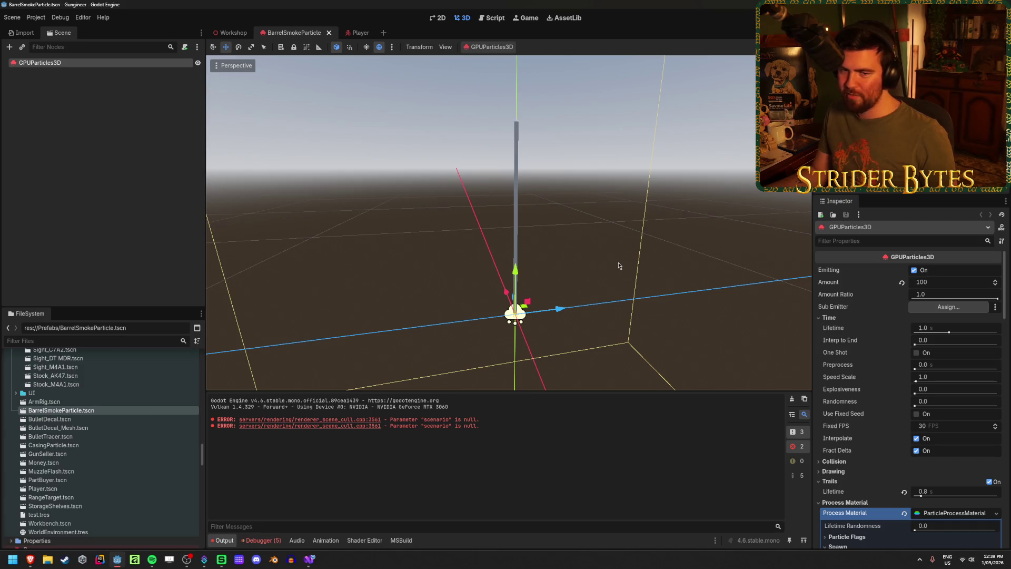
# - Collapse the Time and Color Curves inspector sections and save the particle scene
pyautogui.click(844, 323)
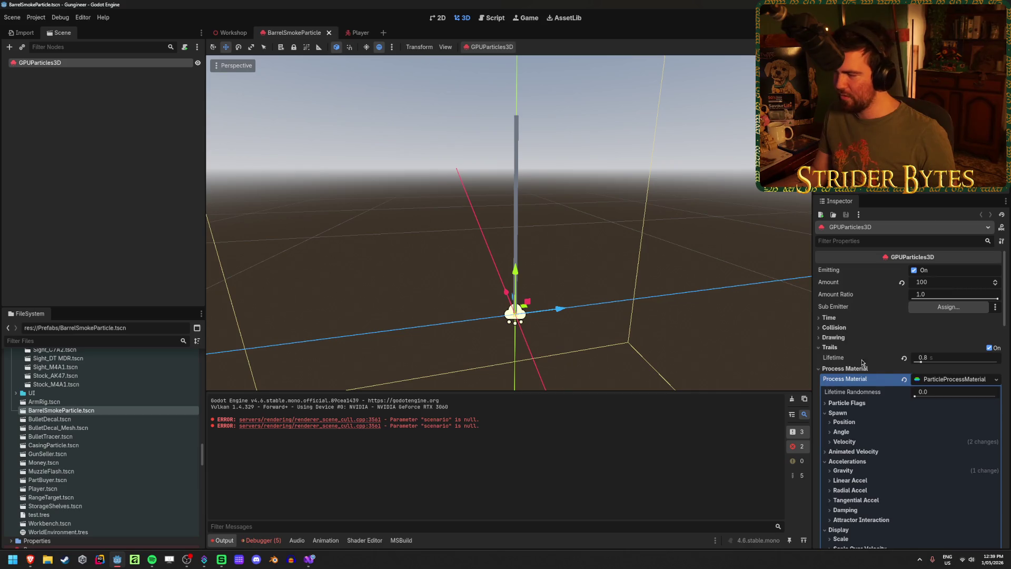
pyautogui.scroll(-3, 927, 381)
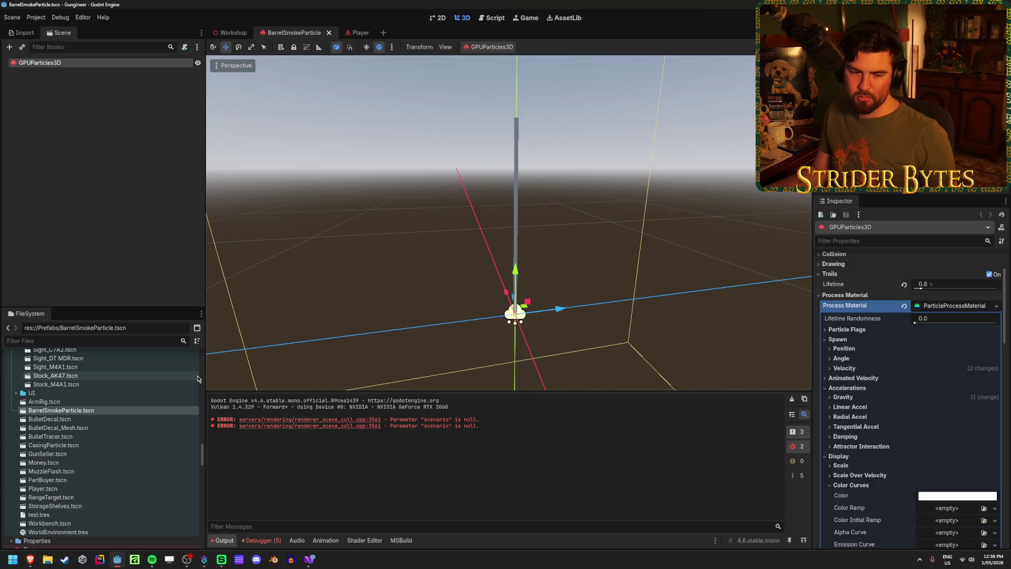
pyautogui.hotkey('ctrl', 's')
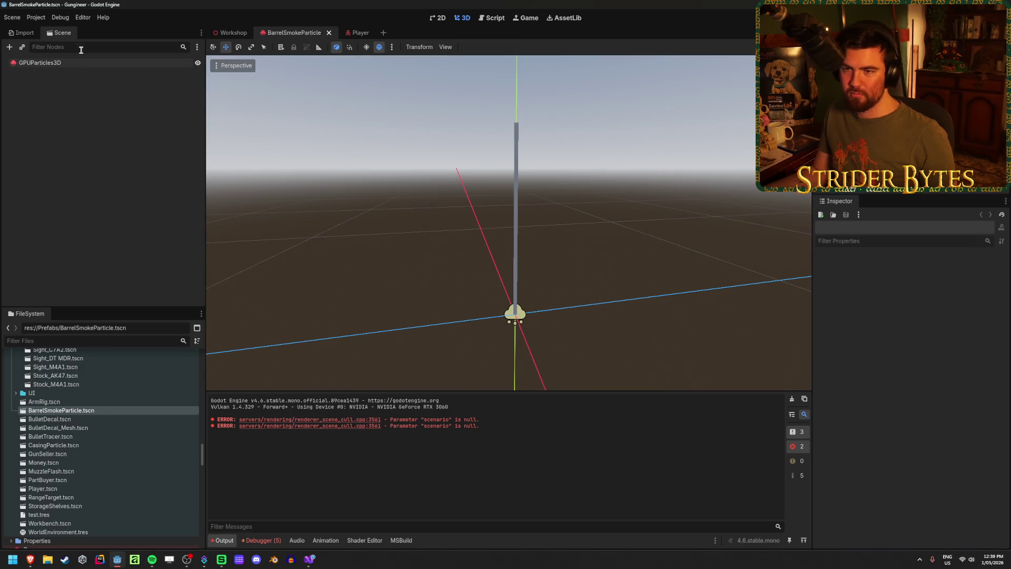
pyautogui.scroll(-4, 864, 390)
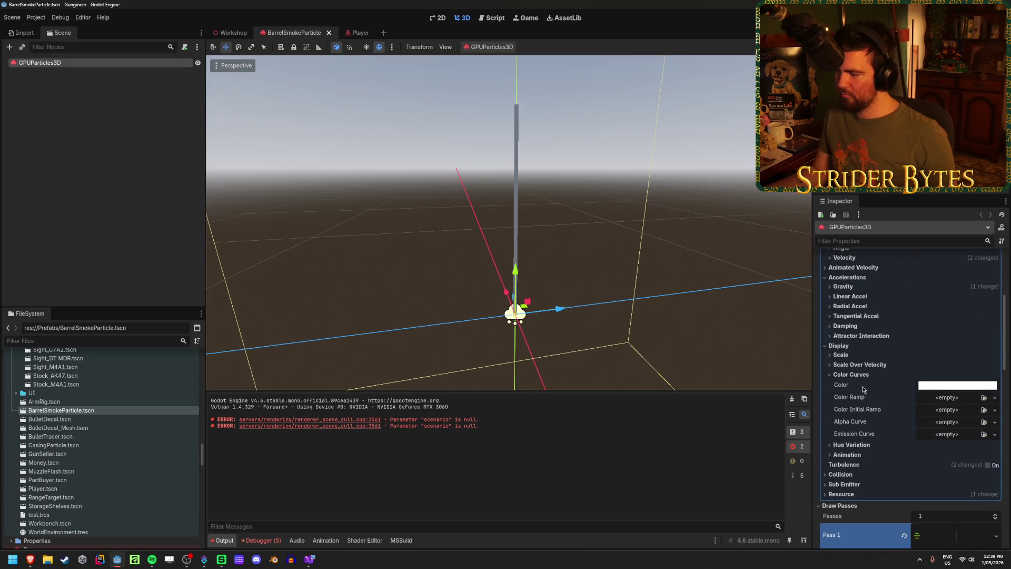
pyautogui.click(850, 374)
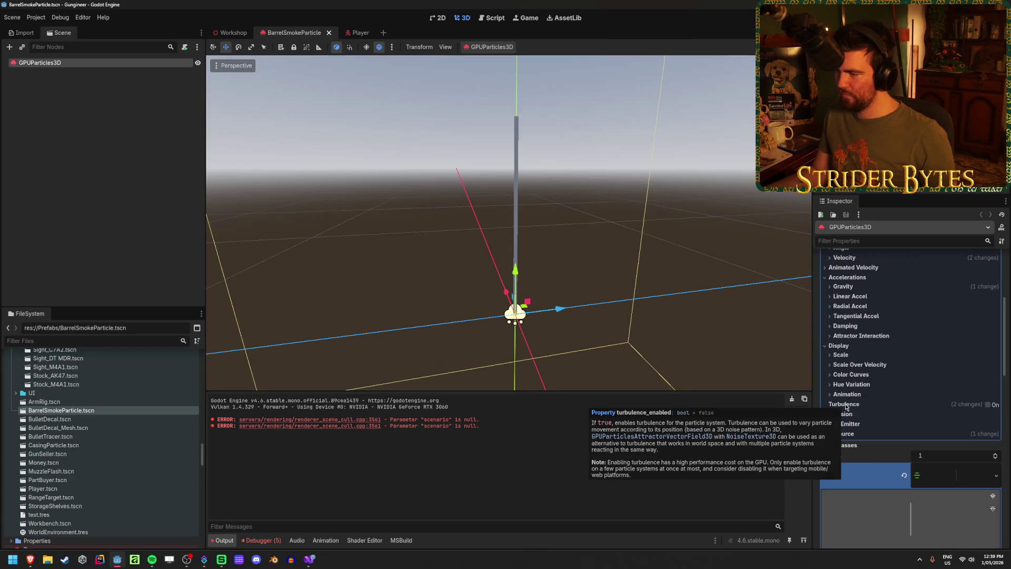
pyautogui.scroll(6, 858, 389)
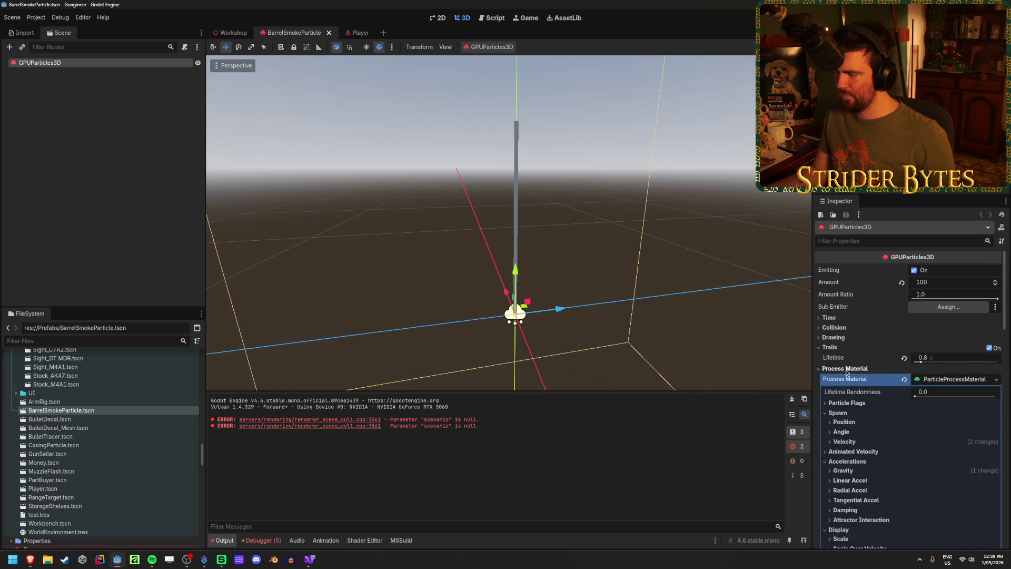
pyautogui.scroll(-15, 846, 372)
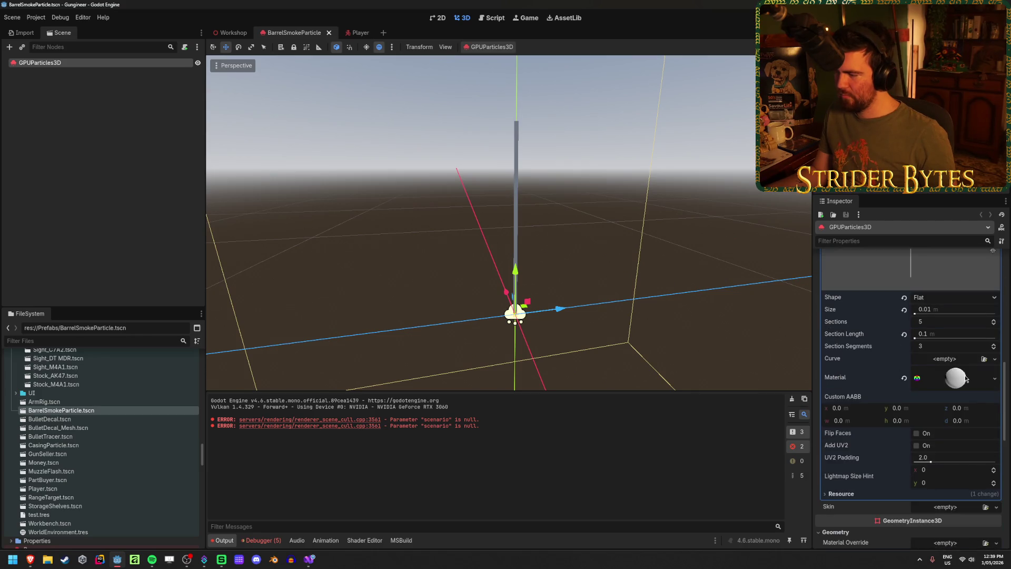
pyautogui.click(939, 320)
# - Set the trail to 2 sections, preview it by moving the emitter, and save
pyautogui.write('2')
pyautogui.press('Return')
pyautogui.moveTo(544, 304)
pyautogui.mouseDown()
pyautogui.moveTo(405, 337)
pyautogui.moveTo(698, 322)
pyautogui.moveTo(331, 326)
pyautogui.moveTo(736, 320)
pyautogui.moveTo(433, 328)
pyautogui.moveTo(692, 314)
pyautogui.mouseUp()
pyautogui.press('Escape')
pyautogui.hotkey('ctrl', 's')
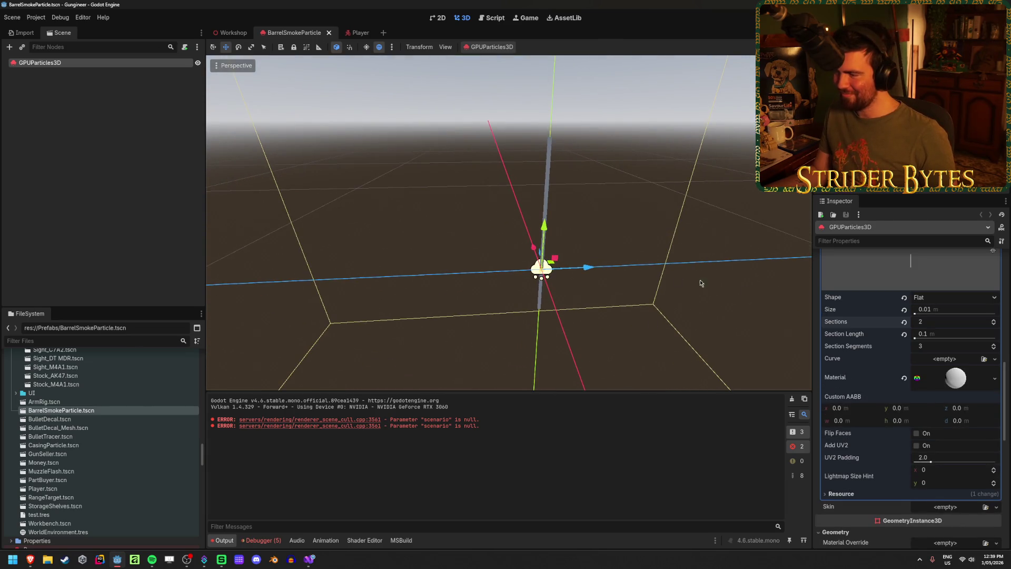
# - Reduce the trail's section segments to 1, swing the emitter to preview, and save
pyautogui.moveTo(936, 347); pyautogui.dragTo(937, 347)
pyautogui.moveTo(587, 267)
pyautogui.mouseDown()
pyautogui.moveTo(347, 284)
pyautogui.moveTo(706, 282)
pyautogui.moveTo(533, 284)
pyautogui.moveTo(653, 285)
pyautogui.mouseUp()
pyautogui.moveTo(936, 346); pyautogui.dragTo(937, 346)
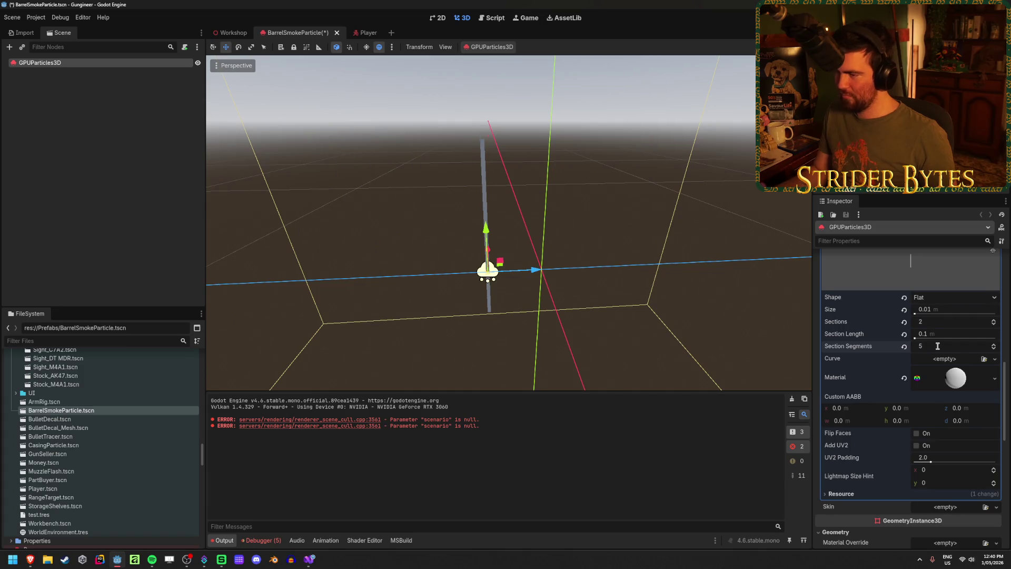
pyautogui.moveTo(579, 274)
pyautogui.mouseDown()
pyautogui.moveTo(732, 281)
pyautogui.moveTo(364, 287)
pyautogui.moveTo(484, 287)
pyautogui.mouseUp()
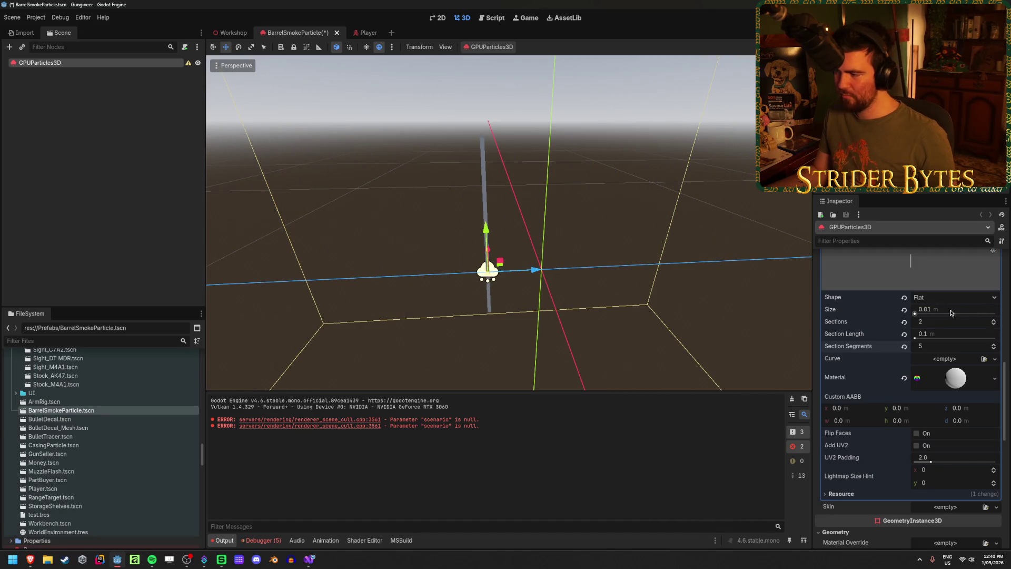
pyautogui.hotkey('ctrl', 's')
# - Clear the Draw Passes Pass 1 mesh
pyautogui.scroll(3, 844, 335)
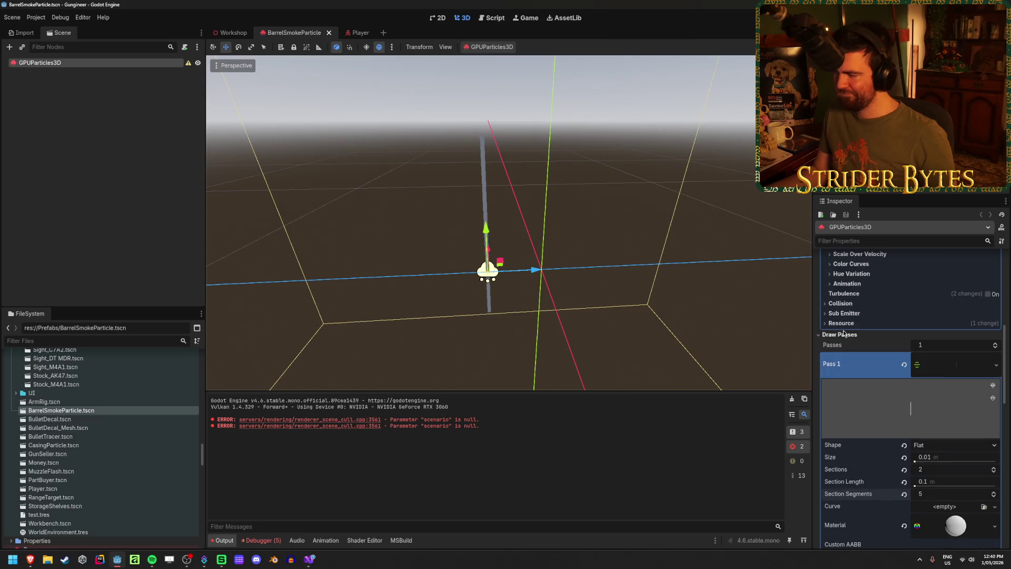
pyautogui.click(987, 366)
pyautogui.click(909, 370)
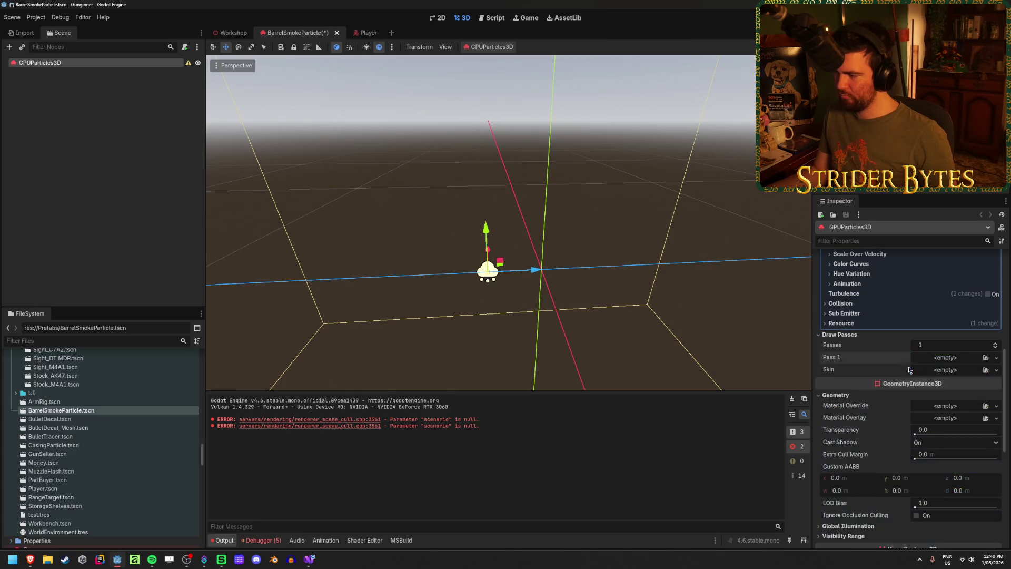
# - Assign a new SphereMesh to Draw Pass 1 and preview the sphere particles
pyautogui.click(997, 360)
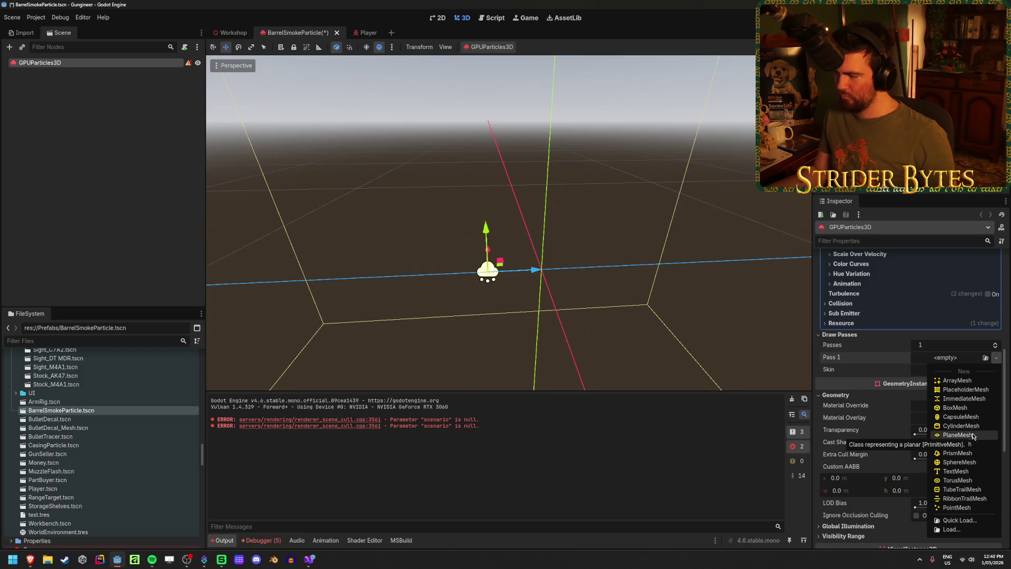
pyautogui.click(959, 462)
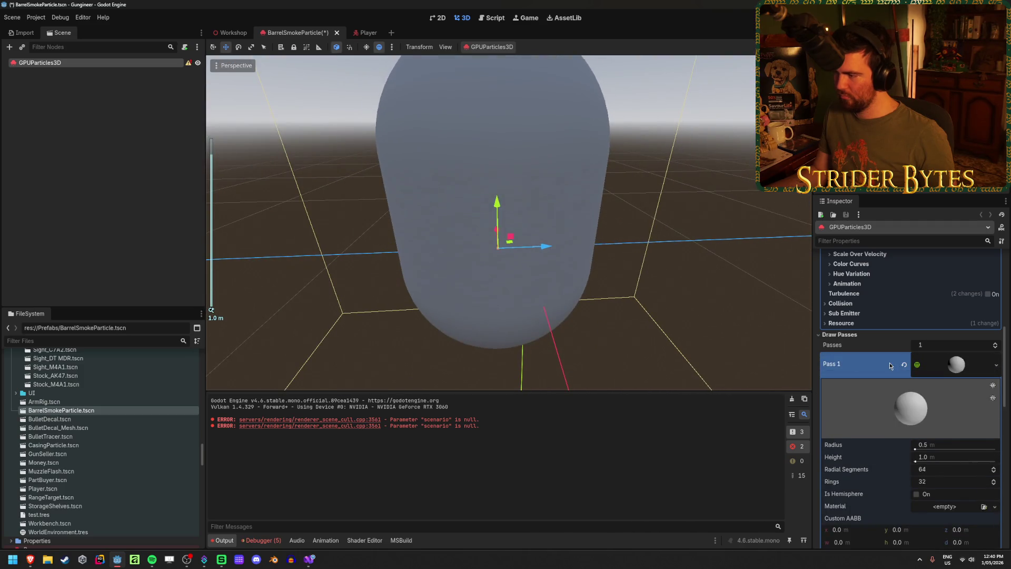
pyautogui.moveTo(545, 246)
pyautogui.mouseDown()
pyautogui.moveTo(749, 251)
pyautogui.moveTo(406, 249)
pyautogui.moveTo(703, 263)
pyautogui.moveTo(390, 263)
pyautogui.moveTo(680, 268)
pyautogui.moveTo(466, 270)
pyautogui.moveTo(650, 272)
pyautogui.moveTo(562, 266)
pyautogui.moveTo(574, 269)
pyautogui.mouseUp()
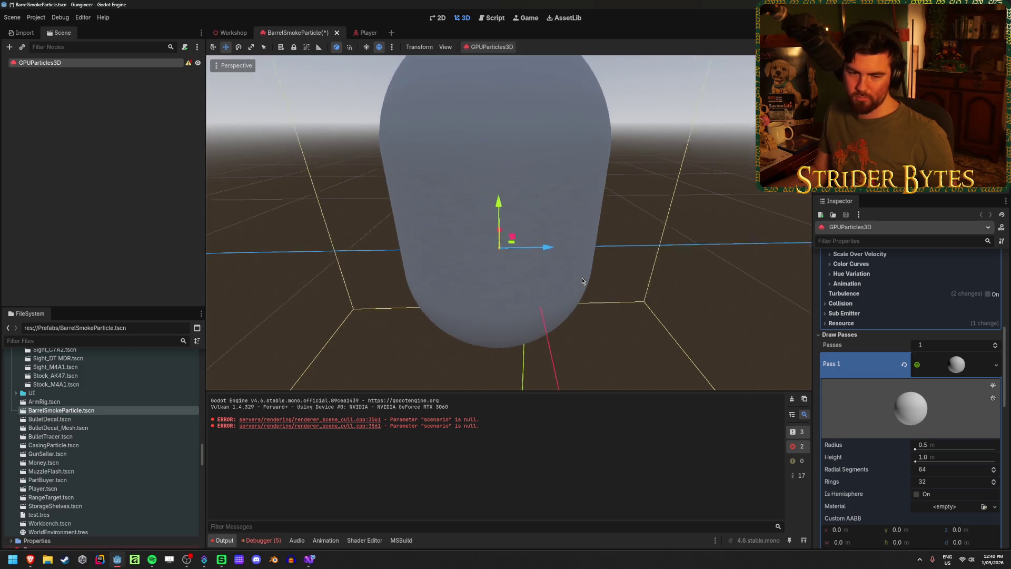
# - Set the SphereMesh radius to 0.01
pyautogui.scroll(-3, 553, 266)
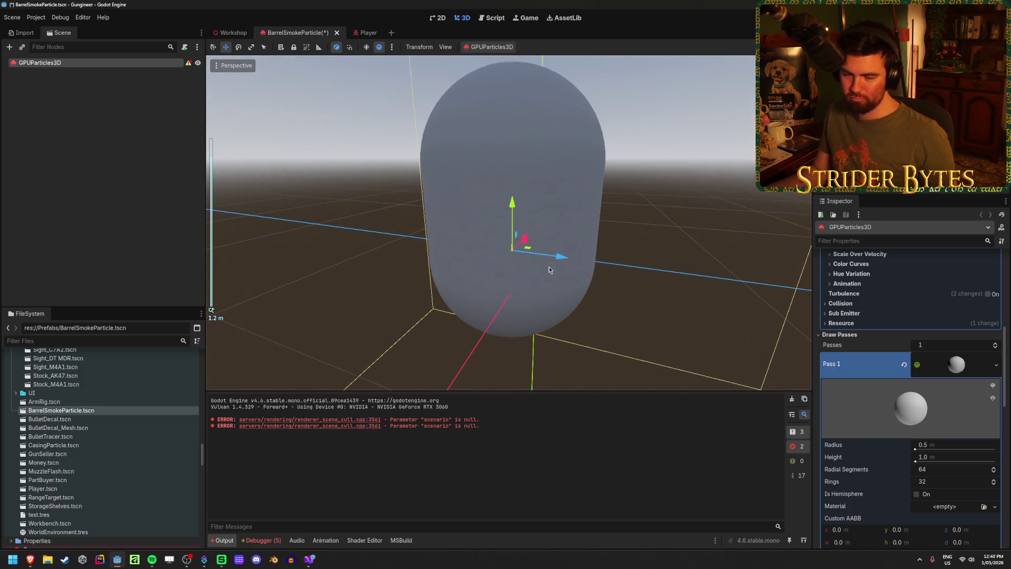
pyautogui.scroll(-3, 954, 407)
pyautogui.click(958, 371)
pyautogui.write('0.01')
pyautogui.press('Return')
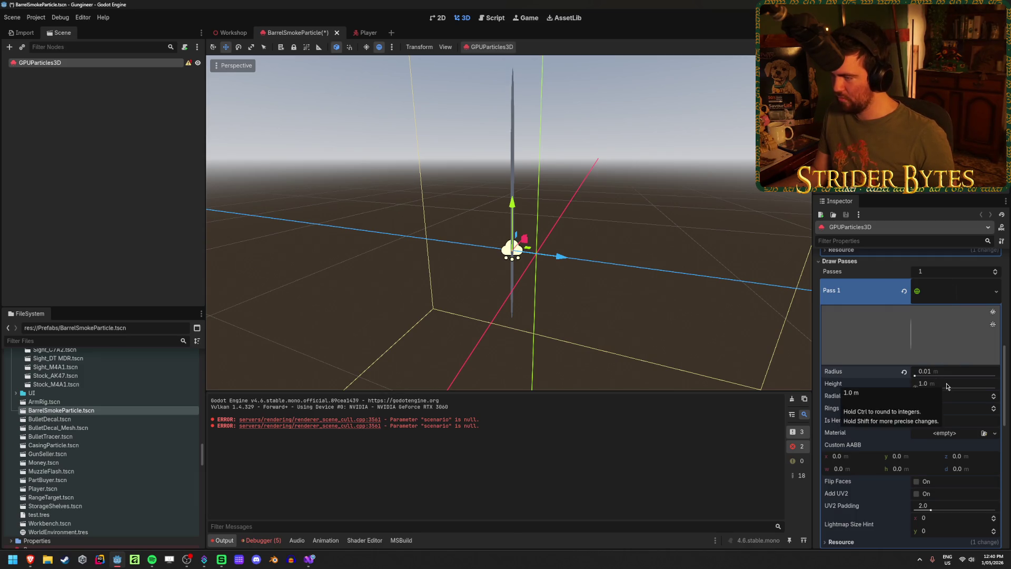
pyautogui.moveTo(537, 264)
pyautogui.mouseDown()
pyautogui.moveTo(622, 268)
pyautogui.moveTo(656, 247)
pyautogui.mouseUp()
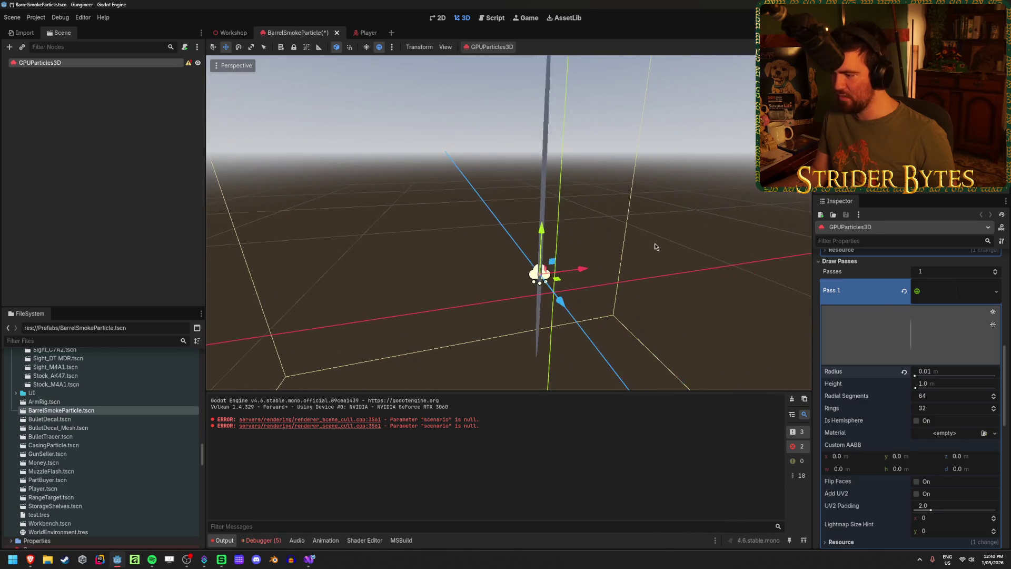
# - Set the SphereMesh height to 0.02 (after trying 0.01) and save the scene
pyautogui.click(944, 386)
pyautogui.write('0.01')
pyautogui.press('Return')
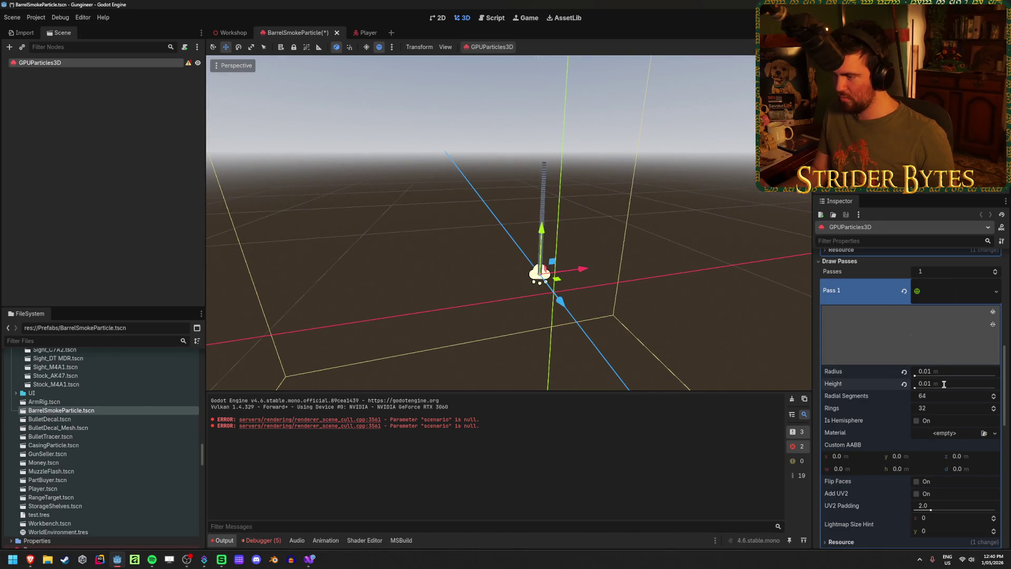
pyautogui.moveTo(612, 264)
pyautogui.mouseDown()
pyautogui.moveTo(587, 332)
pyautogui.moveTo(662, 344)
pyautogui.moveTo(483, 336)
pyautogui.moveTo(758, 347)
pyautogui.moveTo(463, 337)
pyautogui.moveTo(691, 360)
pyautogui.moveTo(685, 353)
pyautogui.mouseUp()
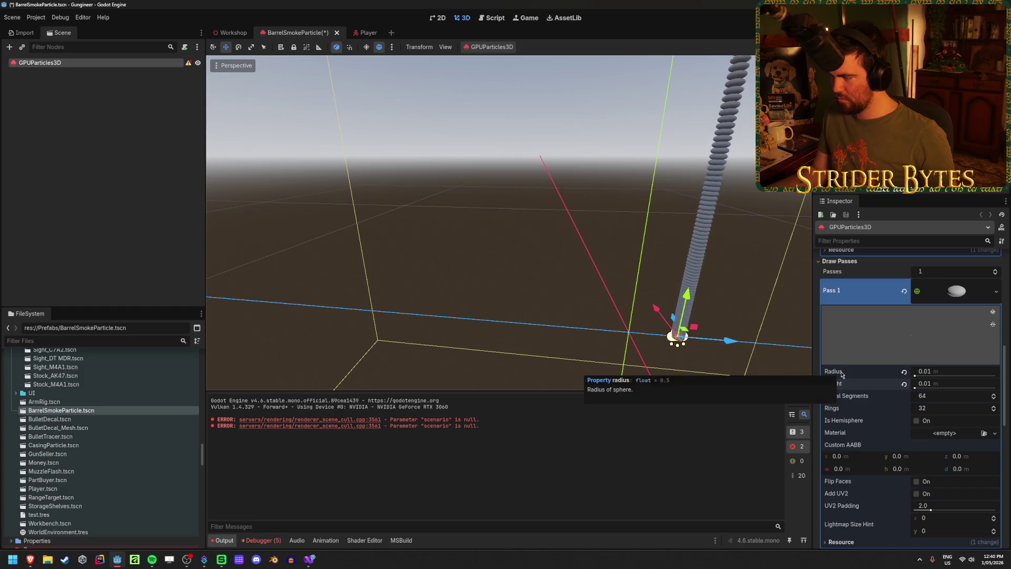
pyautogui.click(957, 385)
pyautogui.write('.02')
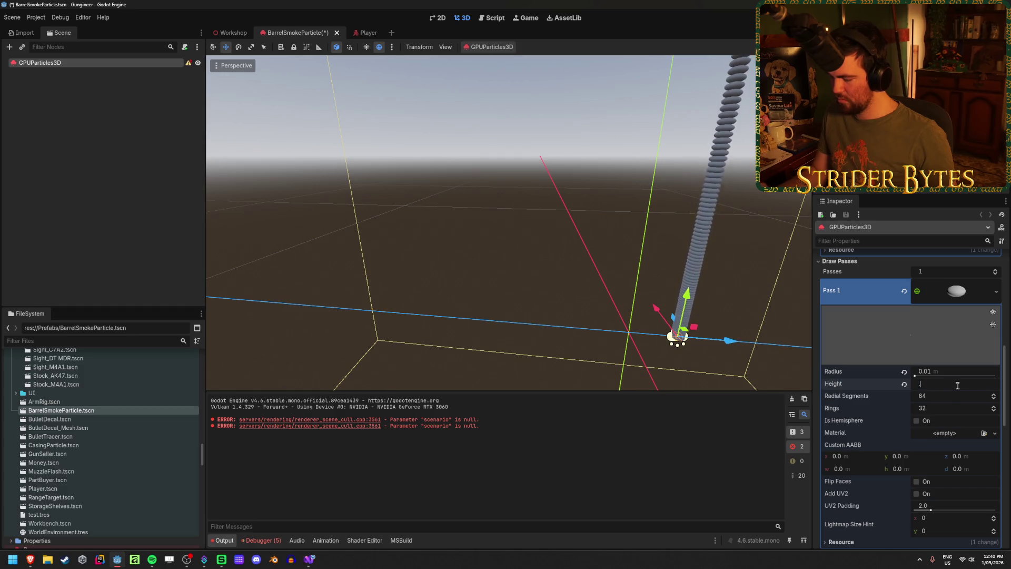
pyautogui.press('Return')
pyautogui.moveTo(725, 343)
pyautogui.mouseDown()
pyautogui.moveTo(508, 324)
pyautogui.moveTo(610, 329)
pyautogui.moveTo(754, 357)
pyautogui.moveTo(639, 345)
pyautogui.moveTo(670, 354)
pyautogui.mouseUp()
pyautogui.hotkey('ctrl', 's')
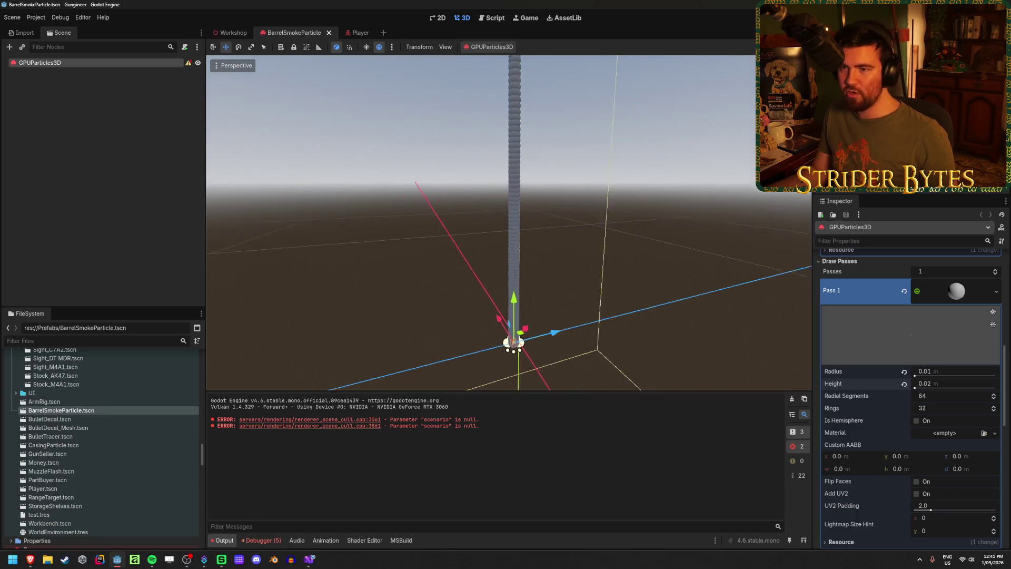
pyautogui.hotkey('ctrl', 's')
# - Set the emitter's Transform Position Z to 0 and save the particle scene
pyautogui.moveTo(533, 337)
pyautogui.mouseDown()
pyautogui.moveTo(369, 369)
pyautogui.moveTo(678, 327)
pyautogui.mouseUp()
pyautogui.hotkey('ctrl', 'z')
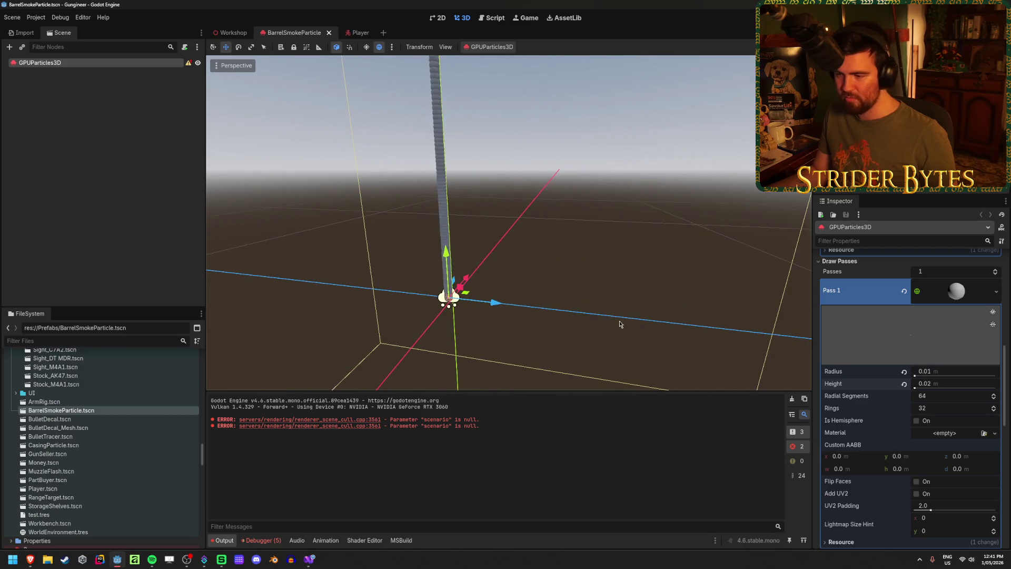
pyautogui.scroll(-10, 929, 369)
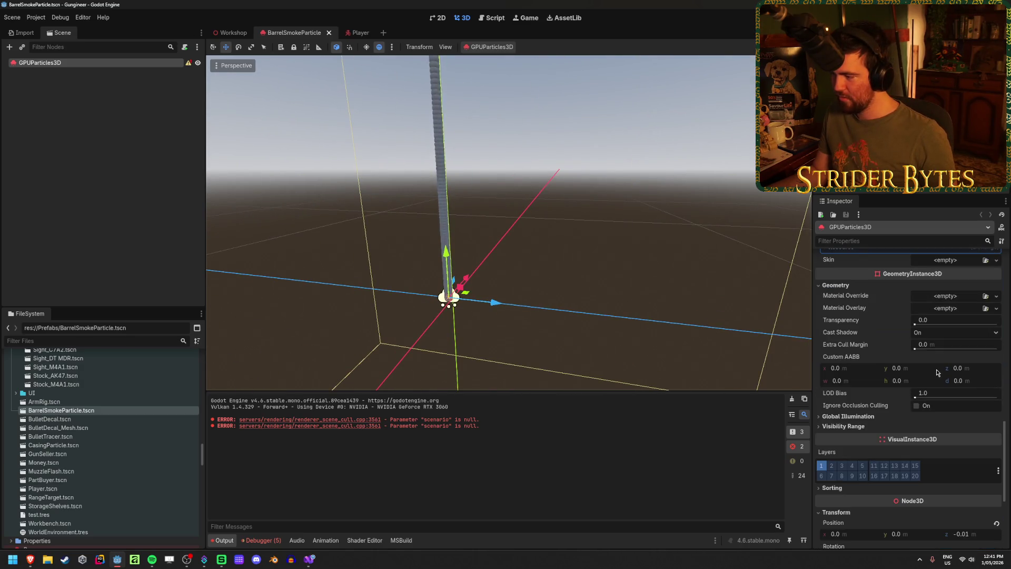
pyautogui.scroll(-5, 937, 373)
pyautogui.click(969, 386)
pyautogui.write('0')
pyautogui.press('Return')
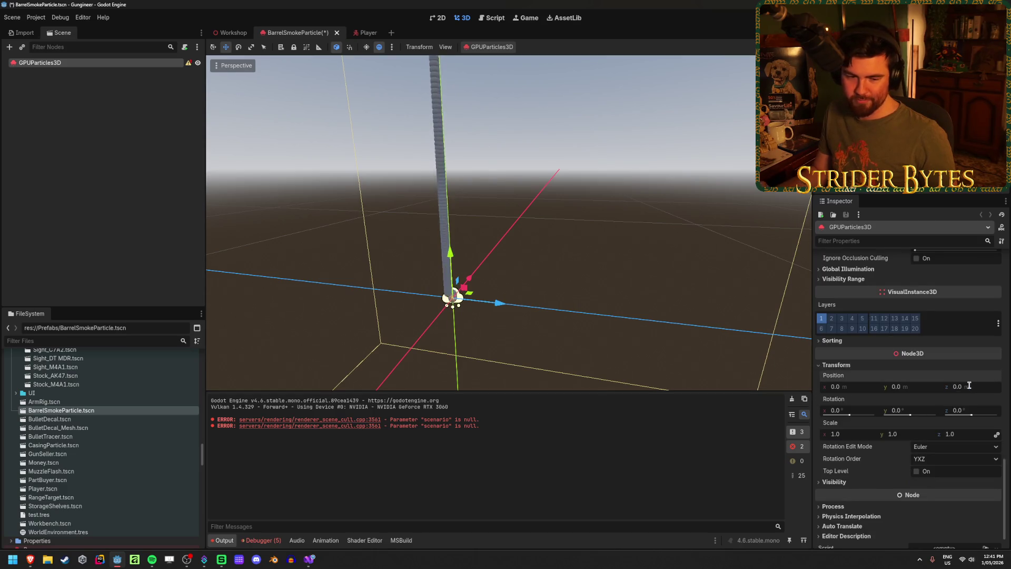
pyautogui.moveTo(576, 224); pyautogui.dragTo(595, 229)
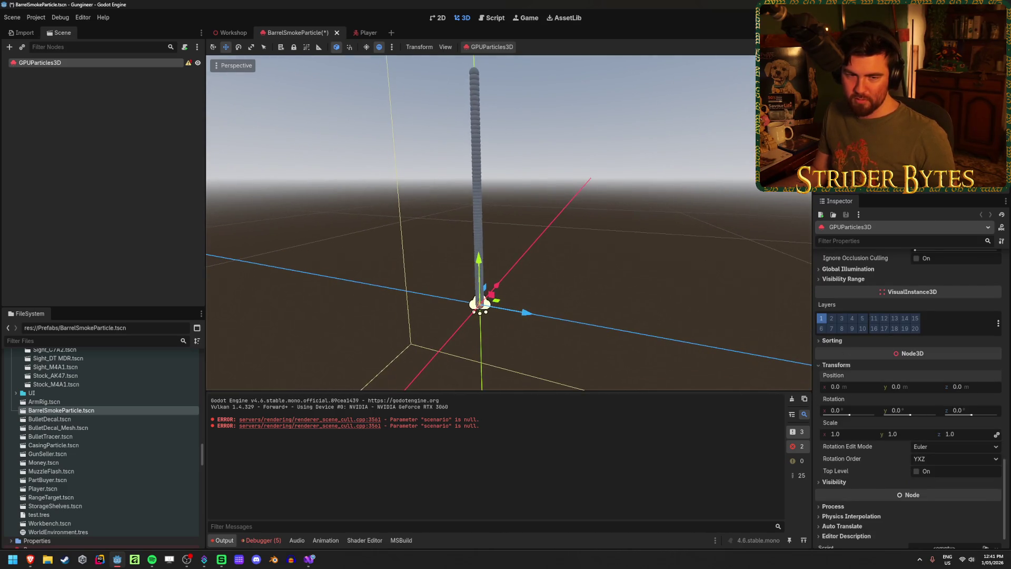
pyautogui.hotkey('ctrl', 's')
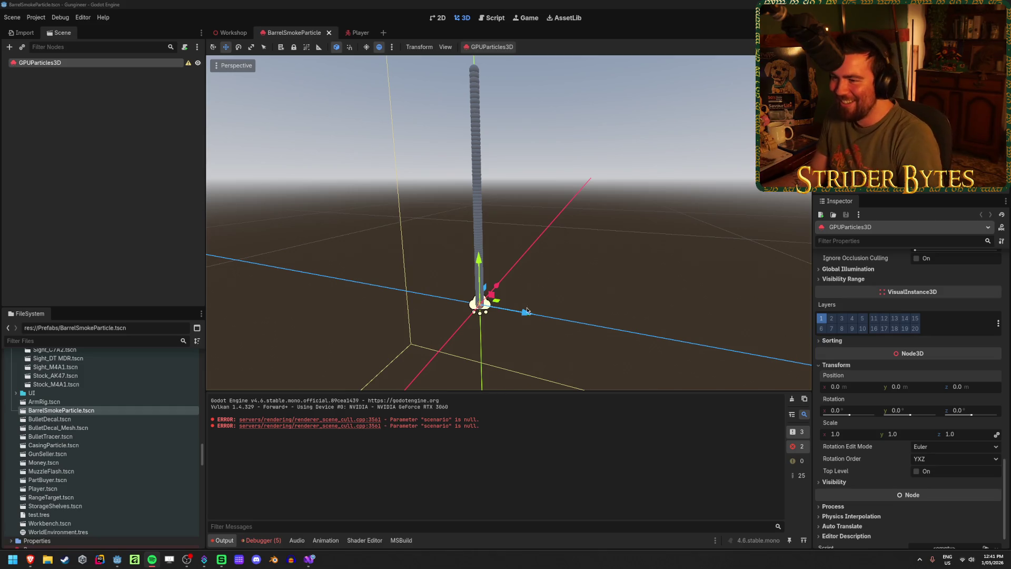
# - Run the game from the Workshop scene and walk around the workbench and red block
pyautogui.click(510, 210)
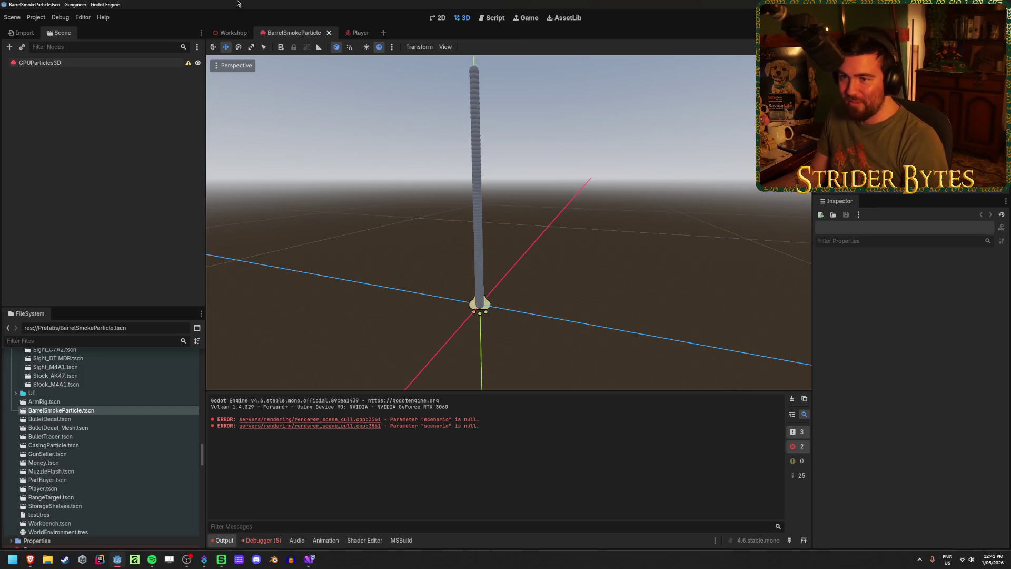
pyautogui.click(231, 32)
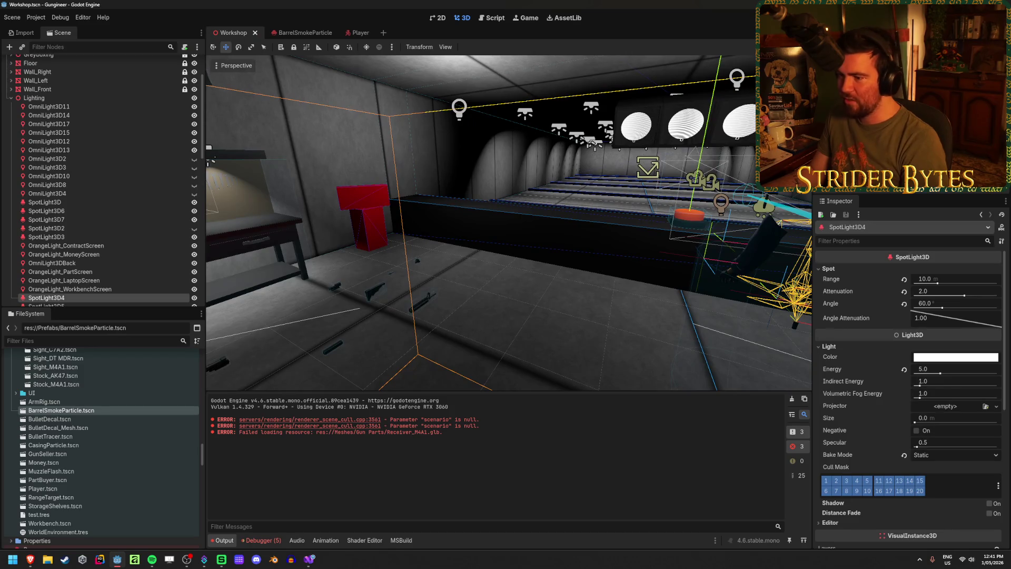
pyautogui.press('F5')
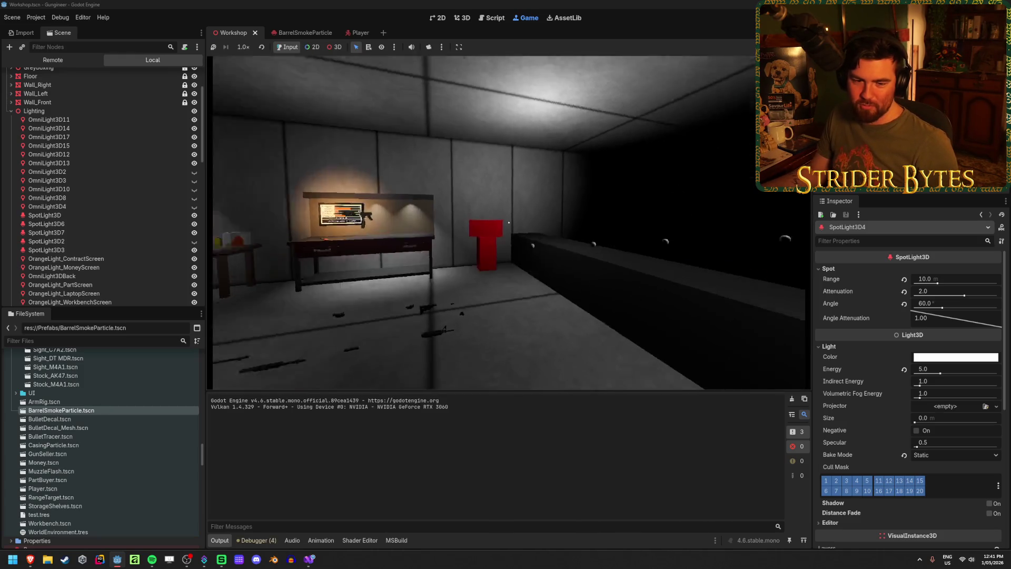
pyautogui.press('w')
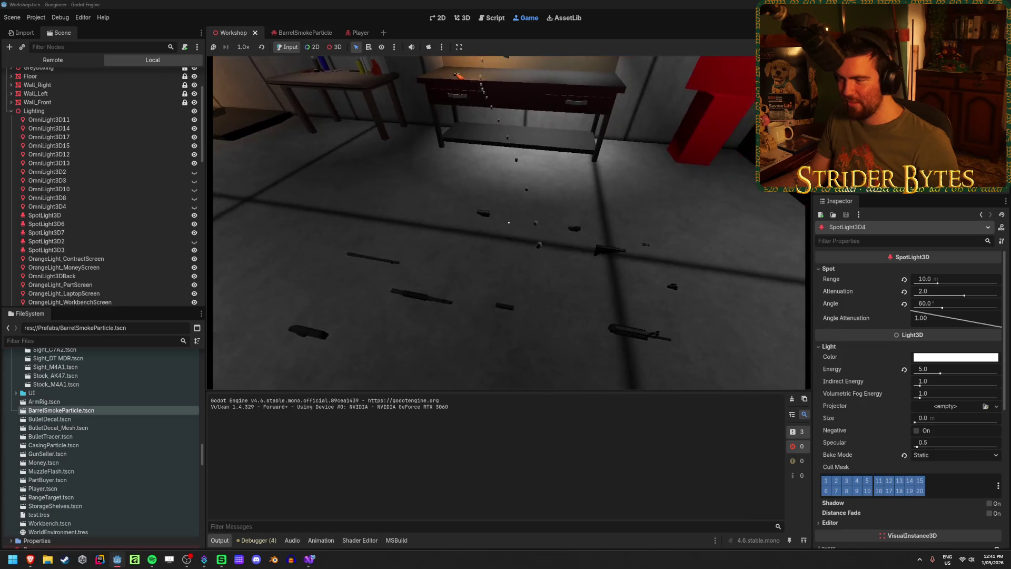
pyautogui.press('s')
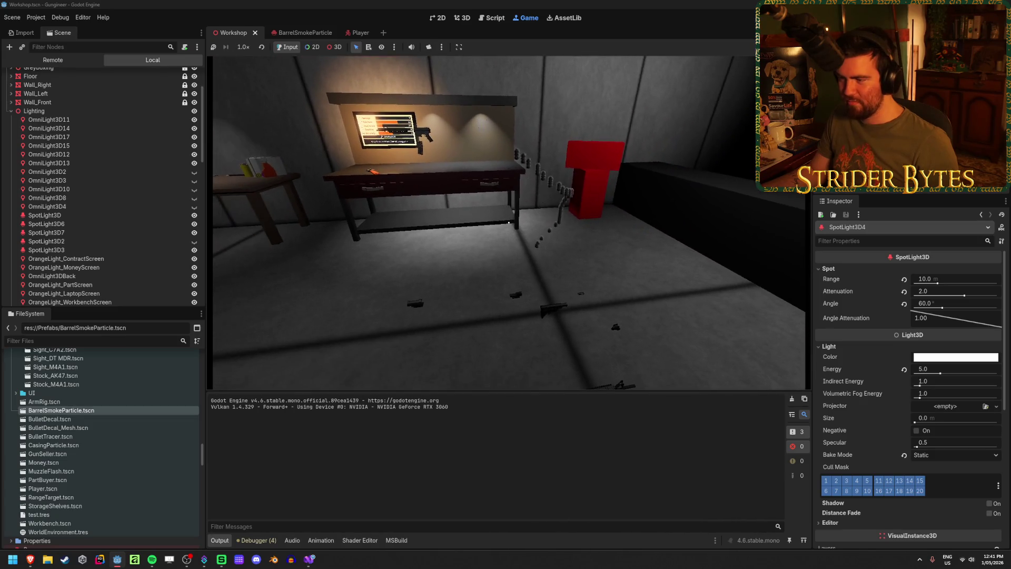
pyautogui.press('w')
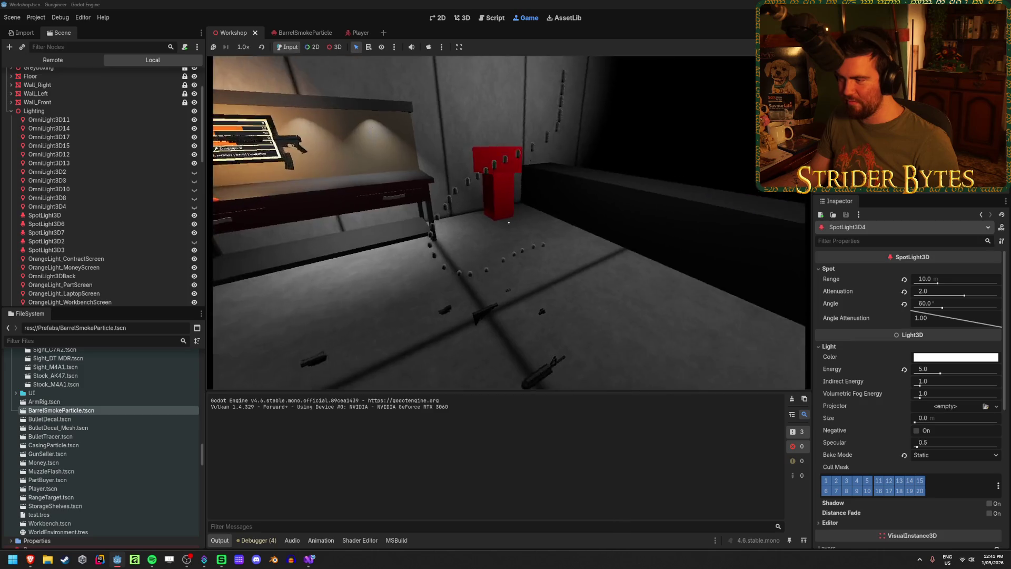
pyautogui.press('w')
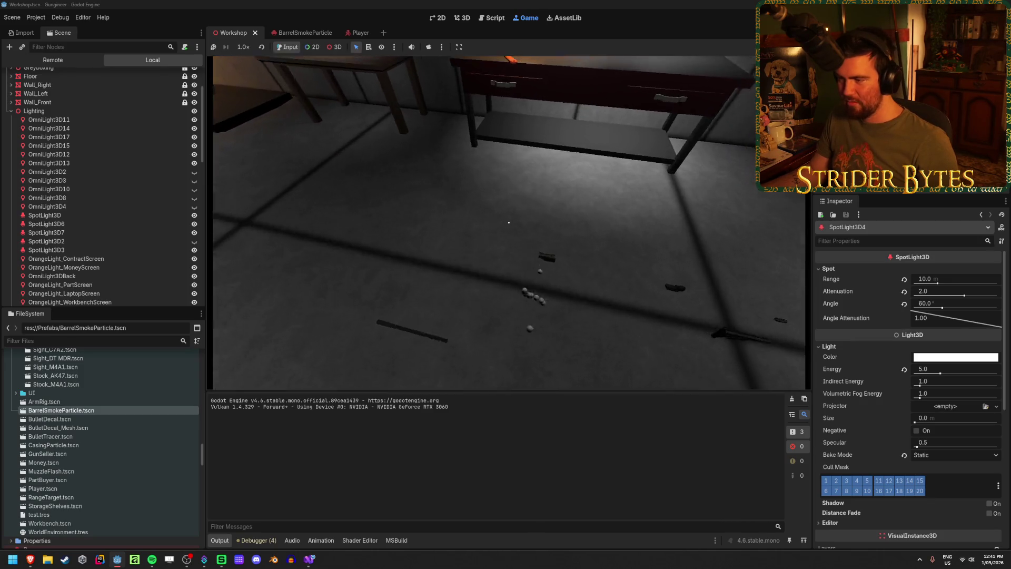
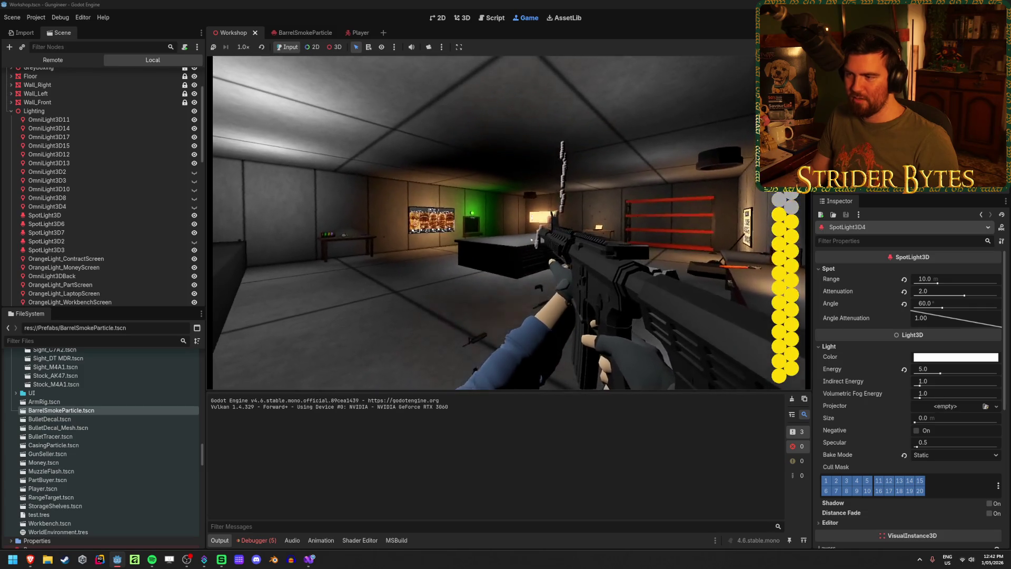
# - Test-fire the rifle twice, stop the game with F8, and switch to the BarrelSmokeParticle scene
pyautogui.click(509, 223)
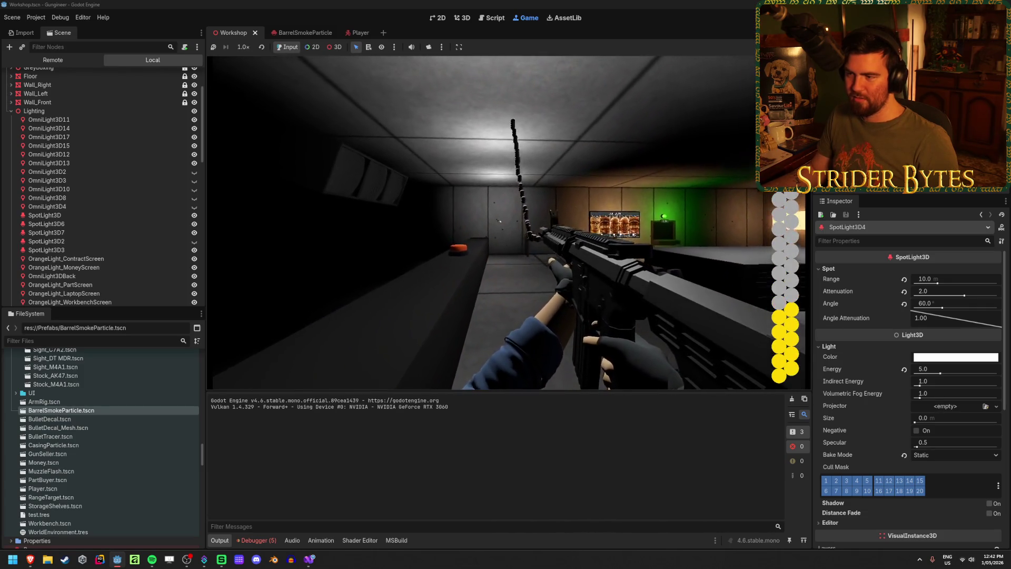
pyautogui.click(509, 223)
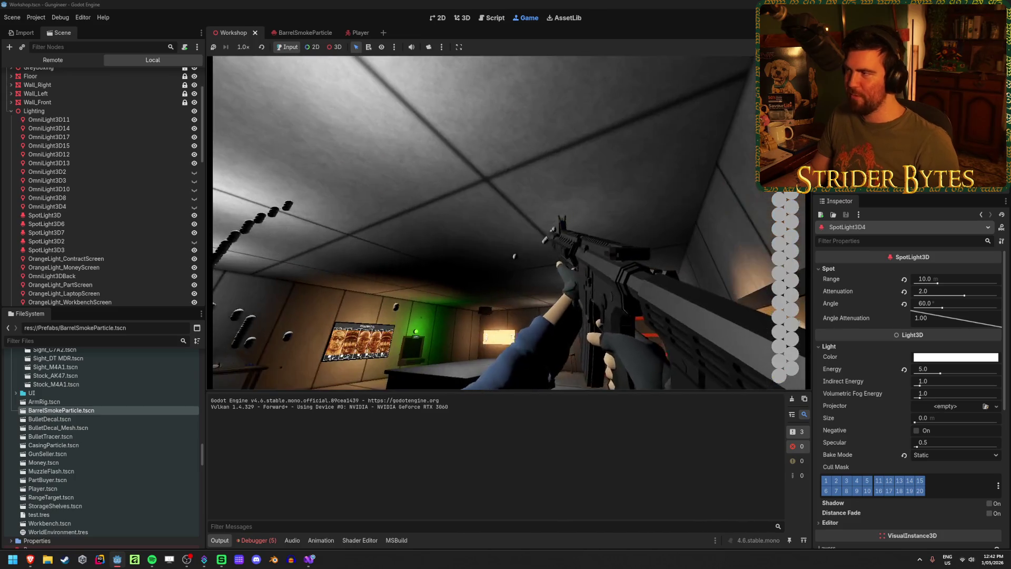
pyautogui.press('F8')
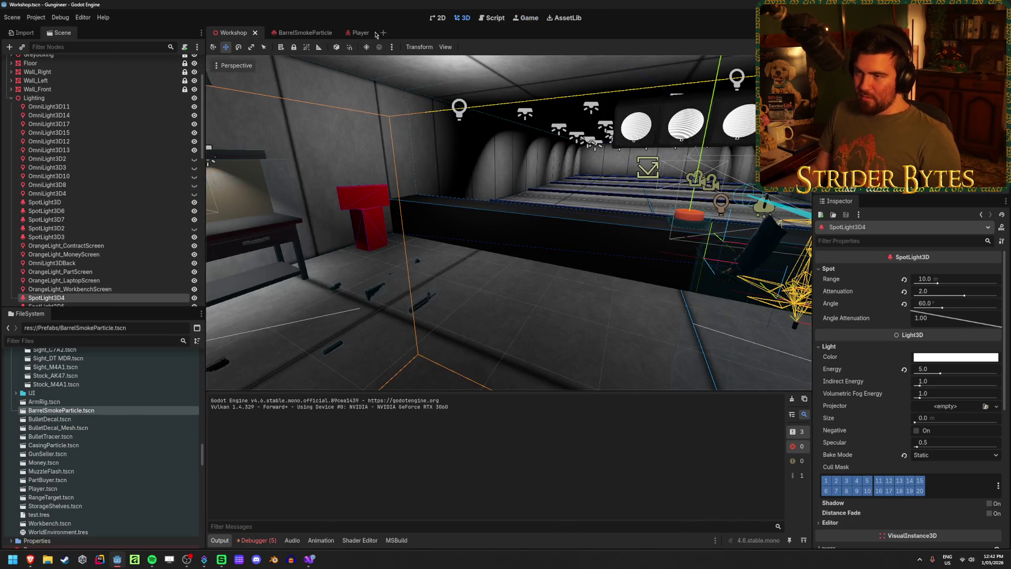
pyautogui.click(376, 35)
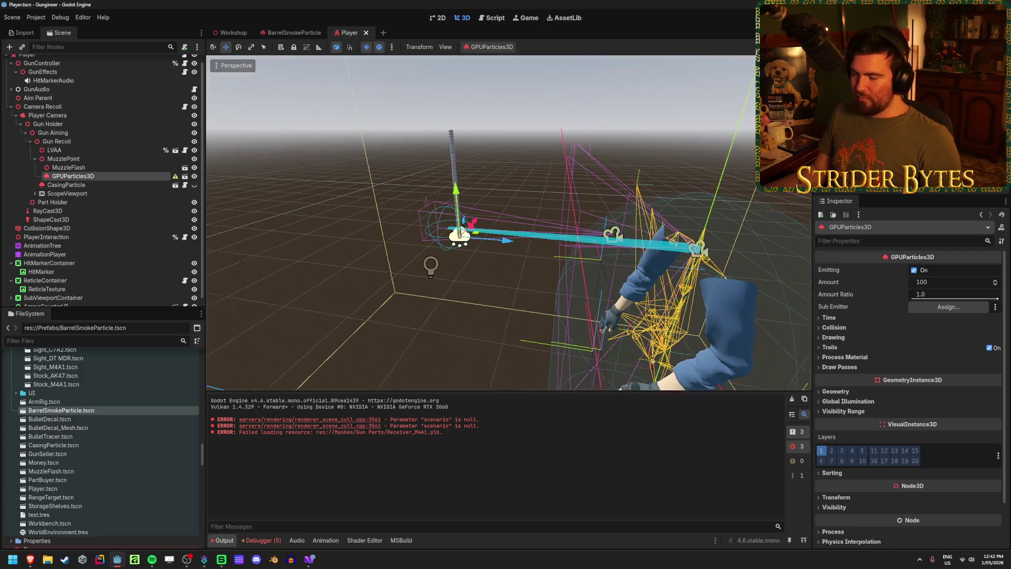
pyautogui.click(315, 33)
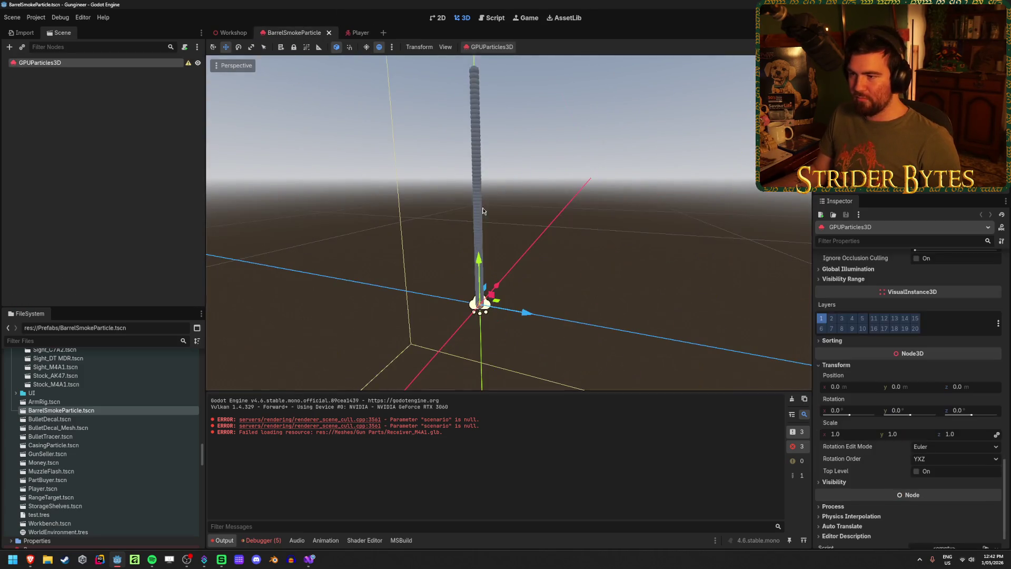
# - Test-move the smoke emitter along Z twice, undoing each move, and clear the output log
pyautogui.moveTo(525, 317)
pyautogui.mouseDown()
pyautogui.moveTo(701, 346)
pyautogui.moveTo(396, 293)
pyautogui.moveTo(579, 324)
pyautogui.moveTo(545, 320)
pyautogui.mouseUp()
pyautogui.hotkey('ctrl', 'z')
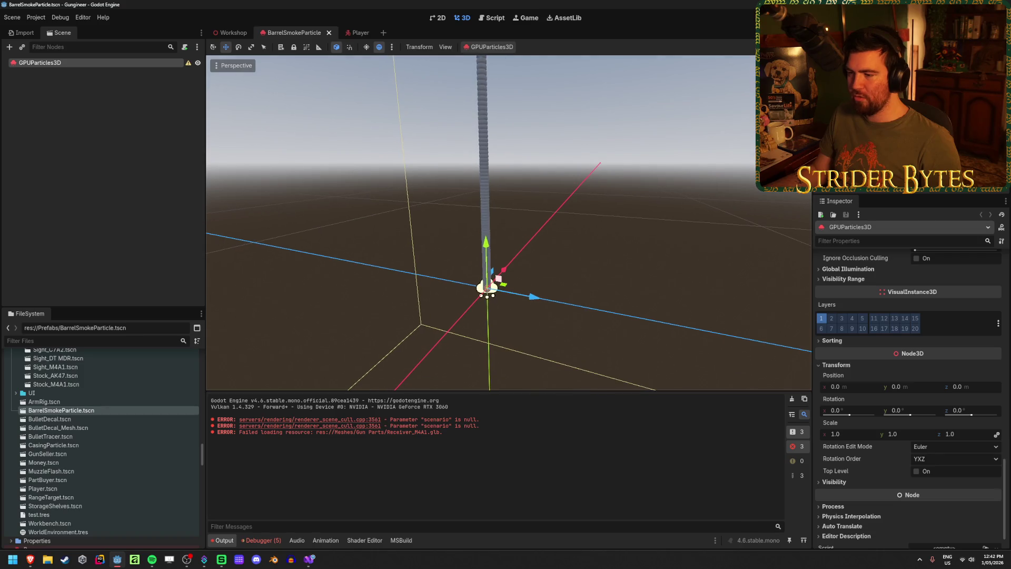
pyautogui.click(791, 400)
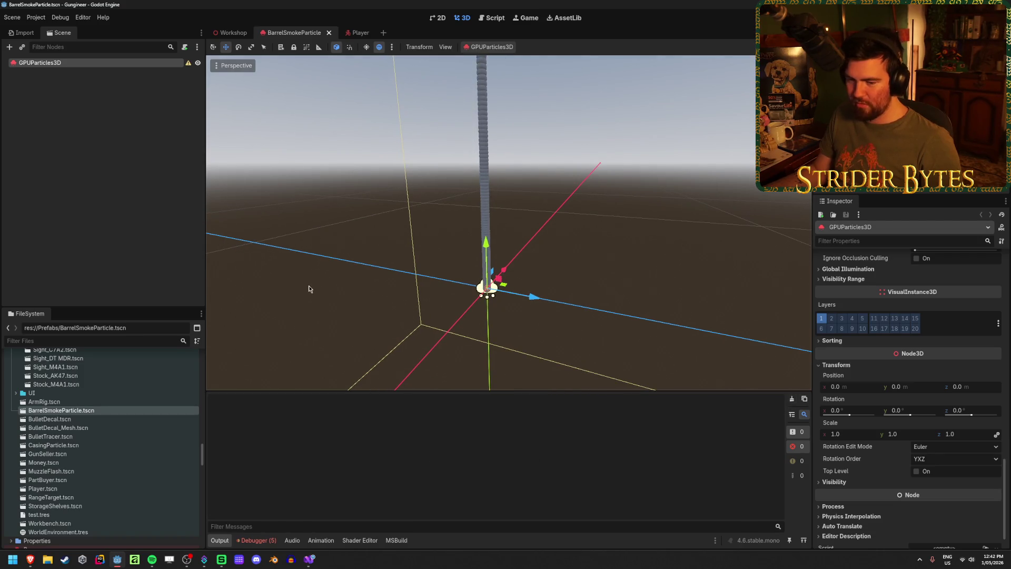
pyautogui.click(131, 164)
pyautogui.click(40, 62)
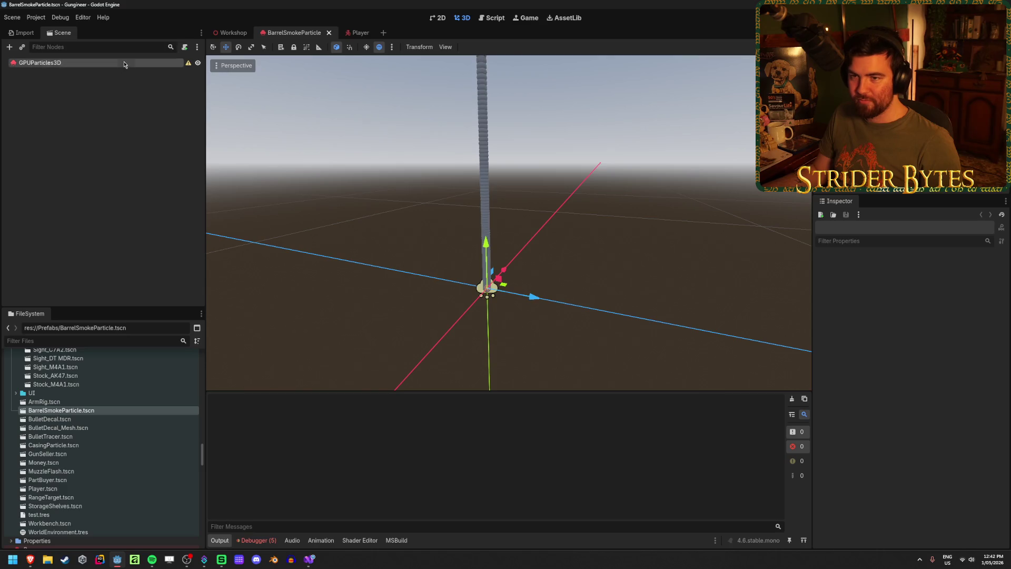
pyautogui.click(131, 164)
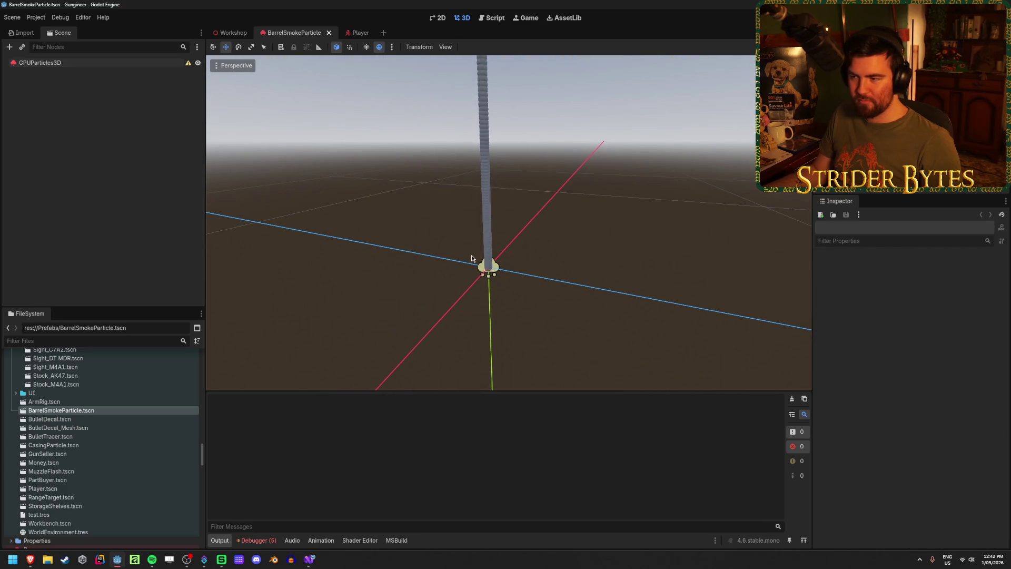
pyautogui.click(40, 62)
pyautogui.moveTo(534, 275)
pyautogui.mouseDown()
pyautogui.moveTo(747, 342)
pyautogui.moveTo(469, 263)
pyautogui.moveTo(480, 266)
pyautogui.moveTo(382, 254)
pyautogui.moveTo(393, 256)
pyautogui.mouseUp()
pyautogui.hotkey('ctrl', 'z')
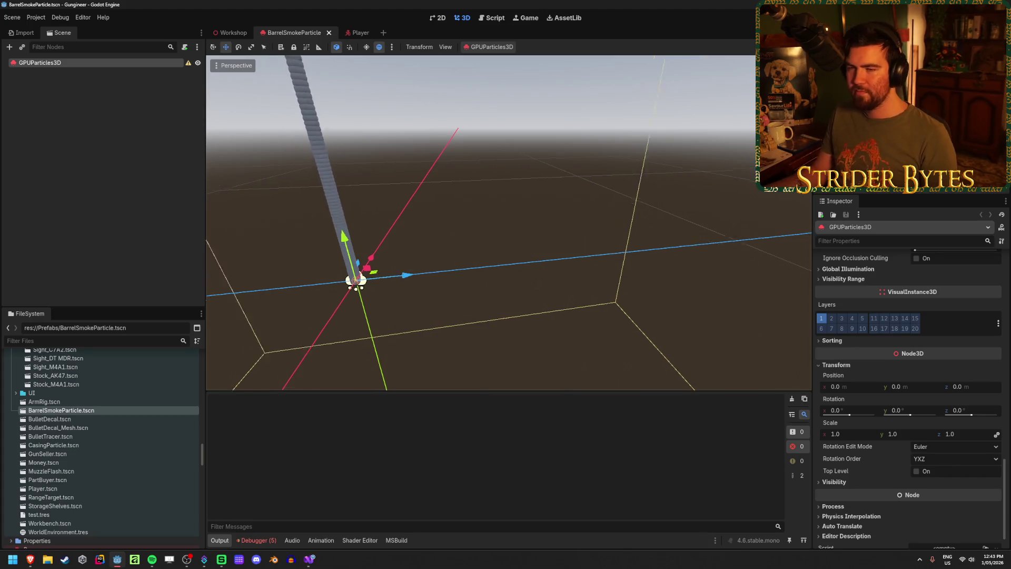
# - Frame the particle column, try another Z move, and undo it back to 0, 0, 0
pyautogui.press('f')
pyautogui.moveTo(525, 318)
pyautogui.mouseDown()
pyautogui.moveTo(630, 342)
pyautogui.moveTo(401, 293)
pyautogui.moveTo(433, 297)
pyautogui.moveTo(338, 334)
pyautogui.moveTo(679, 385)
pyautogui.moveTo(441, 359)
pyautogui.moveTo(568, 359)
pyautogui.moveTo(378, 341)
pyautogui.moveTo(637, 374)
pyautogui.moveTo(348, 321)
pyautogui.moveTo(635, 367)
pyautogui.moveTo(494, 343)
pyautogui.moveTo(518, 348)
pyautogui.mouseUp()
pyautogui.hotkey('ctrl', 'z')
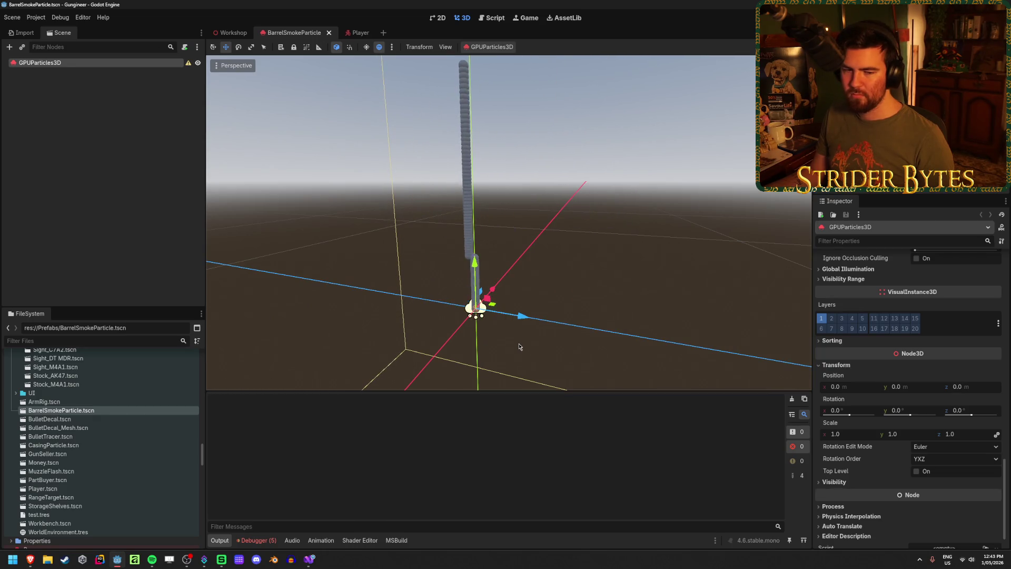
pyautogui.scroll(3, 518, 347)
pyautogui.press('f')
pyautogui.scroll(3, 535, 295)
pyautogui.scroll(-1, 535, 288)
pyautogui.moveTo(451, 286)
pyautogui.mouseDown()
pyautogui.moveTo(526, 304)
pyautogui.moveTo(570, 290)
pyautogui.moveTo(491, 278)
pyautogui.mouseUp()
pyautogui.scroll(1, 490, 278)
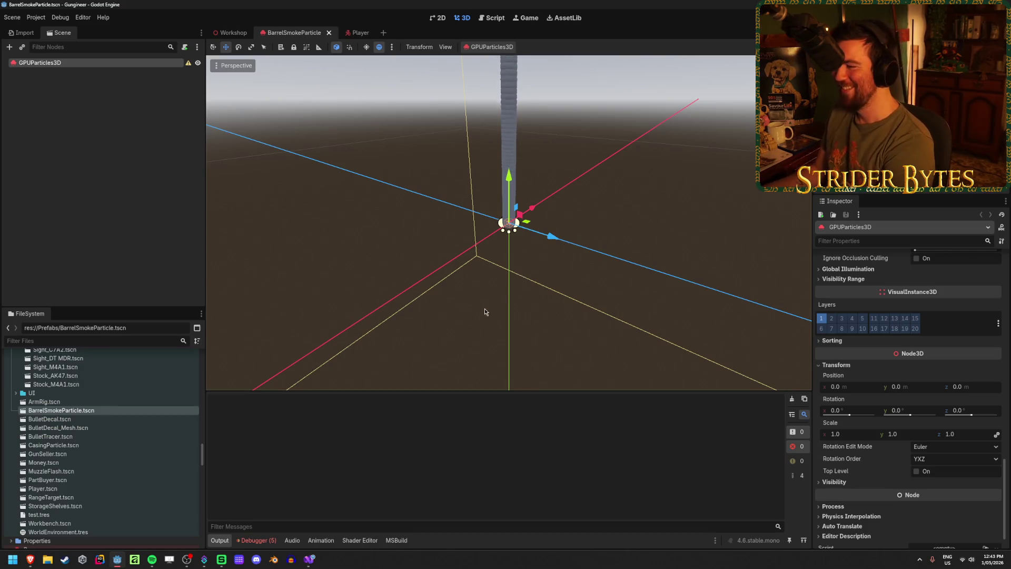
pyautogui.scroll(-1, 646, 288)
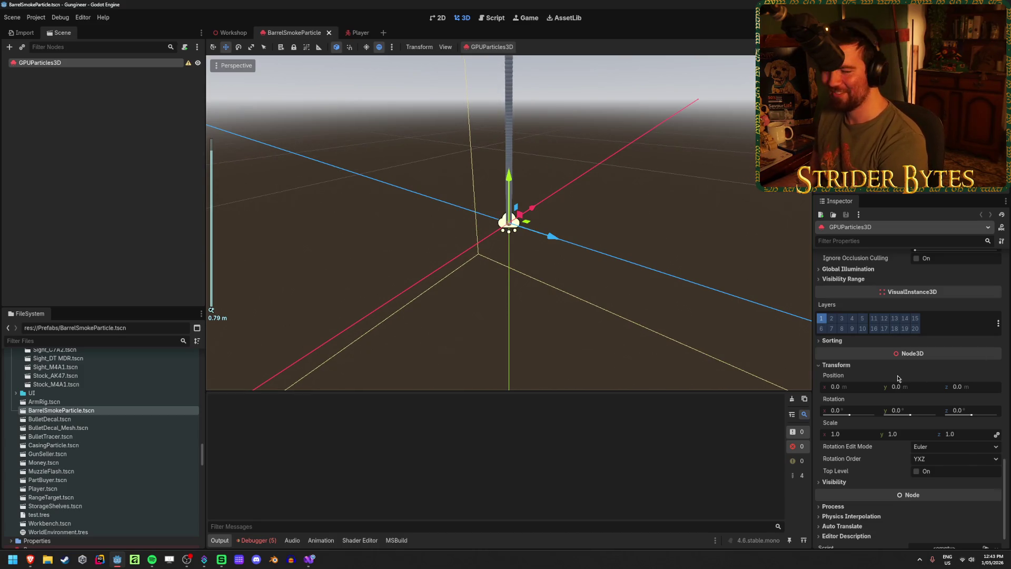
pyautogui.scroll(4, 898, 378)
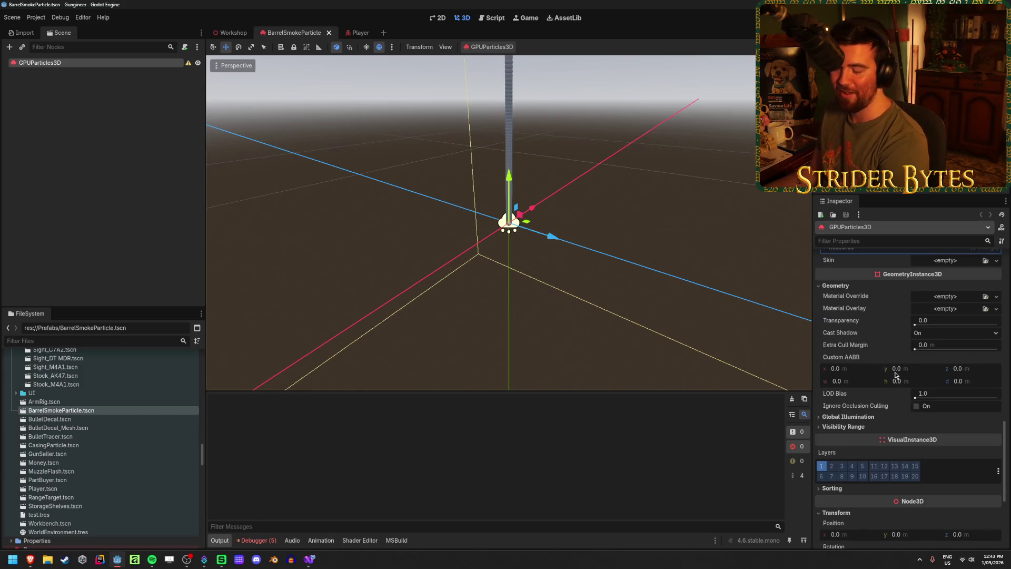
# - Try 8 radial segments and 4 rings on the sphere mesh, test-dragging the emitter
pyautogui.scroll(5, 895, 374)
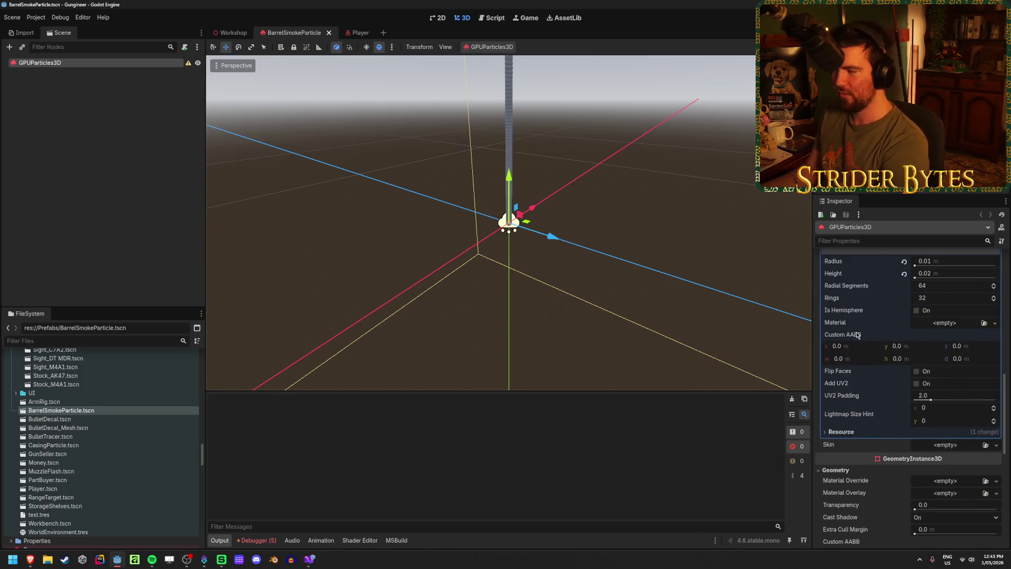
pyautogui.scroll(3, 857, 335)
pyautogui.click(948, 397)
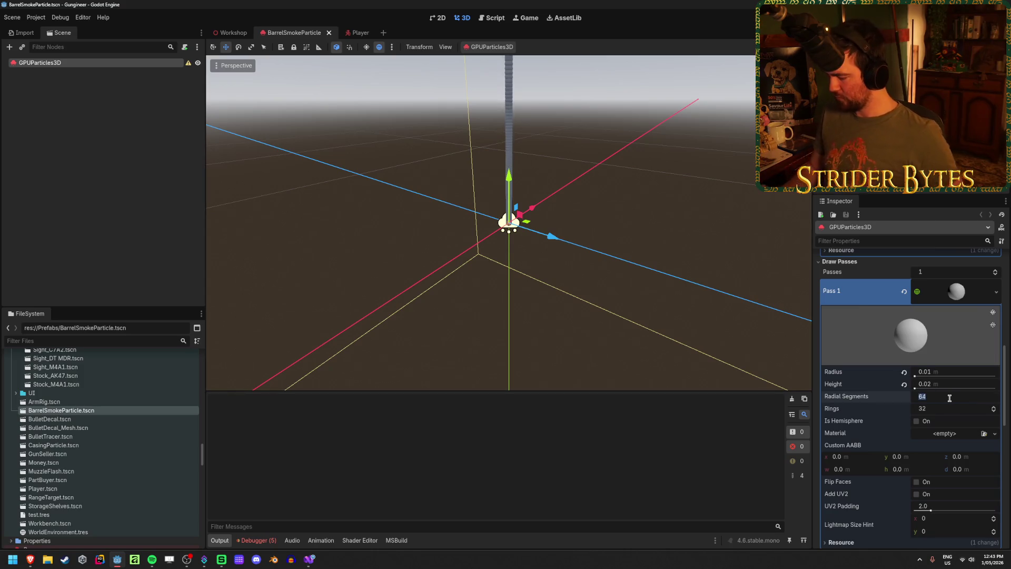
pyautogui.write('8')
pyautogui.press('Tab')
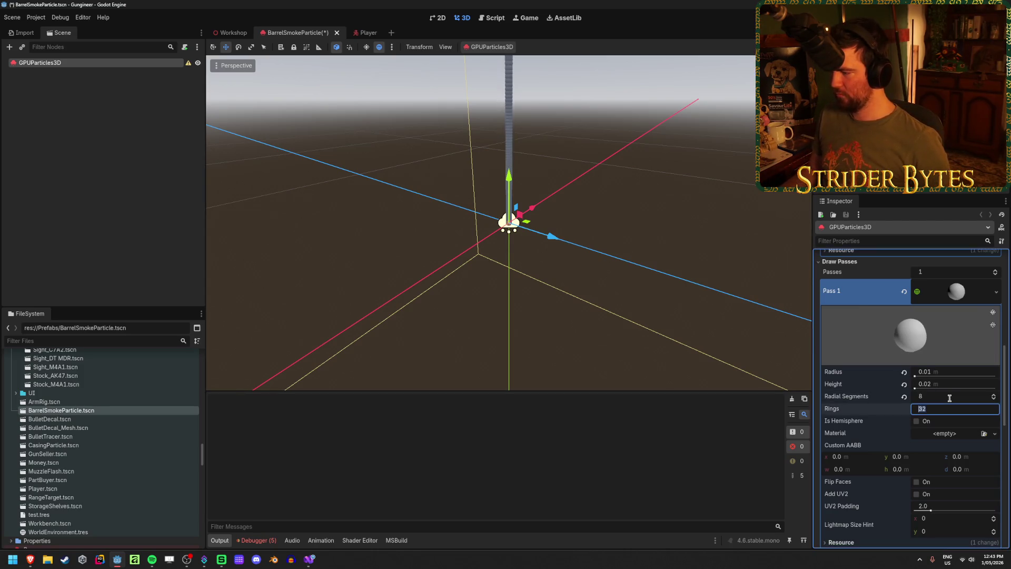
pyautogui.write('4')
pyautogui.press('Return')
pyautogui.scroll(3, 654, 219)
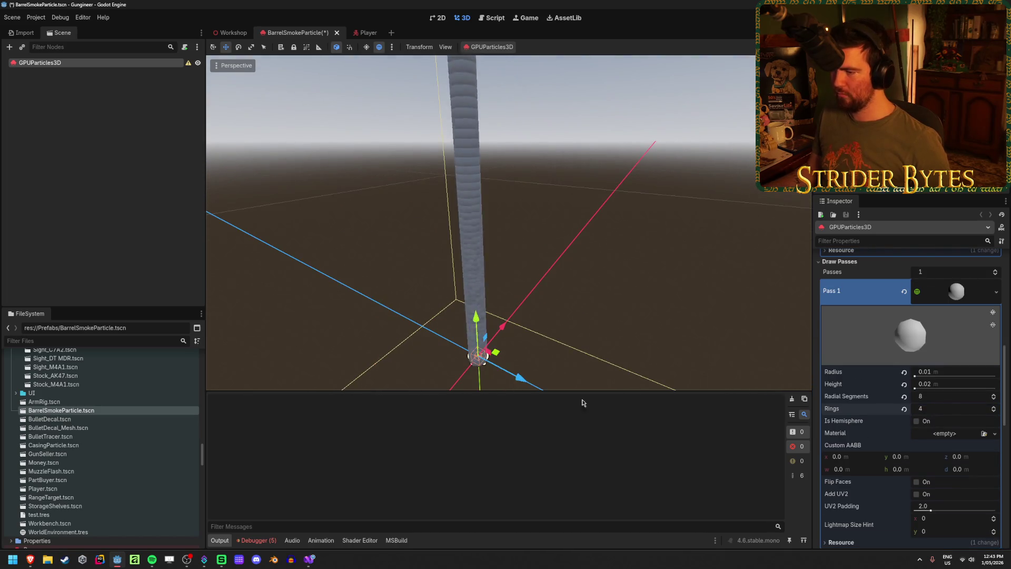
pyautogui.moveTo(535, 388)
pyautogui.mouseDown()
pyautogui.moveTo(483, 356)
pyautogui.moveTo(376, 333)
pyautogui.moveTo(485, 361)
pyautogui.moveTo(401, 354)
pyautogui.moveTo(458, 379)
pyautogui.mouseUp()
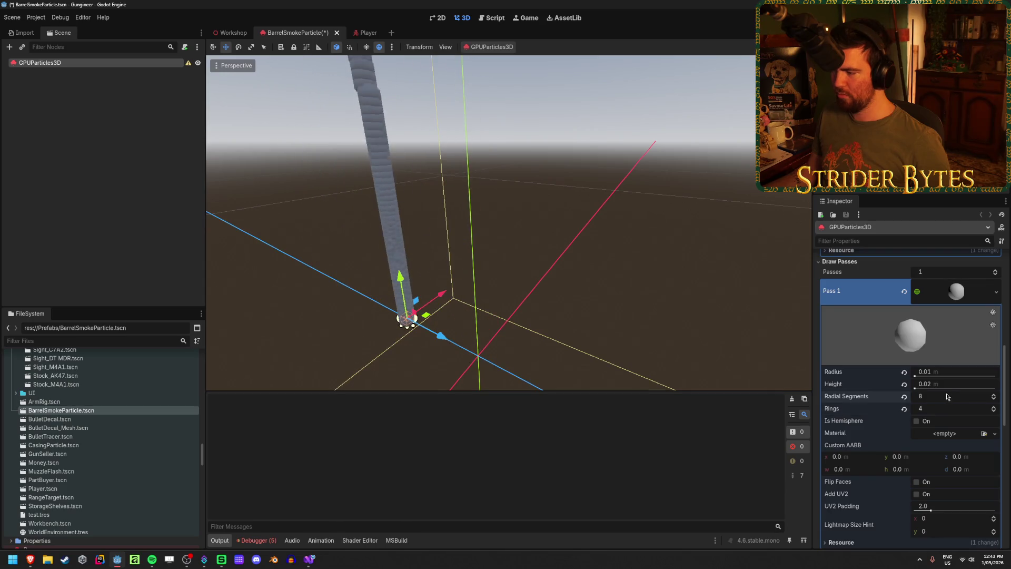
# - Settle the sphere mesh at 16 radial segments and 8 rings, then recheck the trail
pyautogui.write('6')
pyautogui.press('Tab')
pyautogui.press('Return')
pyautogui.moveTo(441, 336)
pyautogui.mouseDown()
pyautogui.moveTo(369, 308)
pyautogui.moveTo(540, 370)
pyautogui.moveTo(526, 374)
pyautogui.mouseUp()
pyautogui.press('f')
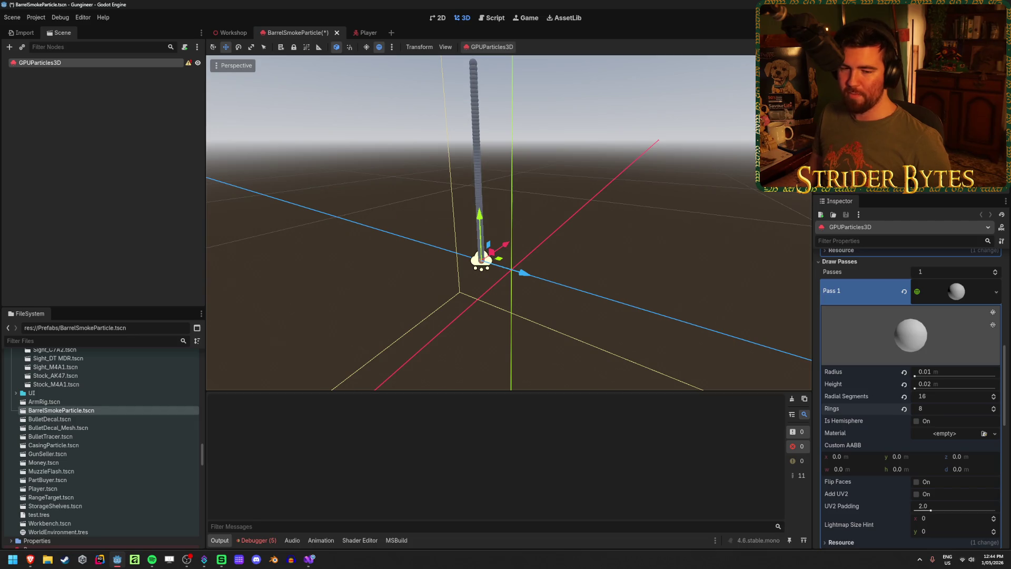
pyautogui.scroll(-1, 860, 432)
pyautogui.scroll(1, 895, 390)
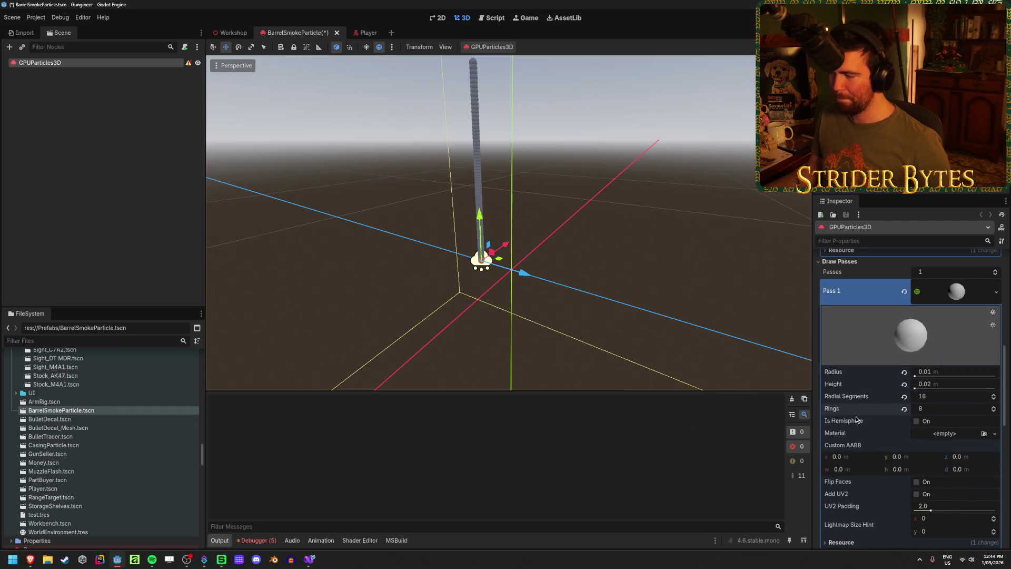
# - Collapse the sphere mesh settings and inspect the Alpha Curve options under Color Curves
pyautogui.click(963, 301)
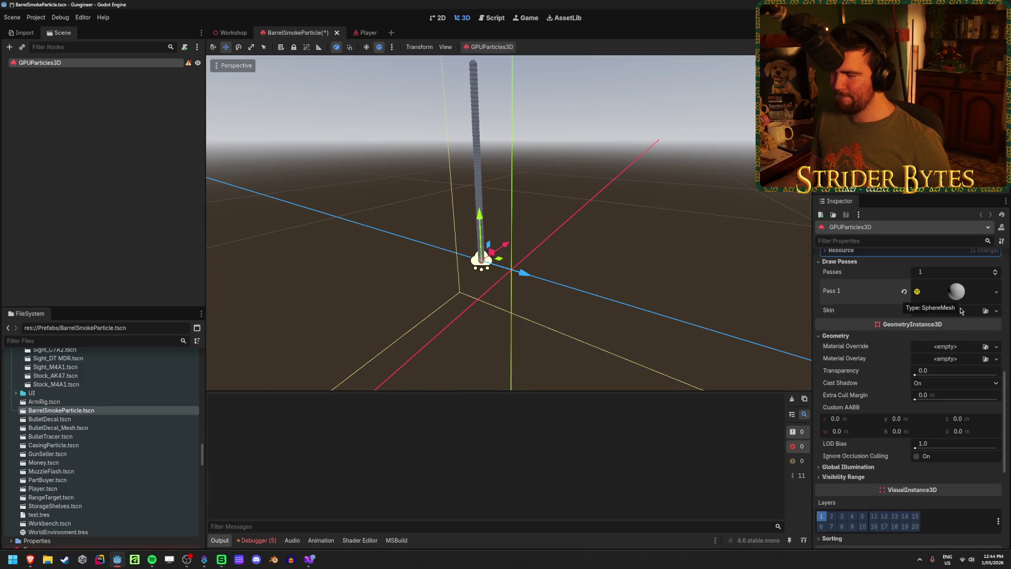
pyautogui.scroll(5, 926, 379)
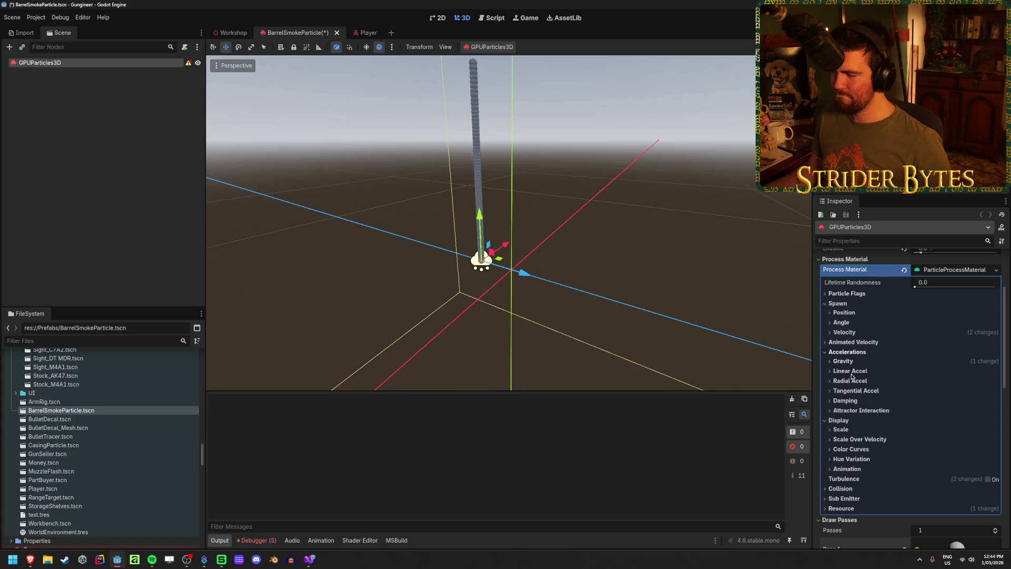
pyautogui.click(851, 449)
pyautogui.scroll(-1, 864, 444)
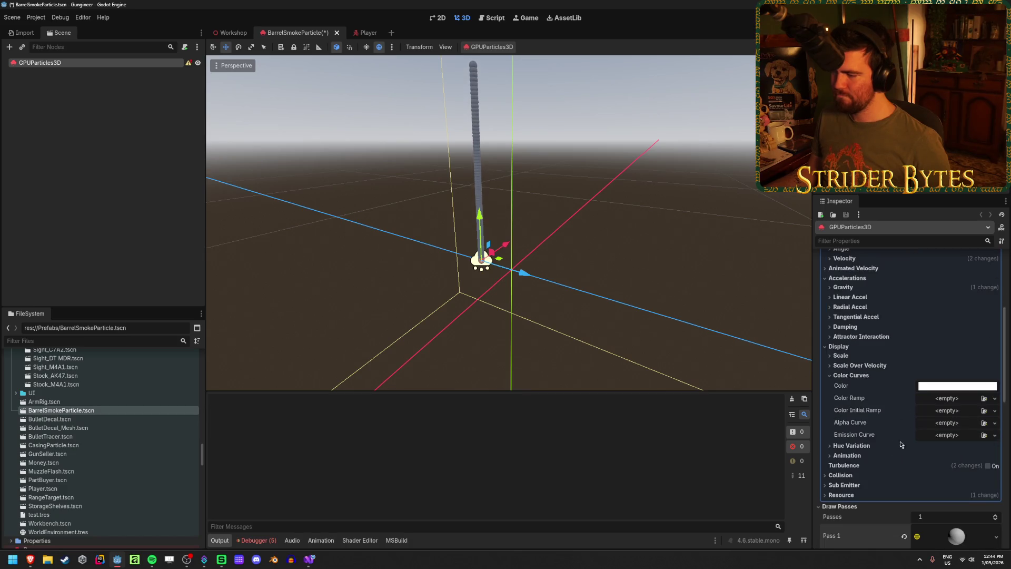
pyautogui.click(994, 423)
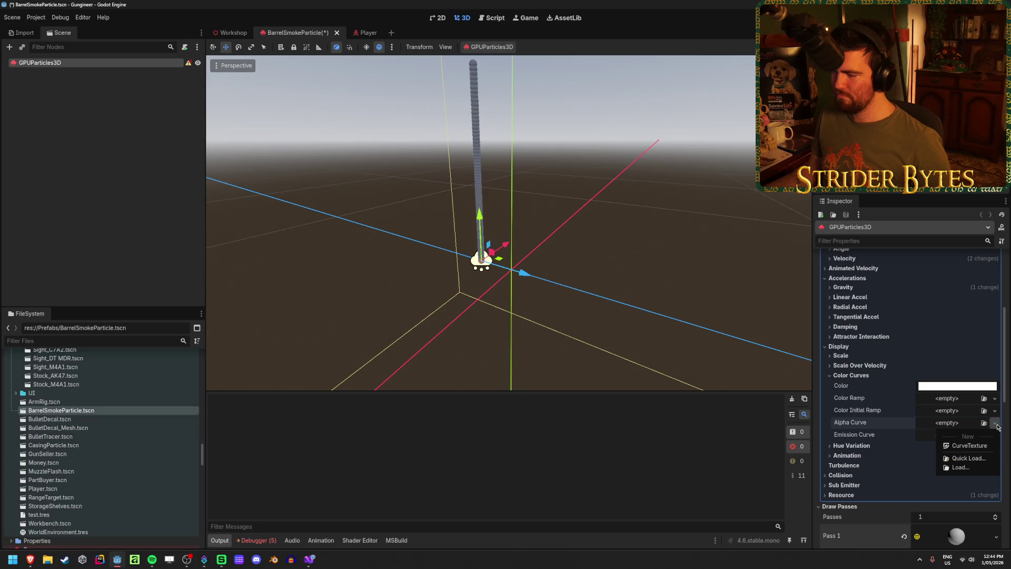
pyautogui.click(996, 424)
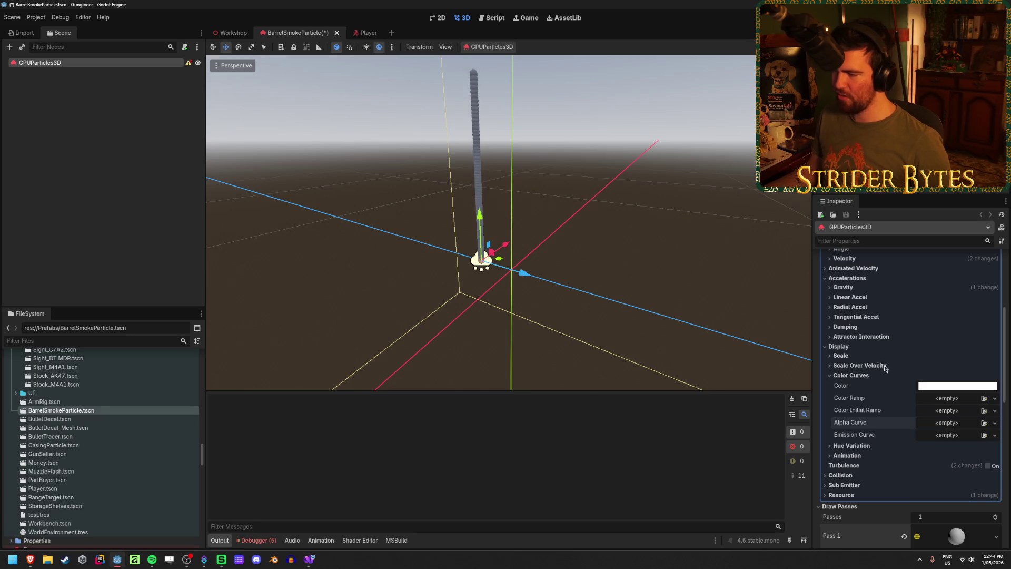
# - Expand the Scale section and create a new CurveTexture for the Scale Curve
pyautogui.click(841, 356)
pyautogui.click(878, 358)
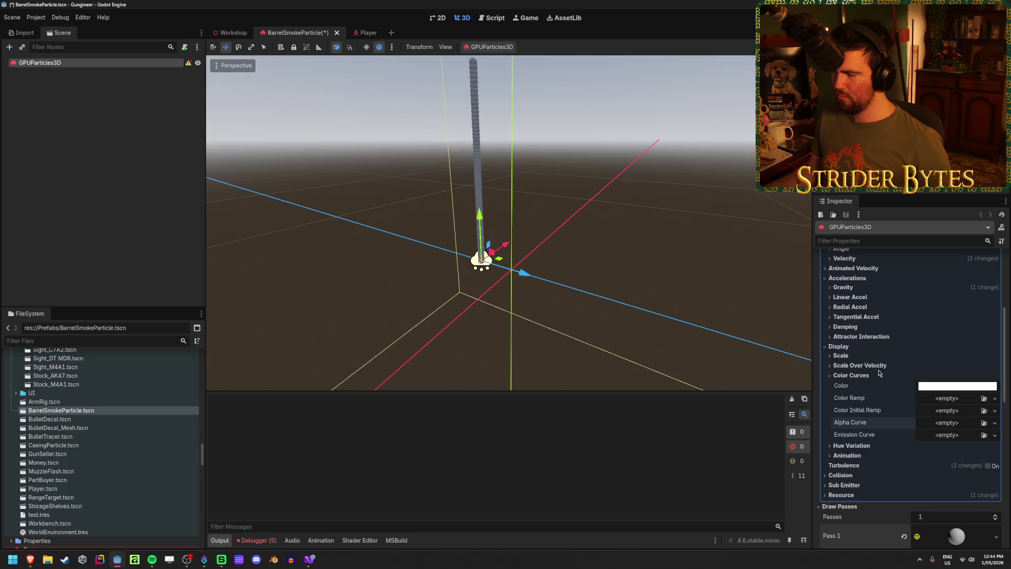
pyautogui.scroll(3, 878, 372)
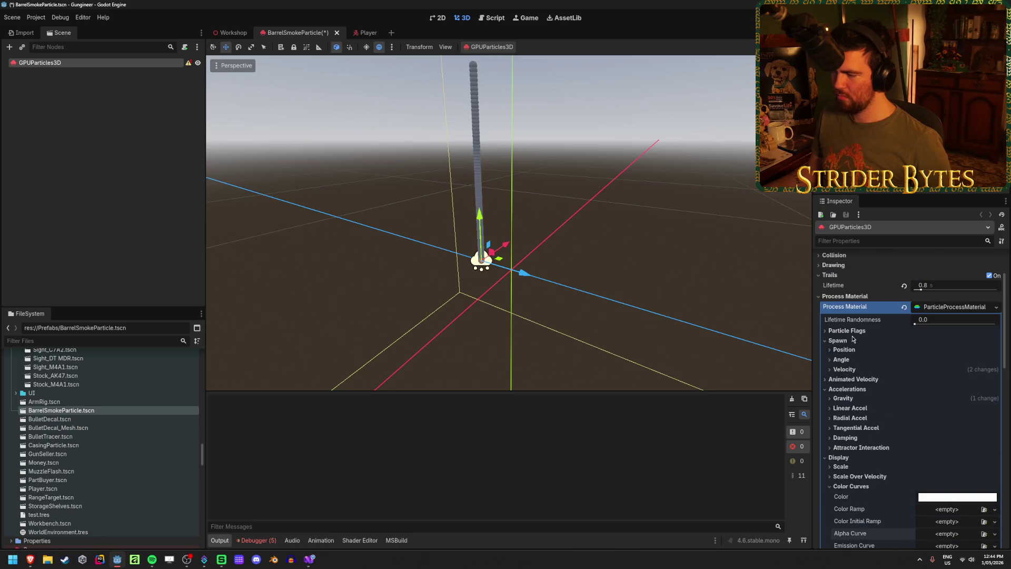
pyautogui.scroll(-3, 853, 339)
pyautogui.click(839, 356)
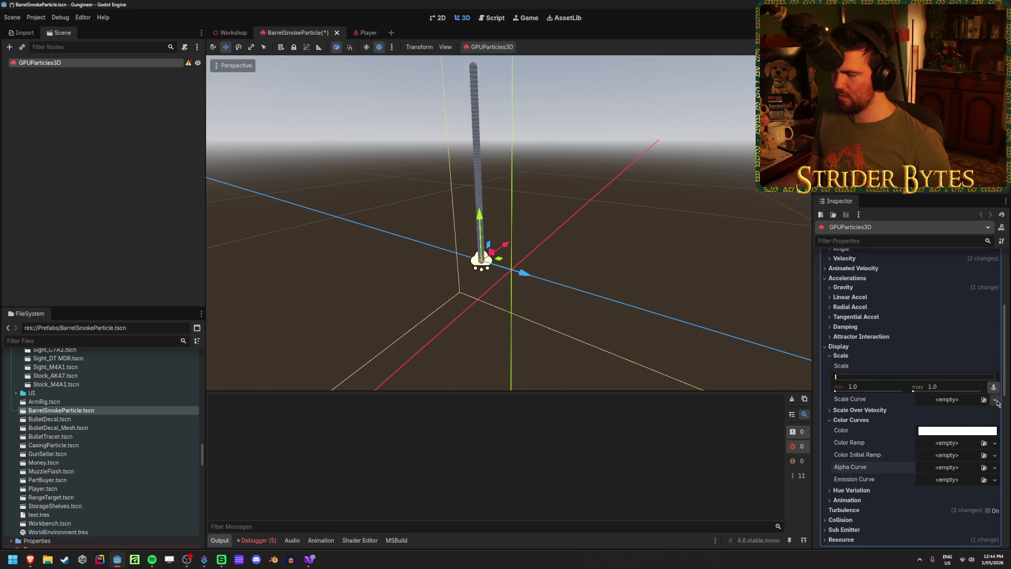
pyautogui.click(995, 399)
# - Shape the scale curve to start at 0 and reach 1.0 by 0.25
pyautogui.click(959, 423)
pyautogui.click(972, 403)
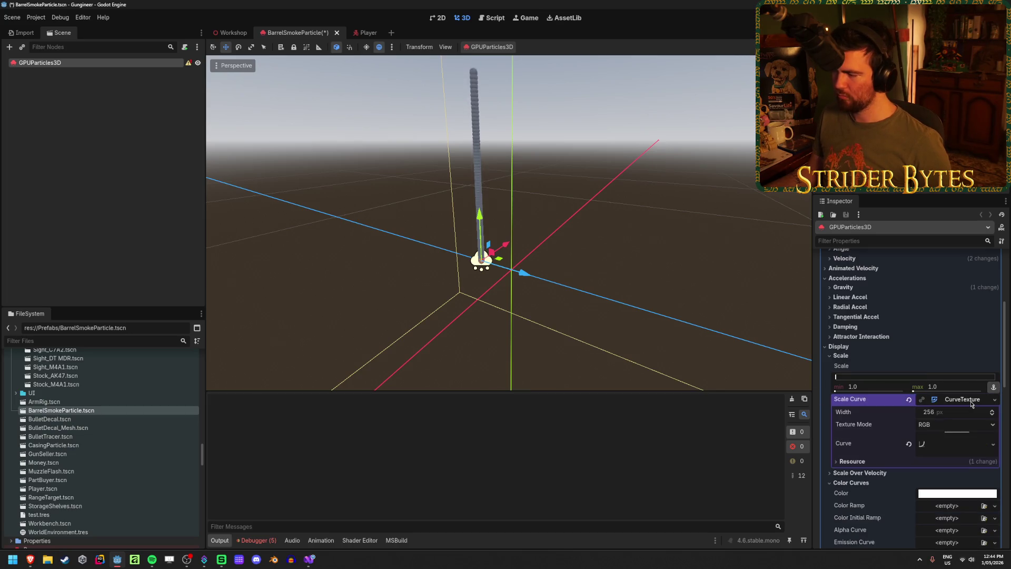
pyautogui.click(955, 444)
pyautogui.scroll(-2, 959, 408)
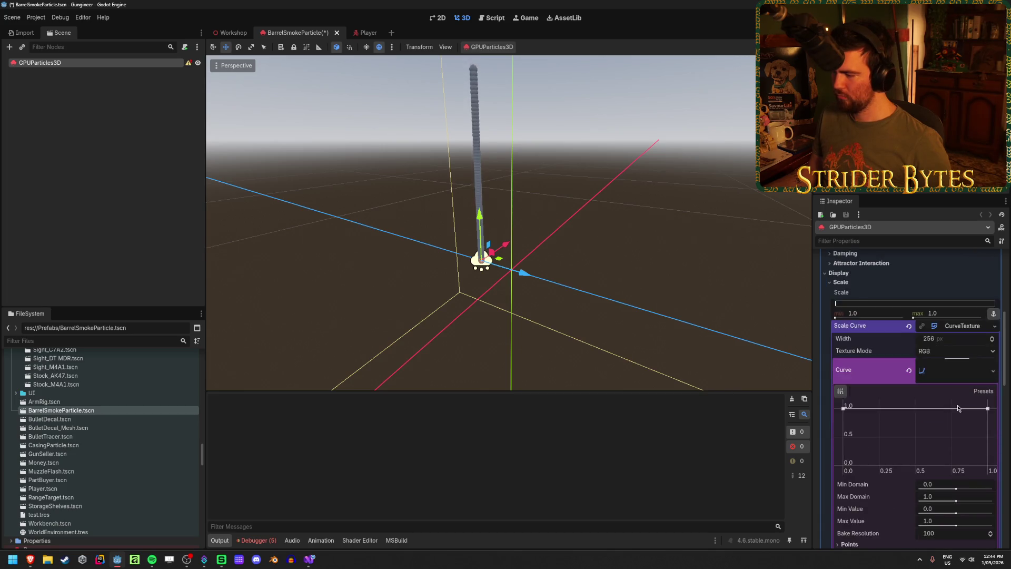
pyautogui.scroll(-1, 958, 408)
pyautogui.moveTo(842, 372); pyautogui.dragTo(842, 428)
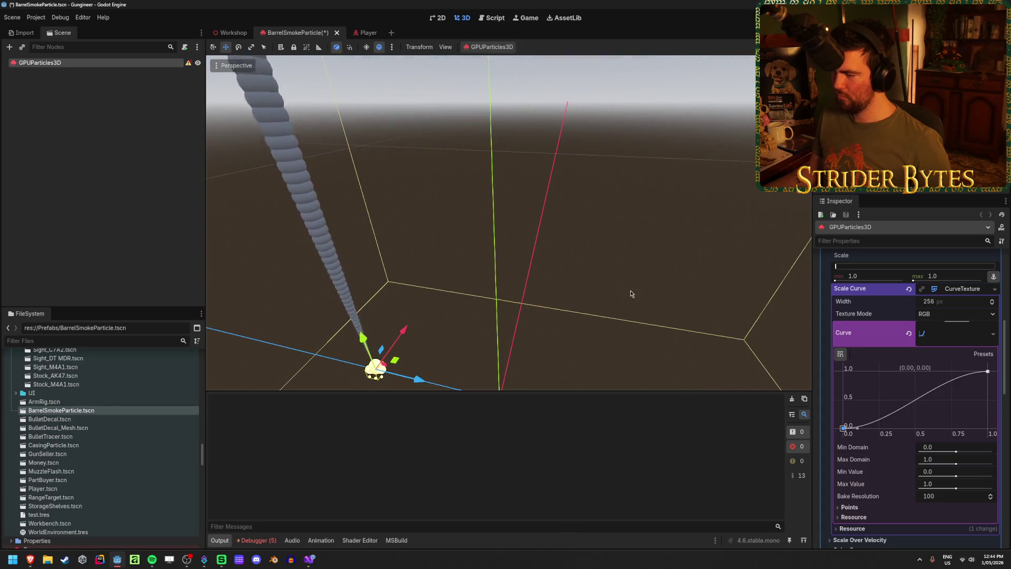
pyautogui.moveTo(919, 400)
pyautogui.mouseDown()
pyautogui.moveTo(865, 371)
pyautogui.moveTo(887, 373)
pyautogui.mouseUp()
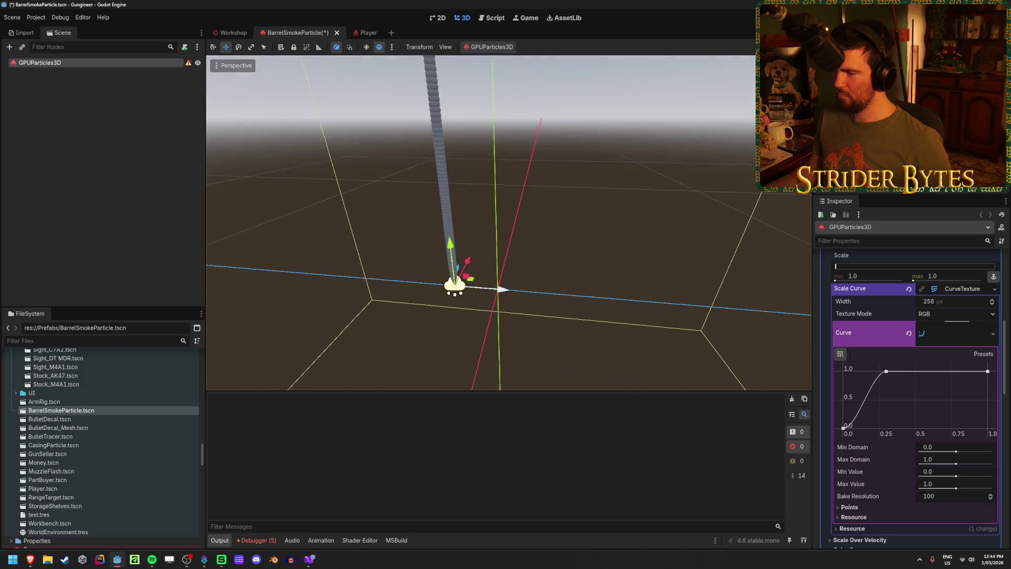
# - Preview the smoke trail with the new scale curve and save the scene
pyautogui.moveTo(501, 289)
pyautogui.mouseDown()
pyautogui.moveTo(695, 307)
pyautogui.moveTo(358, 316)
pyautogui.moveTo(703, 310)
pyautogui.moveTo(489, 295)
pyautogui.moveTo(500, 290)
pyautogui.mouseUp()
pyautogui.hotkey('ctrl', 's')
pyautogui.scroll(5, 887, 364)
pyautogui.scroll(-6, 887, 365)
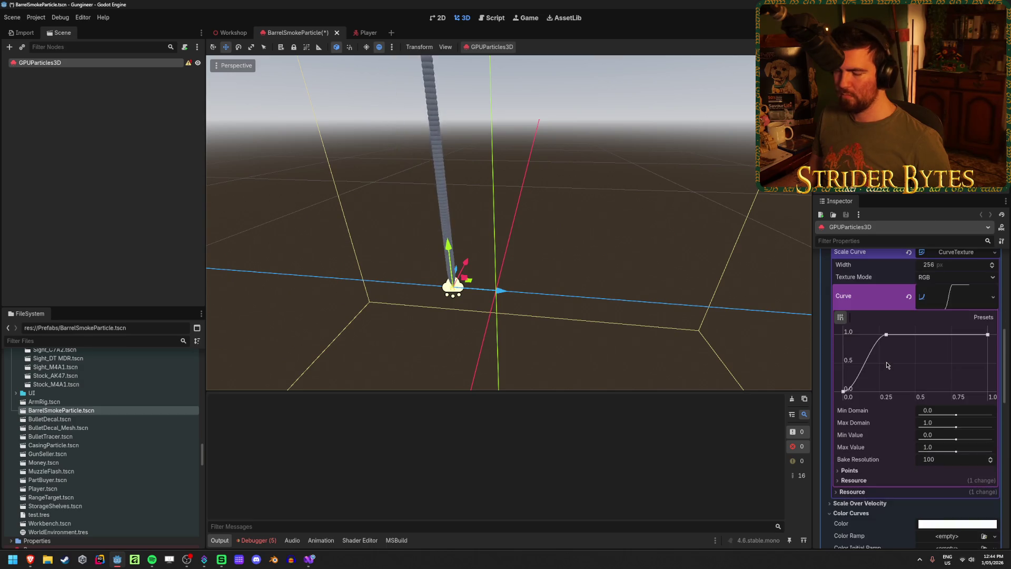
pyautogui.click(880, 335)
pyautogui.hotkey('ctrl', 's')
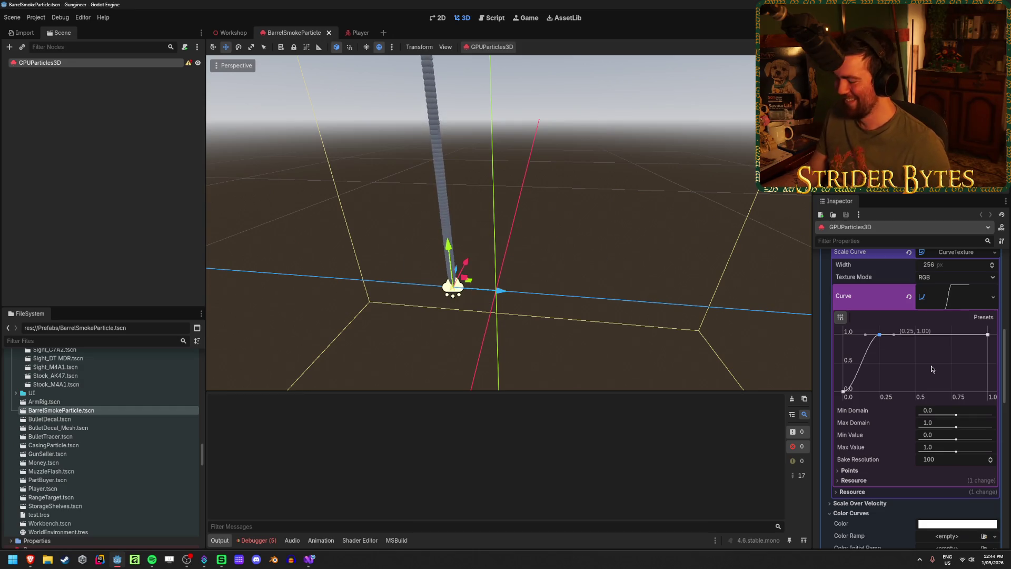
pyautogui.click(959, 307)
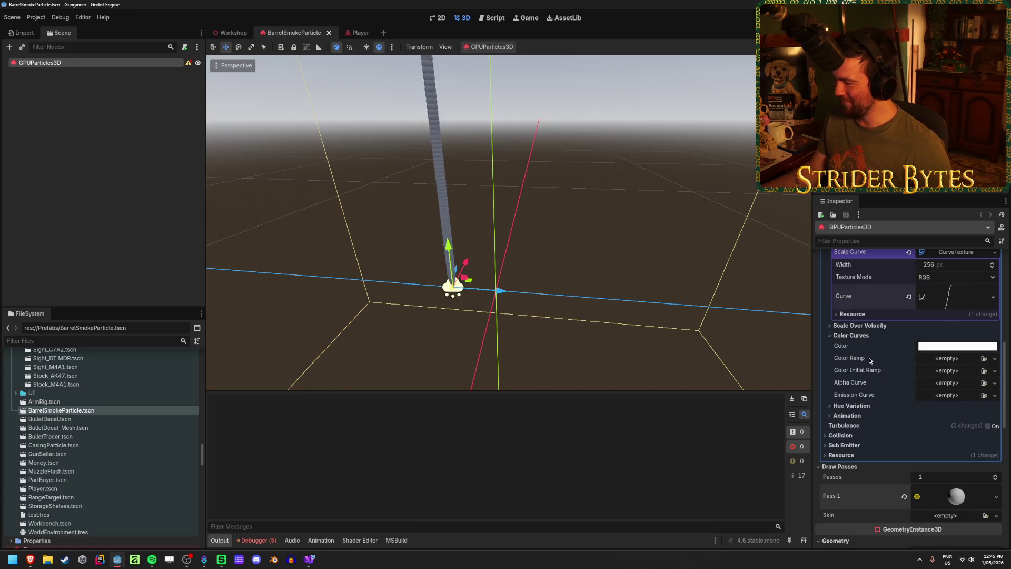
# - Give the Alpha Curve a new CurveTexture peaking at 1.0 near 0.8, then fading to 0
pyautogui.click(996, 385)
pyautogui.click(964, 405)
pyautogui.moveTo(886, 392); pyautogui.dragTo(862, 383)
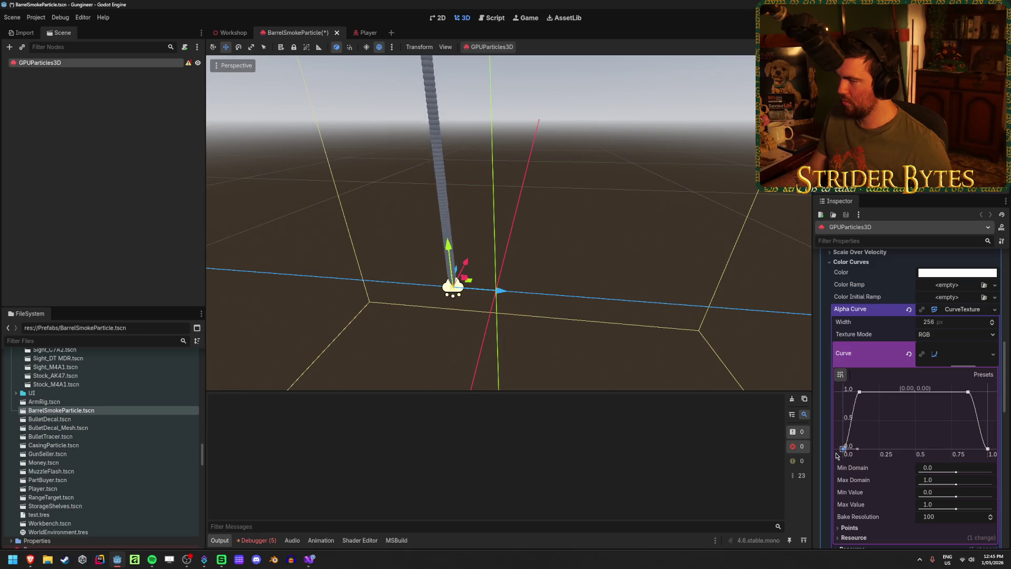
pyautogui.moveTo(859, 393); pyautogui.dragTo(934, 446)
pyautogui.moveTo(511, 306)
pyautogui.mouseDown()
pyautogui.moveTo(669, 305)
pyautogui.moveTo(473, 308)
pyautogui.moveTo(504, 311)
pyautogui.mouseUp()
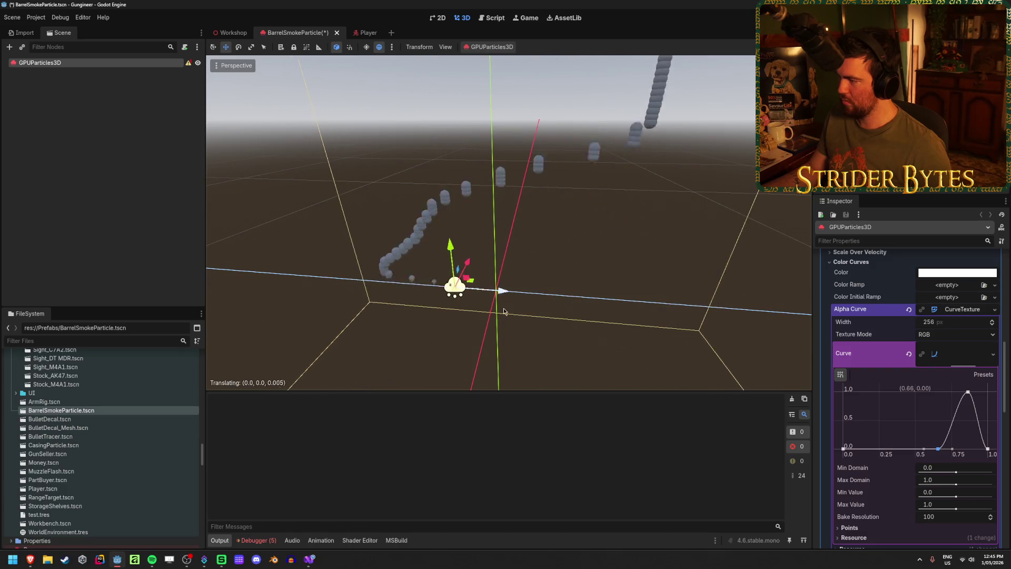
pyautogui.scroll(-5, 892, 431)
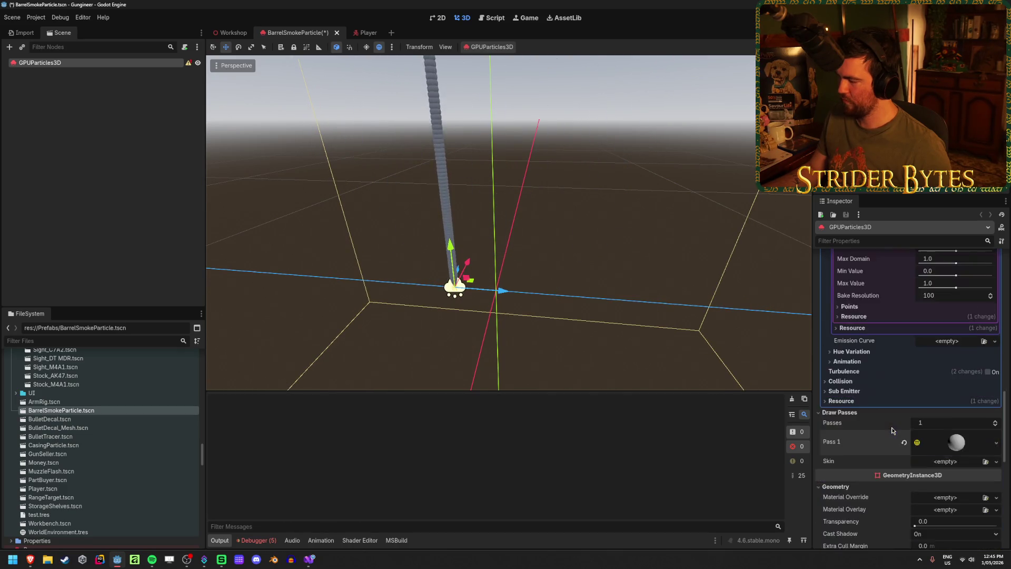
# - Assign a new StandardMaterial3D to the Pass 1 sphere mesh
pyautogui.scroll(-2, 892, 430)
pyautogui.click(956, 404)
pyautogui.scroll(-5, 940, 431)
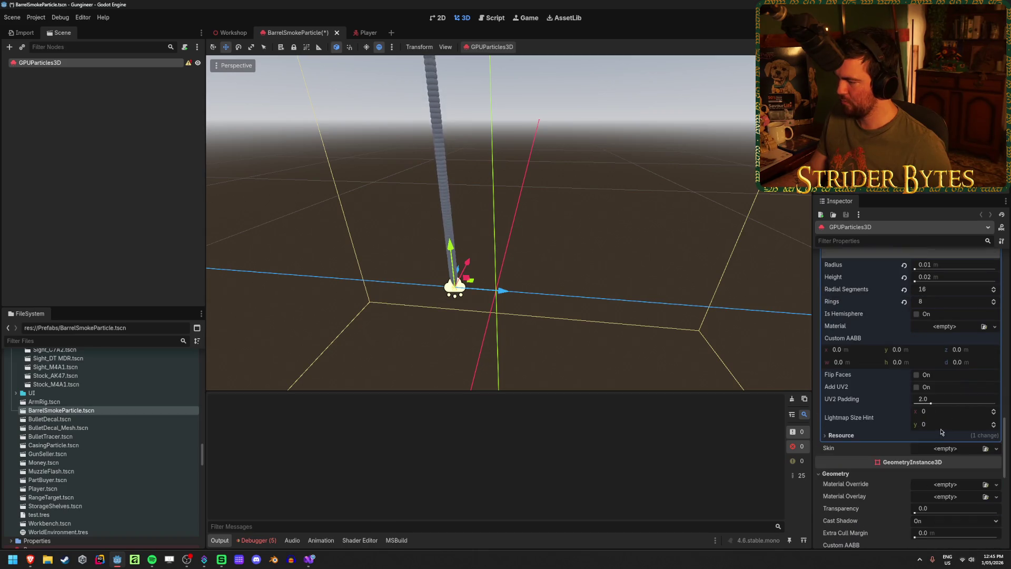
pyautogui.scroll(1, 937, 425)
pyautogui.scroll(10, 931, 415)
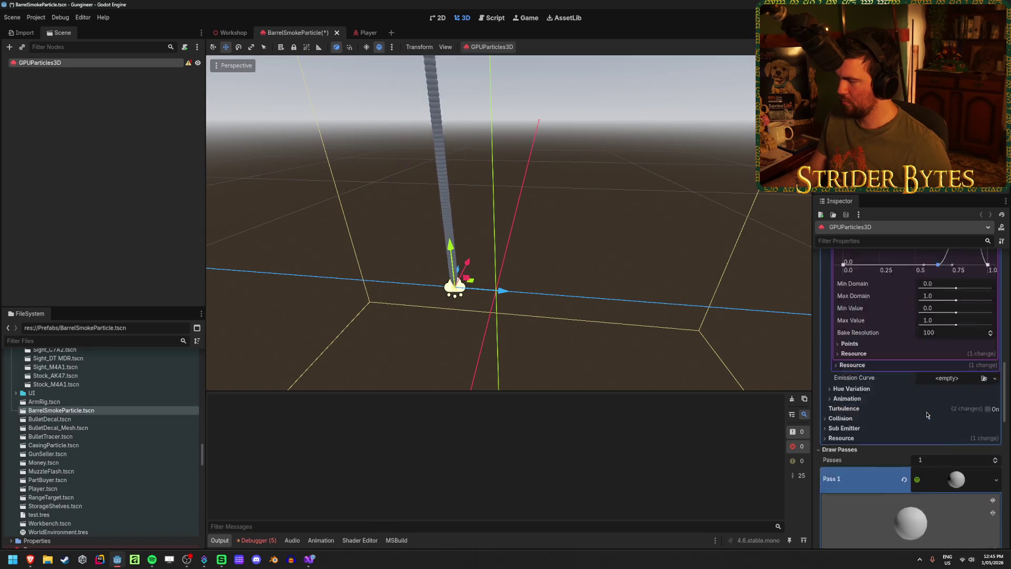
pyautogui.scroll(-10, 927, 414)
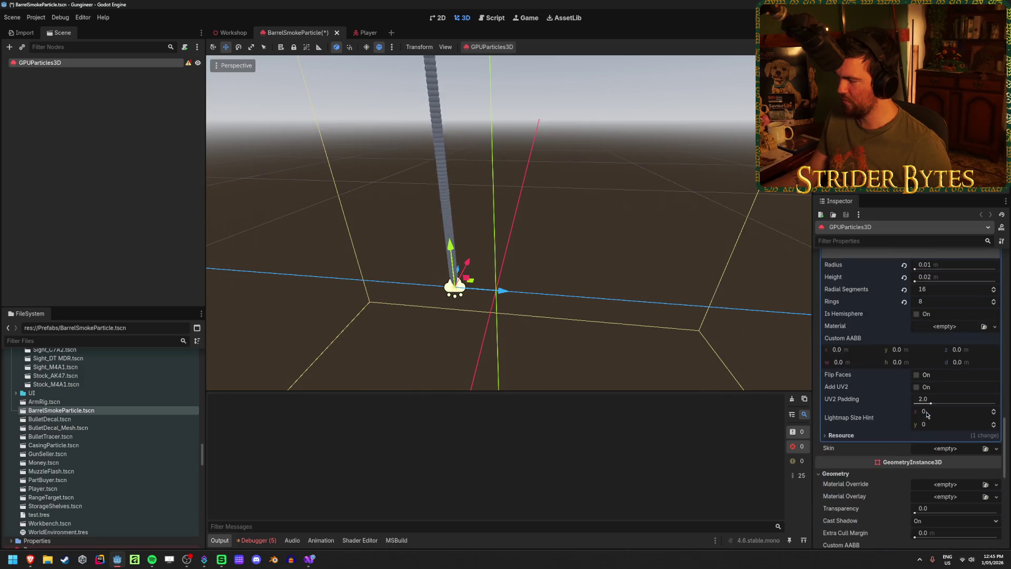
pyautogui.scroll(1, 950, 333)
pyautogui.click(948, 370)
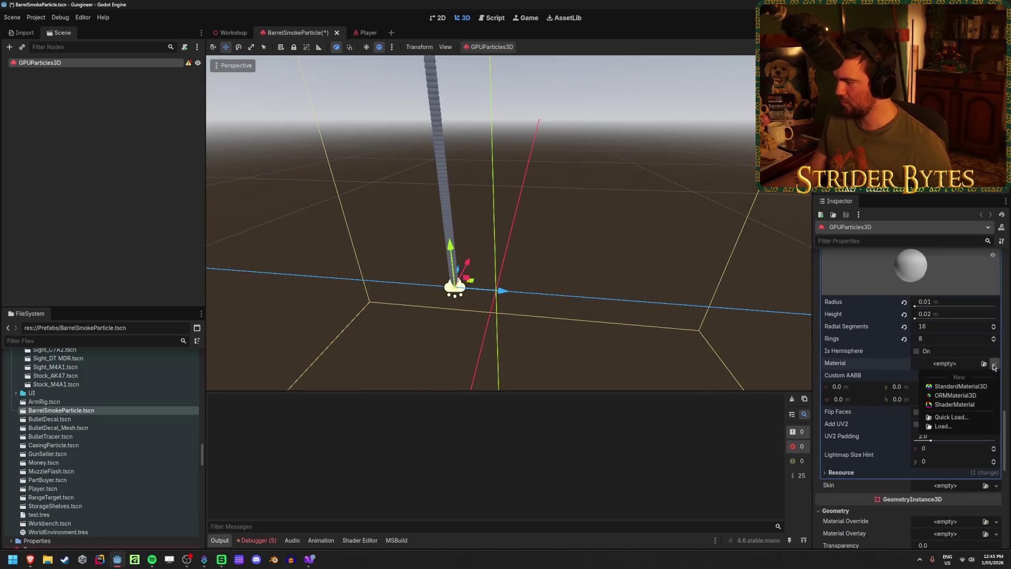
pyautogui.click(972, 392)
# - Set the material's Transparency to Alpha and preview the translucent smoke trail
pyautogui.scroll(-3, 973, 392)
pyautogui.click(848, 339)
pyautogui.click(954, 349)
pyautogui.click(937, 372)
pyautogui.moveTo(504, 294)
pyautogui.mouseDown()
pyautogui.moveTo(619, 316)
pyautogui.moveTo(642, 331)
pyautogui.mouseUp()
pyautogui.click(943, 350)
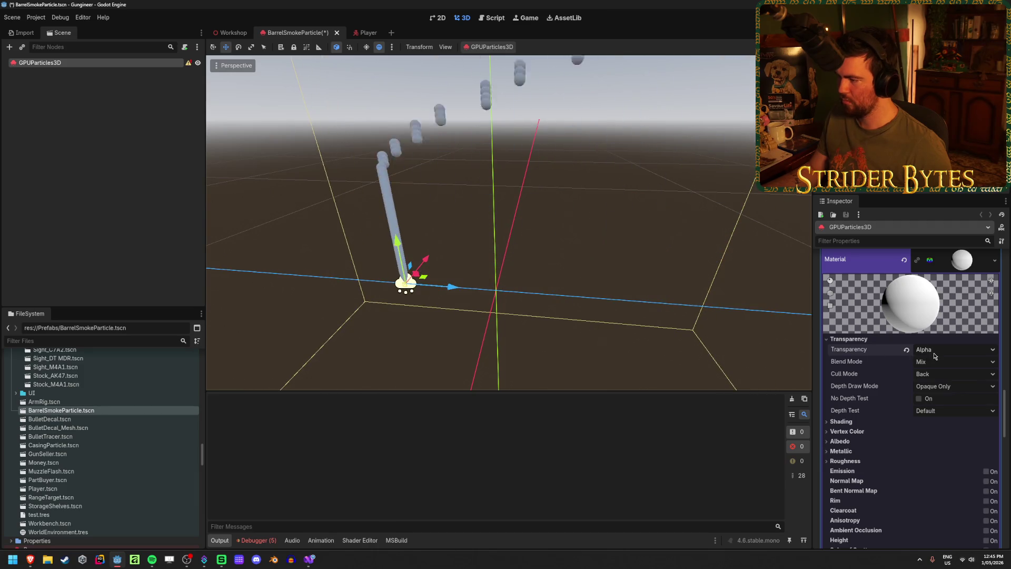
pyautogui.click(936, 356)
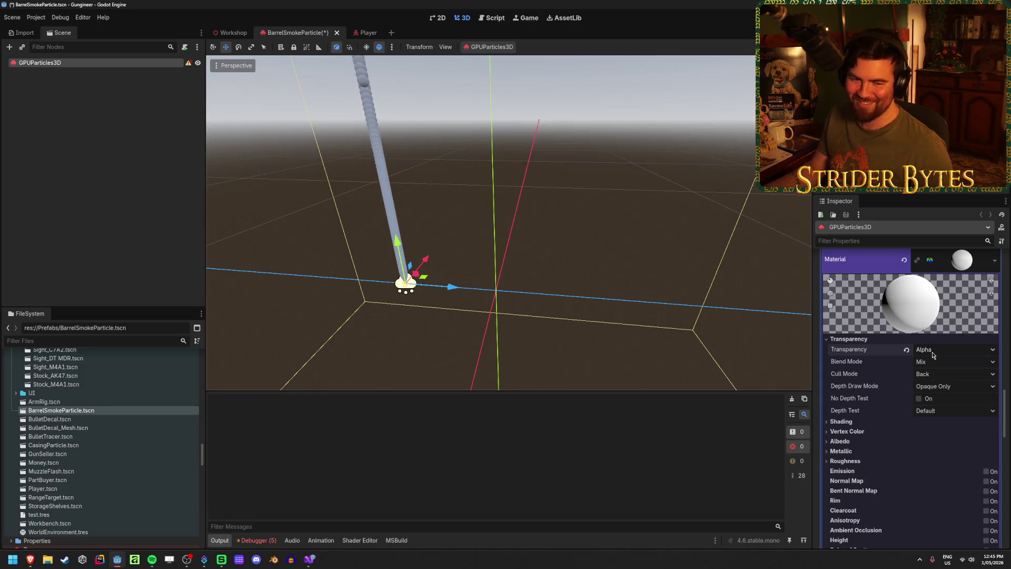
pyautogui.click(932, 354)
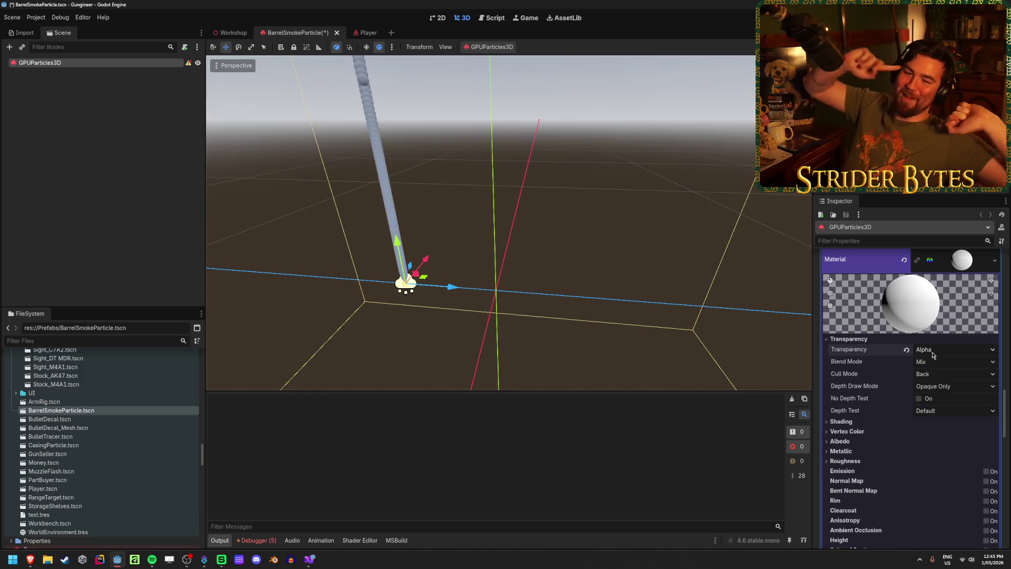
pyautogui.click(932, 355)
pyautogui.click(933, 355)
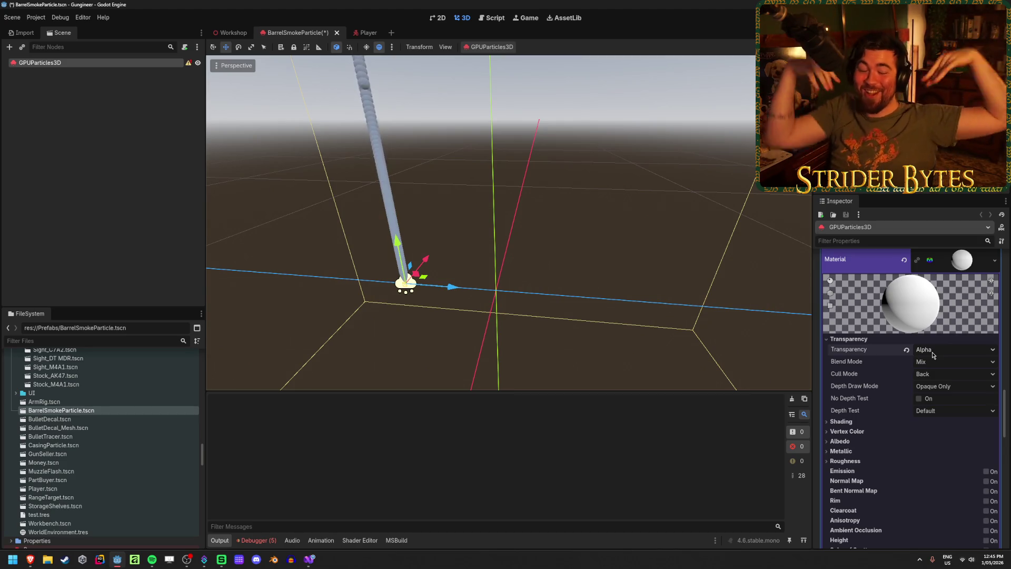
pyautogui.click(932, 355)
pyautogui.click(933, 354)
pyautogui.click(932, 354)
pyautogui.click(932, 354)
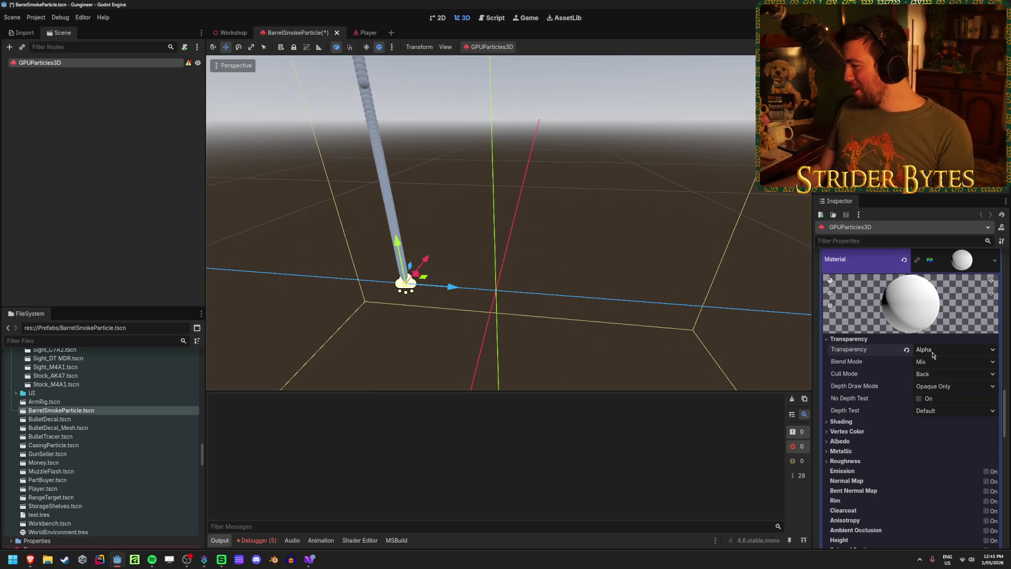
pyautogui.scroll(-4, 903, 350)
pyautogui.scroll(-2, 884, 337)
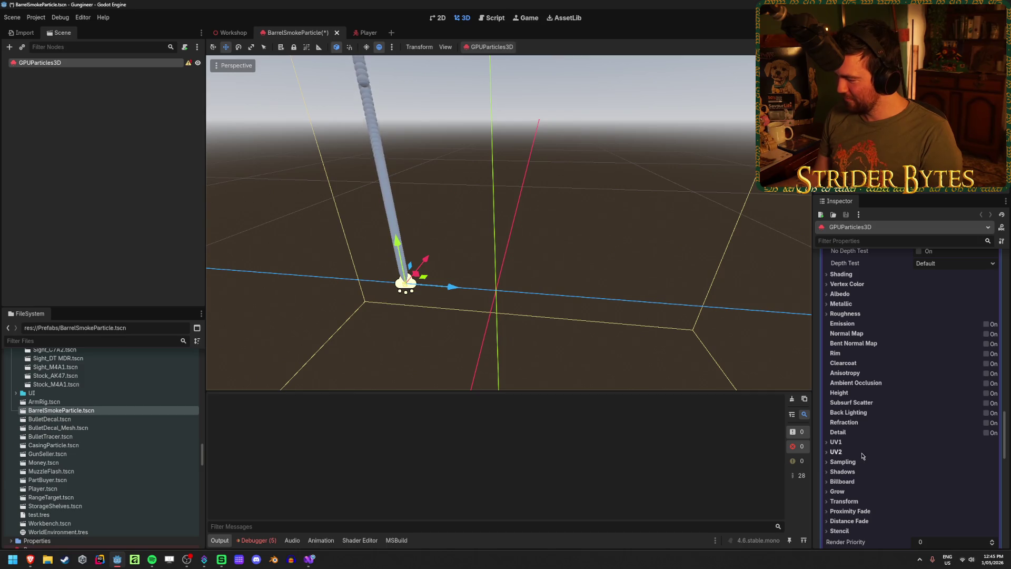
# - Try Unshaded shading on the smoke material, revert to Per-Pixel, and save the scene
pyautogui.scroll(2, 849, 387)
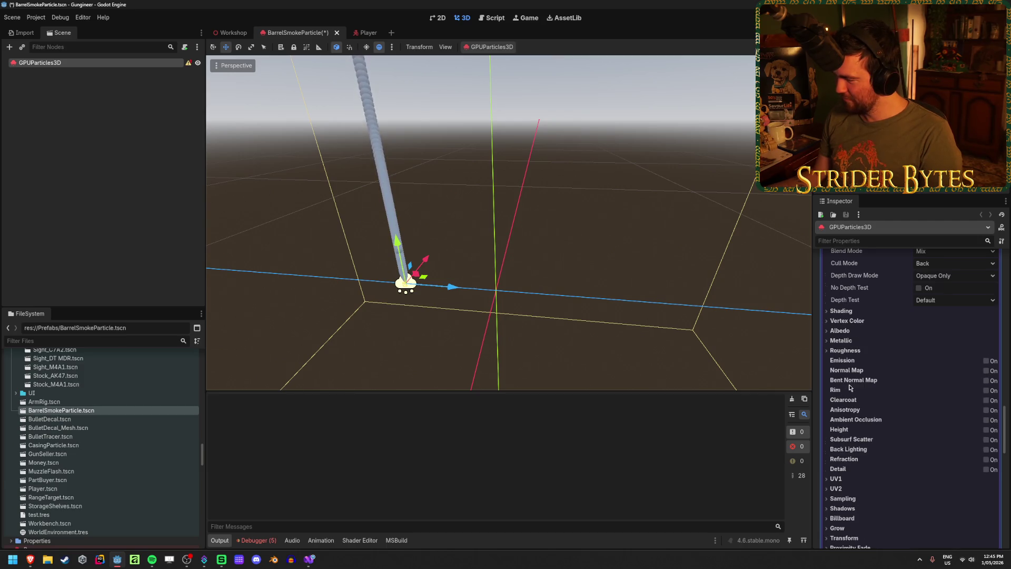
pyautogui.click(841, 310)
pyautogui.click(948, 334)
pyautogui.click(949, 338)
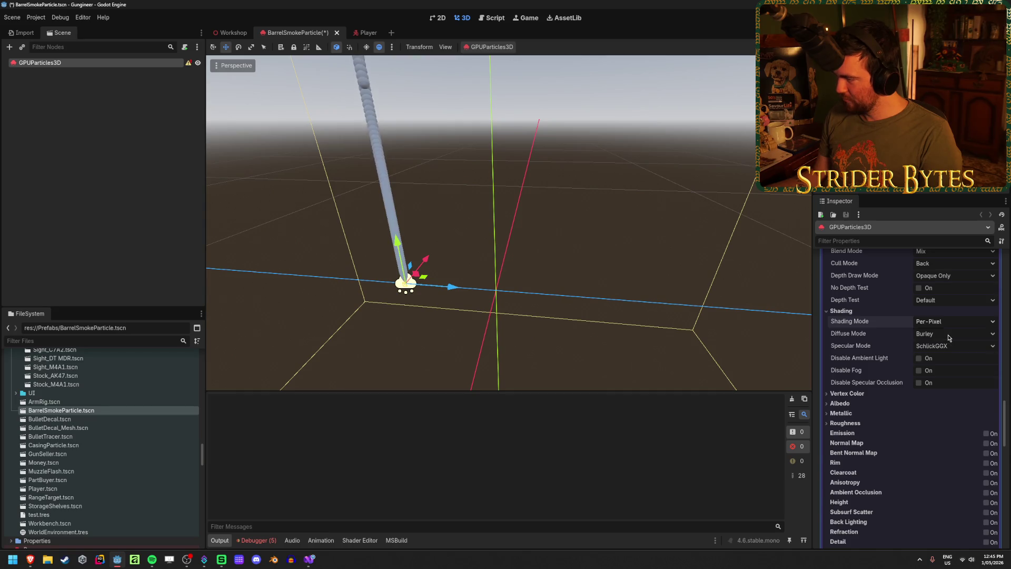
pyautogui.moveTo(457, 286)
pyautogui.mouseDown()
pyautogui.moveTo(637, 295)
pyautogui.moveTo(349, 333)
pyautogui.moveTo(616, 358)
pyautogui.moveTo(416, 366)
pyautogui.moveTo(474, 364)
pyautogui.mouseUp()
pyautogui.hotkey('ctrl', 'z')
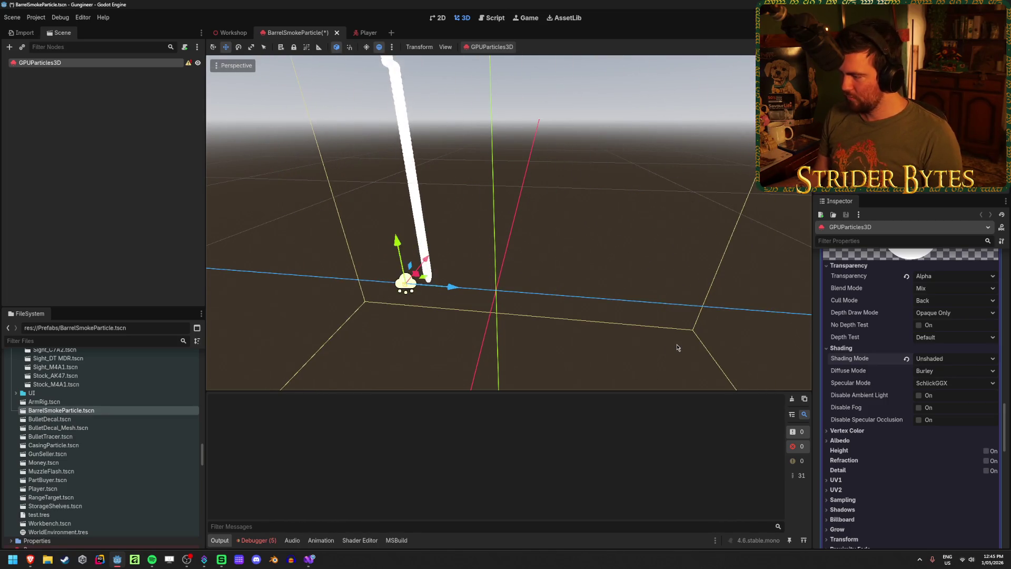
pyautogui.hotkey('ctrl', 'z')
pyautogui.hotkey('ctrl', 's')
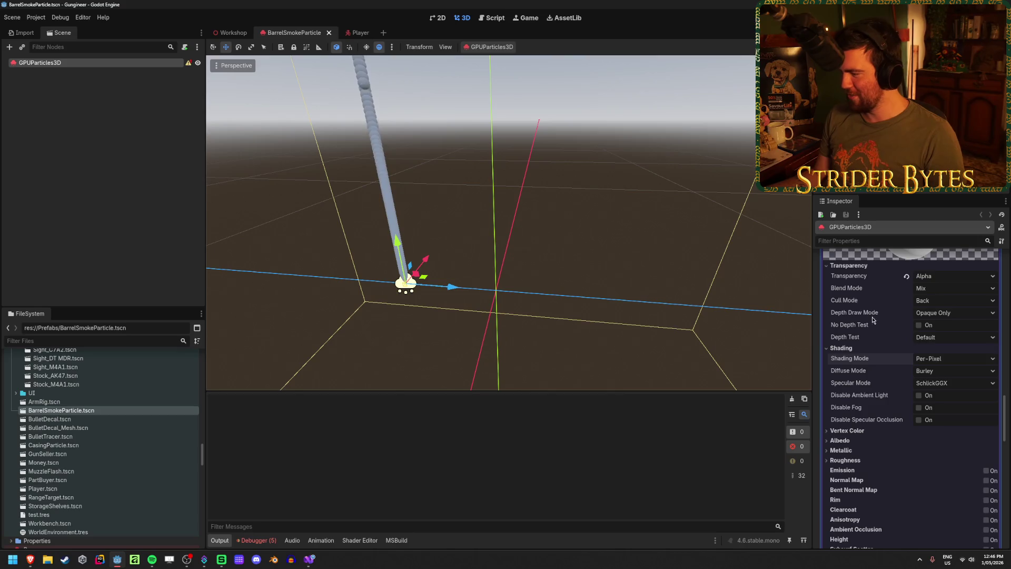
pyautogui.click(826, 347)
# - Raise the alpha curve's start, peak and end points to full opacity
pyautogui.moveTo(453, 287)
pyautogui.mouseDown()
pyautogui.moveTo(624, 307)
pyautogui.moveTo(550, 298)
pyautogui.mouseUp()
pyautogui.scroll(-15, 945, 321)
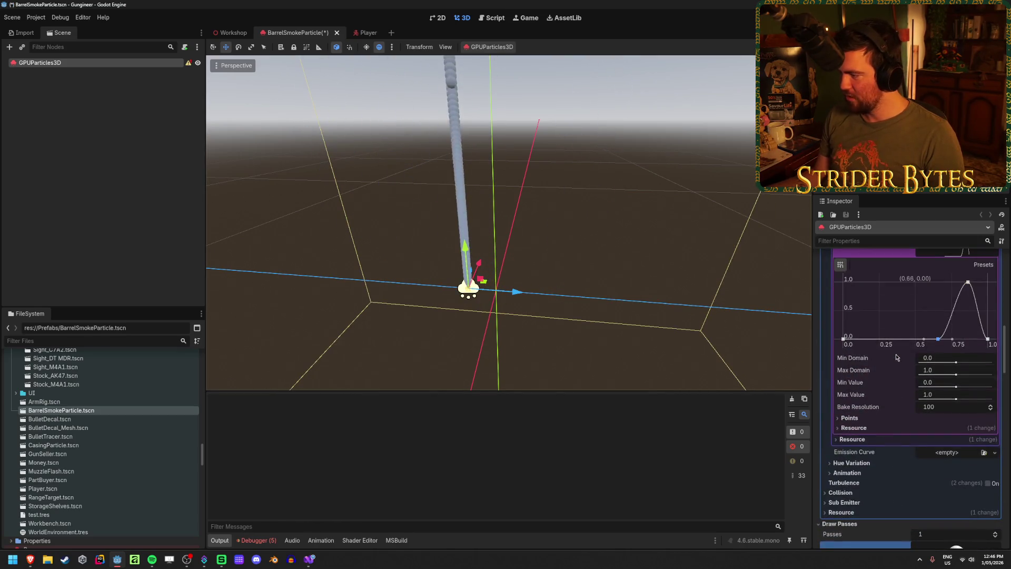
pyautogui.scroll(3, 917, 337)
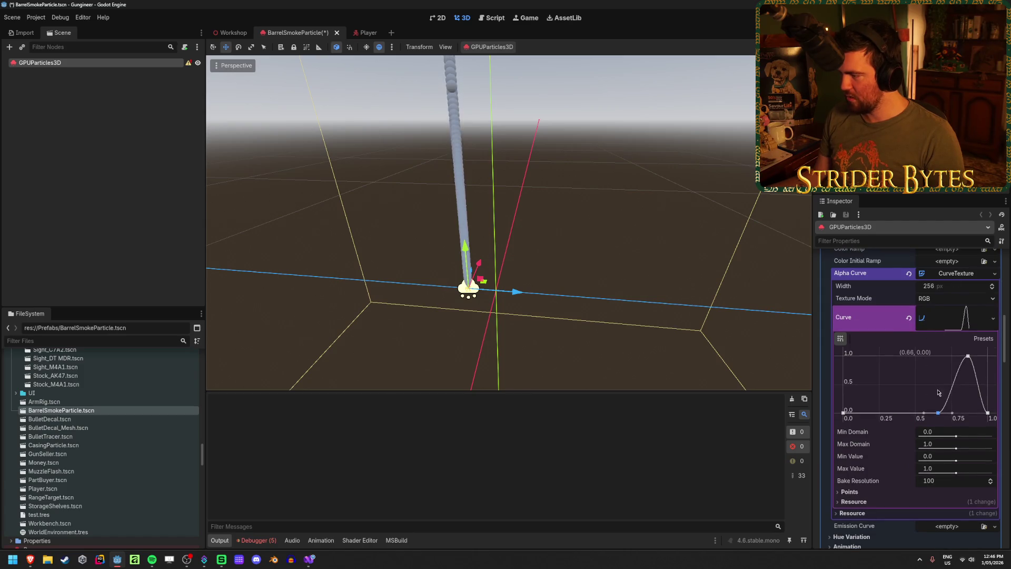
pyautogui.moveTo(937, 413); pyautogui.dragTo(899, 356)
pyautogui.moveTo(843, 412); pyautogui.dragTo(827, 305)
pyautogui.moveTo(990, 417)
pyautogui.mouseDown()
pyautogui.moveTo(984, 329)
pyautogui.moveTo(980, 405)
pyautogui.mouseUp()
# - Drop every alpha curve point to 0 and preview the emitter's trail
pyautogui.moveTo(967, 357); pyautogui.dragTo(947, 412)
pyautogui.moveTo(898, 356); pyautogui.dragTo(894, 412)
pyautogui.moveTo(844, 357); pyautogui.dragTo(842, 412)
pyautogui.moveTo(519, 291)
pyautogui.mouseDown()
pyautogui.moveTo(703, 308)
pyautogui.moveTo(422, 284)
pyautogui.mouseUp()
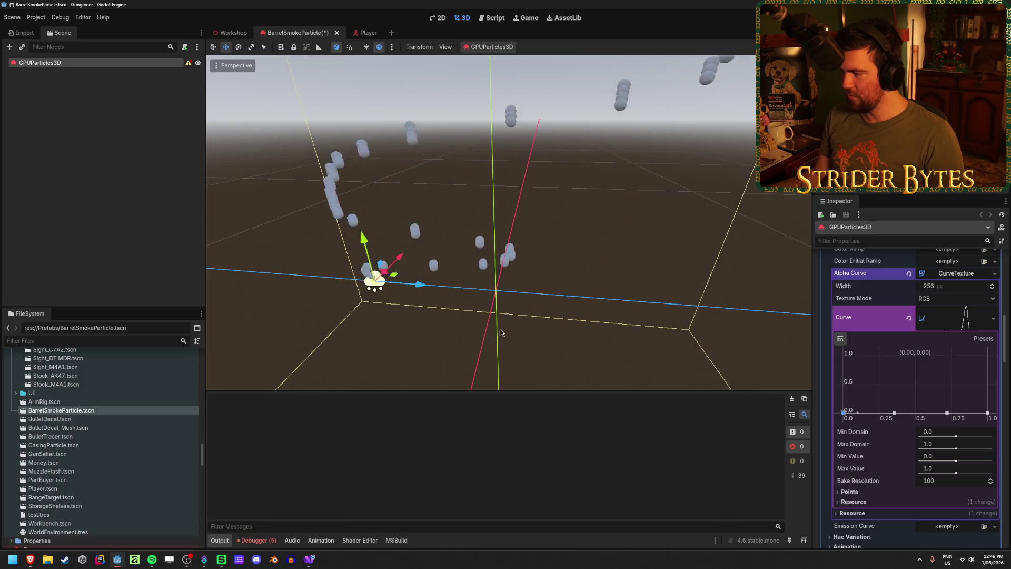
pyautogui.click(968, 318)
pyautogui.click(973, 319)
pyautogui.moveTo(418, 286)
pyautogui.mouseDown()
pyautogui.moveTo(656, 299)
pyautogui.moveTo(411, 307)
pyautogui.moveTo(614, 307)
pyautogui.moveTo(463, 318)
pyautogui.moveTo(652, 338)
pyautogui.moveTo(440, 328)
pyautogui.moveTo(616, 333)
pyautogui.moveTo(483, 329)
pyautogui.mouseUp()
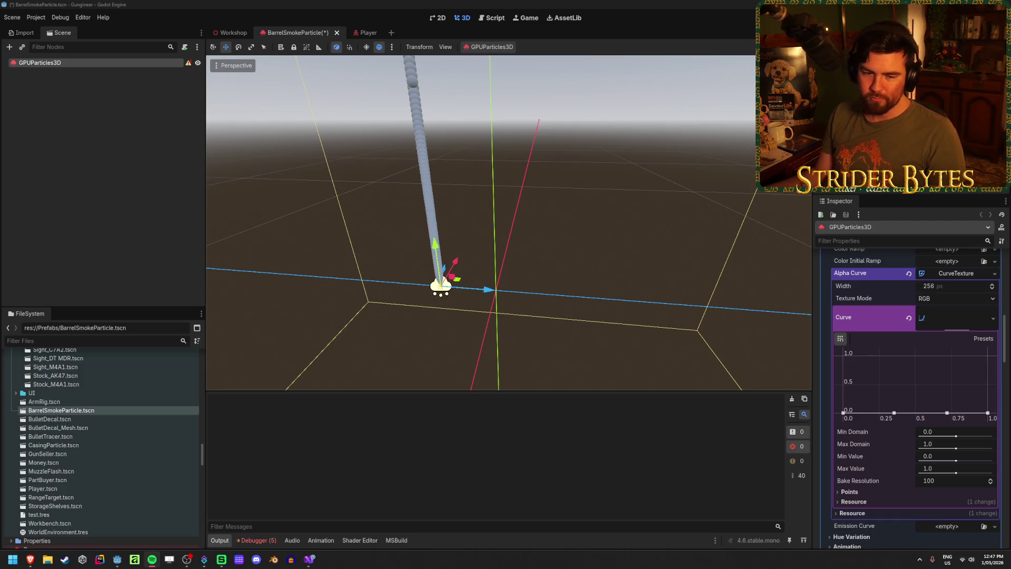
# - Save the BarrelSmokeParticle scene with Ctrl+S, keeping the zero-alpha curve
pyautogui.hotkey('ctrl', 's')
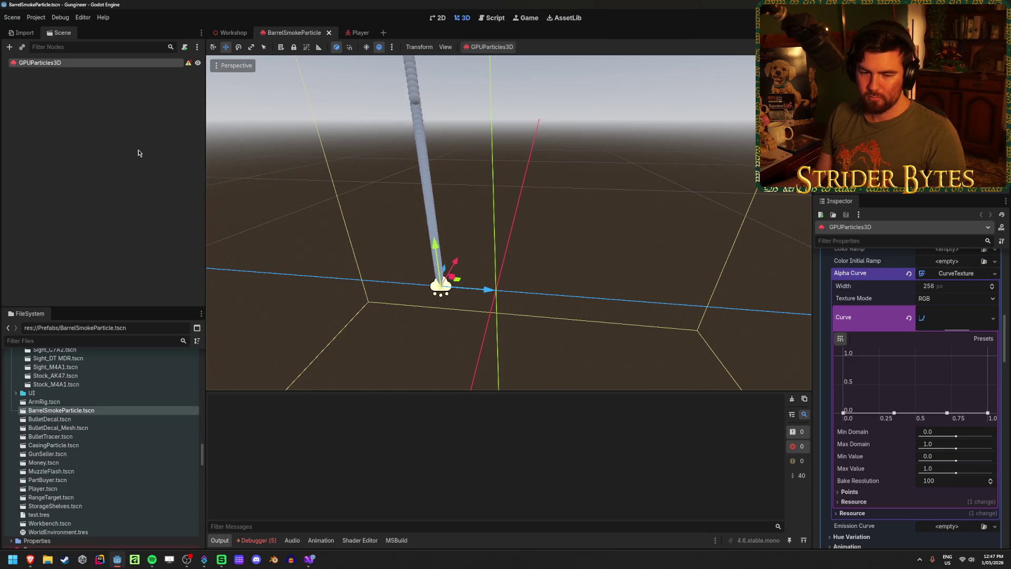
# - Flatten the smoke Alpha Curve with a new point at 0.24, 0.00, then collapse the curve editor
pyautogui.moveTo(453, 290)
pyautogui.mouseDown()
pyautogui.moveTo(666, 308)
pyautogui.moveTo(416, 295)
pyautogui.moveTo(533, 300)
pyautogui.moveTo(468, 297)
pyautogui.moveTo(229, 212)
pyautogui.moveTo(451, 284)
pyautogui.moveTo(700, 298)
pyautogui.moveTo(427, 282)
pyautogui.mouseUp()
pyautogui.click(878, 372)
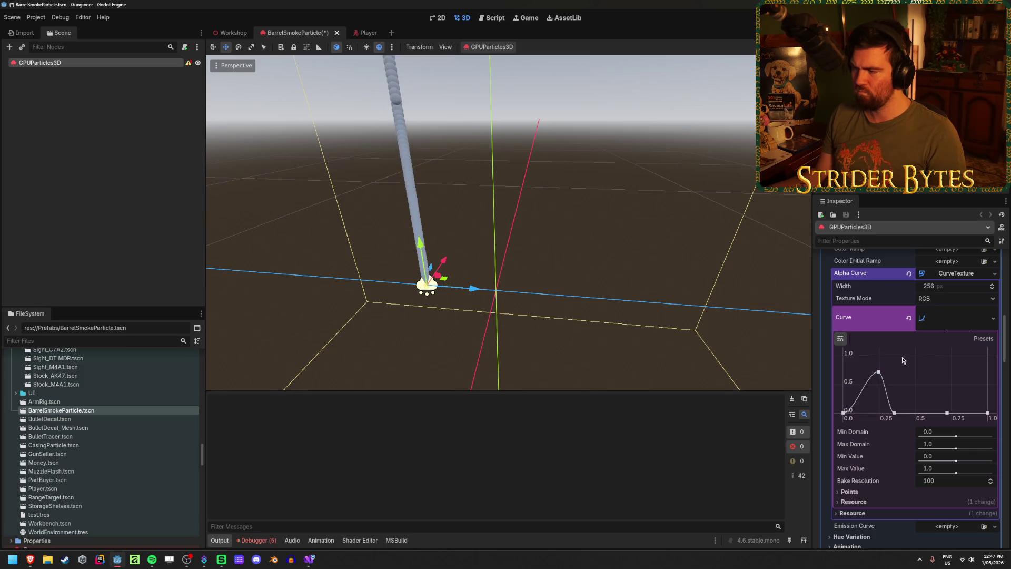
pyautogui.moveTo(879, 374); pyautogui.dragTo(878, 445)
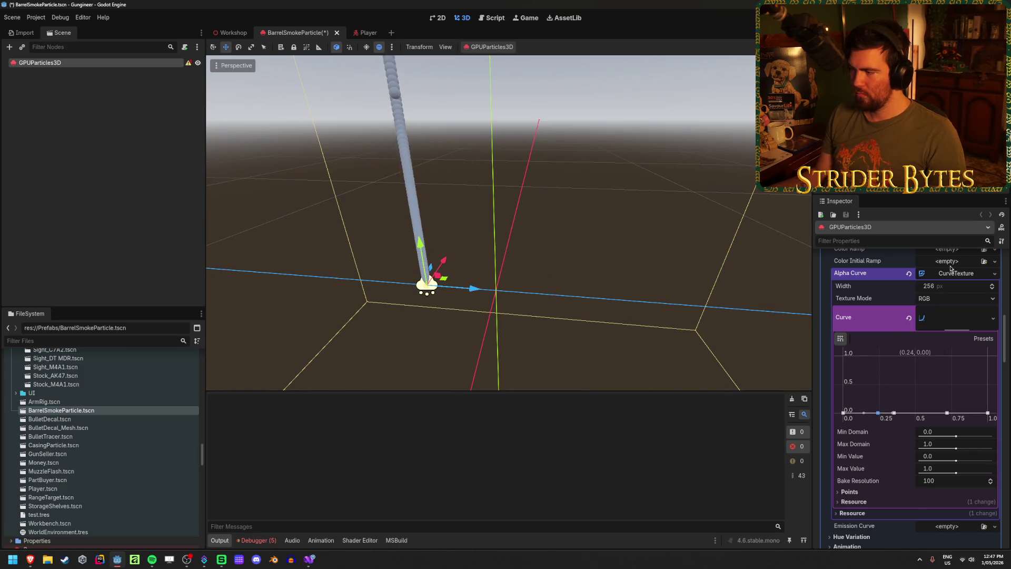
pyautogui.scroll(2, 941, 343)
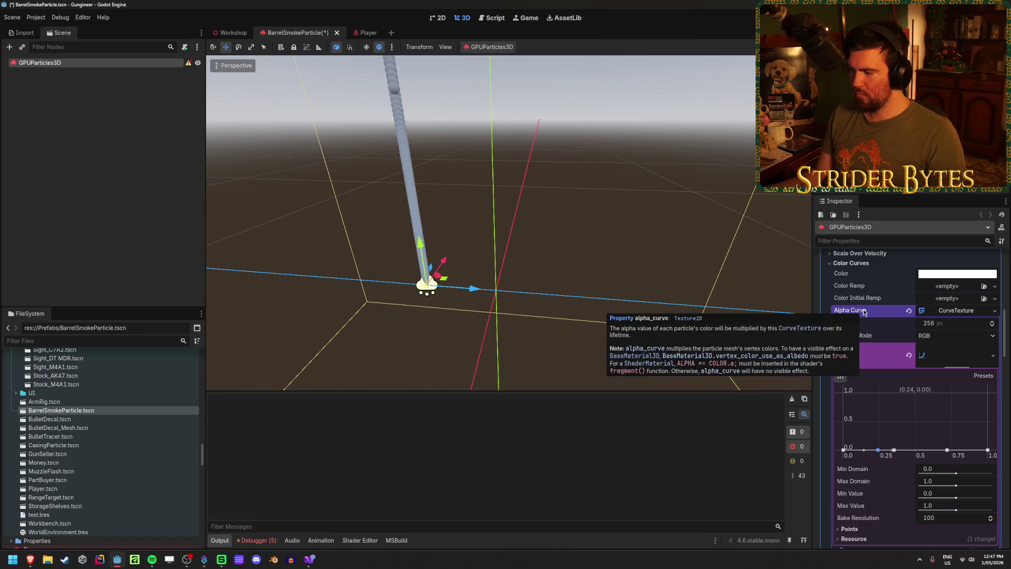
pyautogui.scroll(-2, 883, 414)
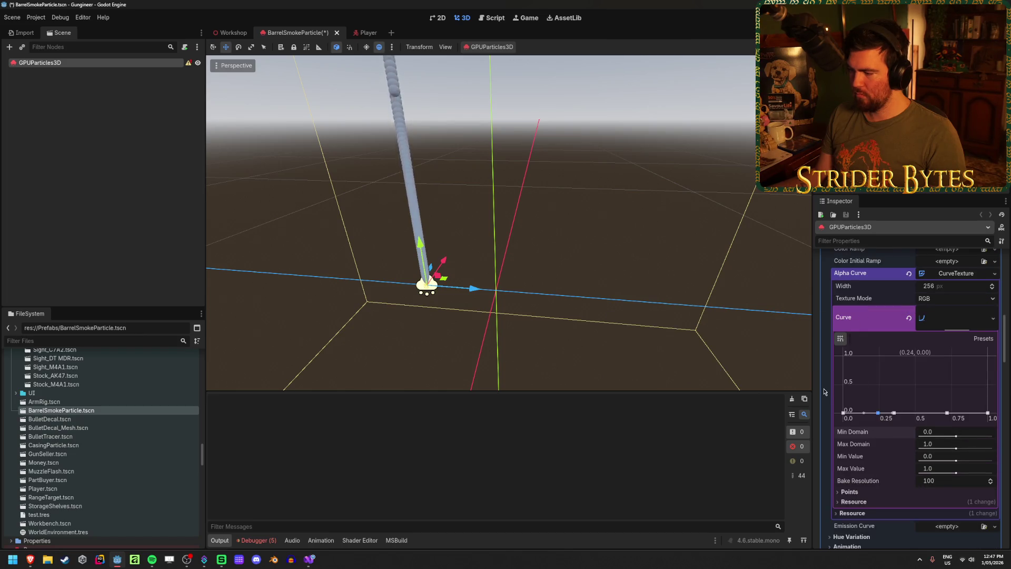
pyautogui.click(873, 316)
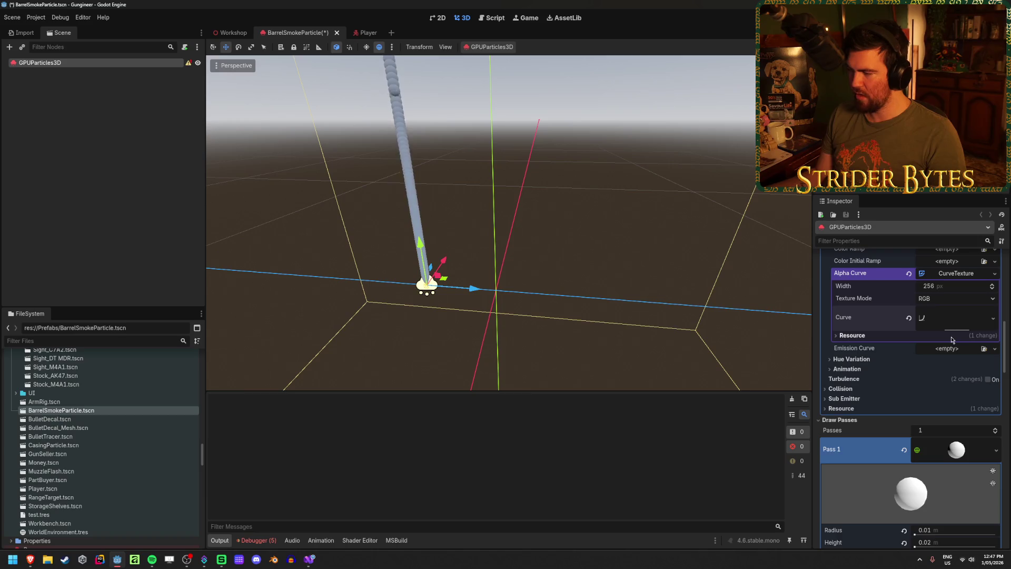
# - Drop the particle Color alpha to fully transparent, then reselect the particle node
pyautogui.scroll(5, 936, 379)
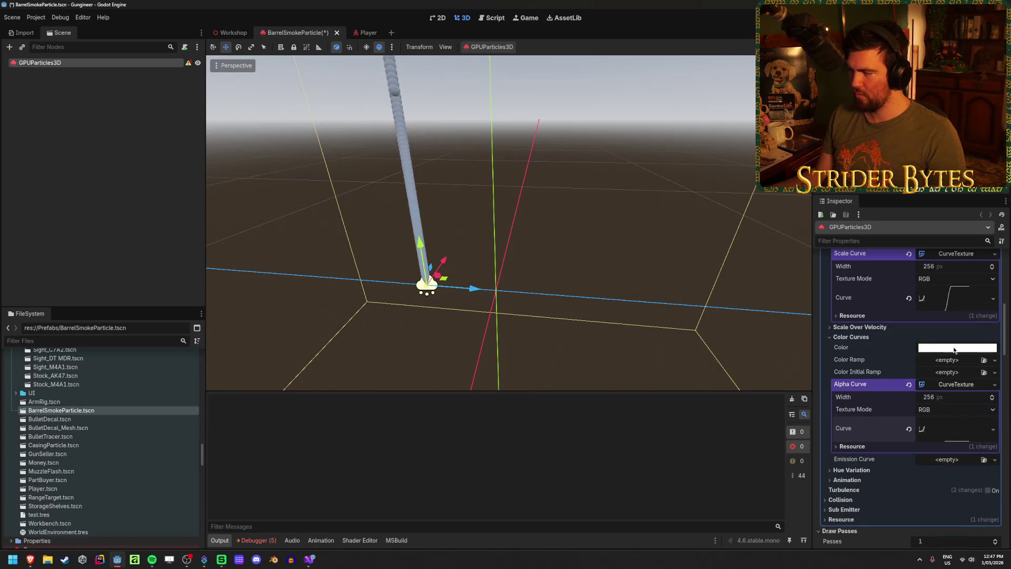
pyautogui.click(954, 348)
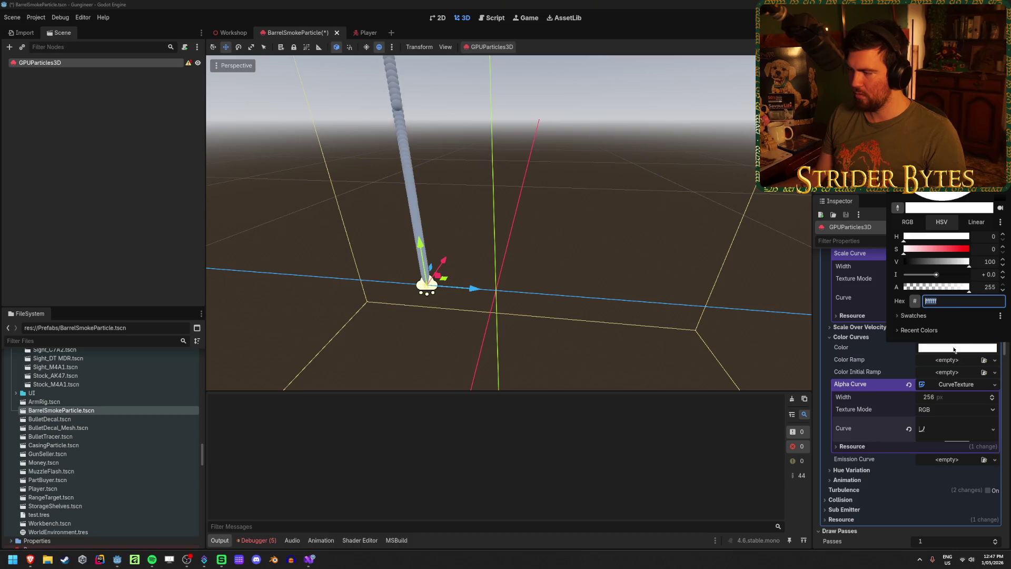
pyautogui.moveTo(957, 289); pyautogui.dragTo(800, 293)
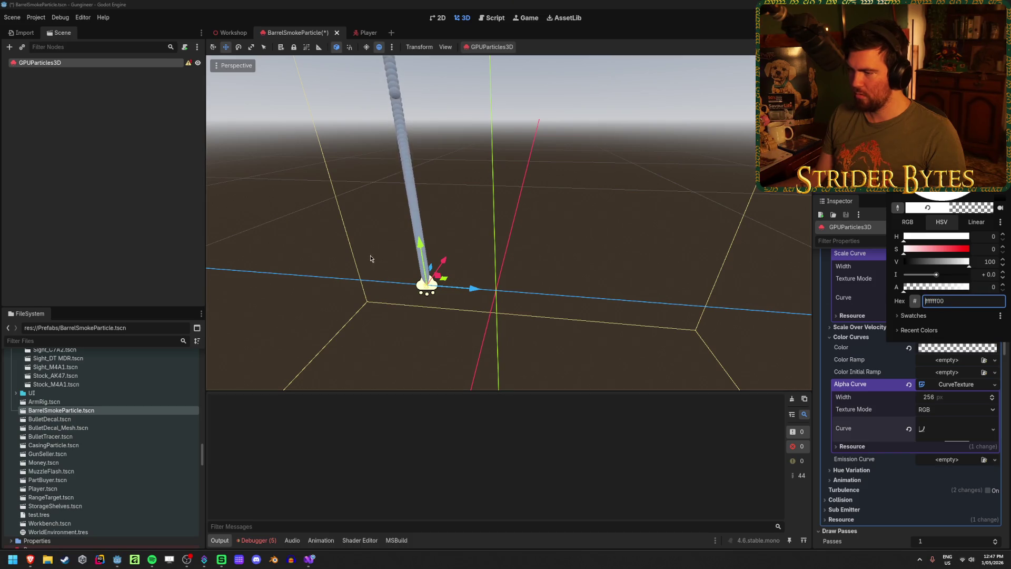
pyautogui.click(400, 271)
pyautogui.click(537, 289)
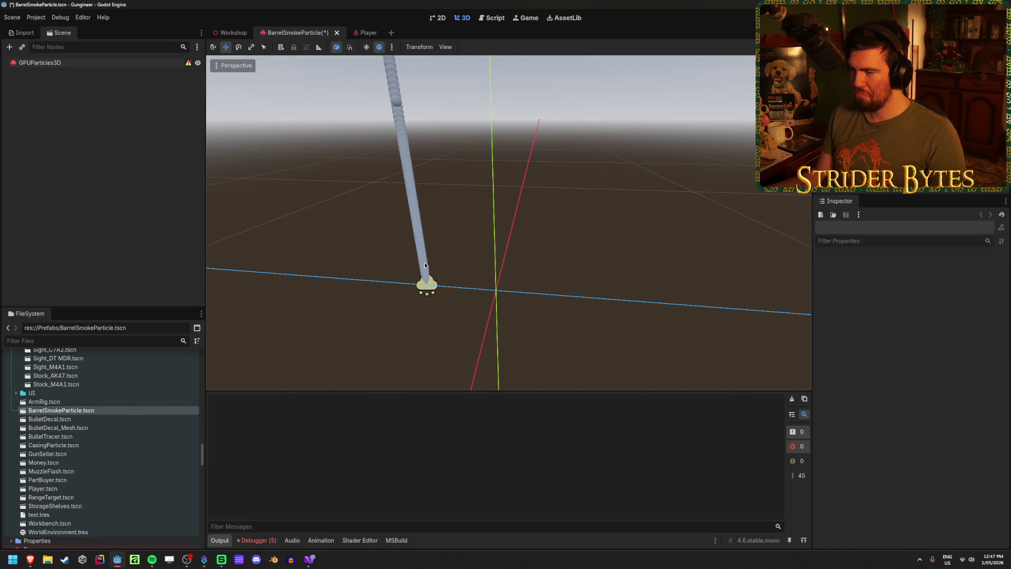
pyautogui.click(48, 62)
pyautogui.click(87, 83)
pyautogui.click(47, 62)
# - Revert the Draw Passes Pass 1 mesh Material to <empty>
pyautogui.scroll(-5, 883, 397)
pyautogui.scroll(-3, 883, 397)
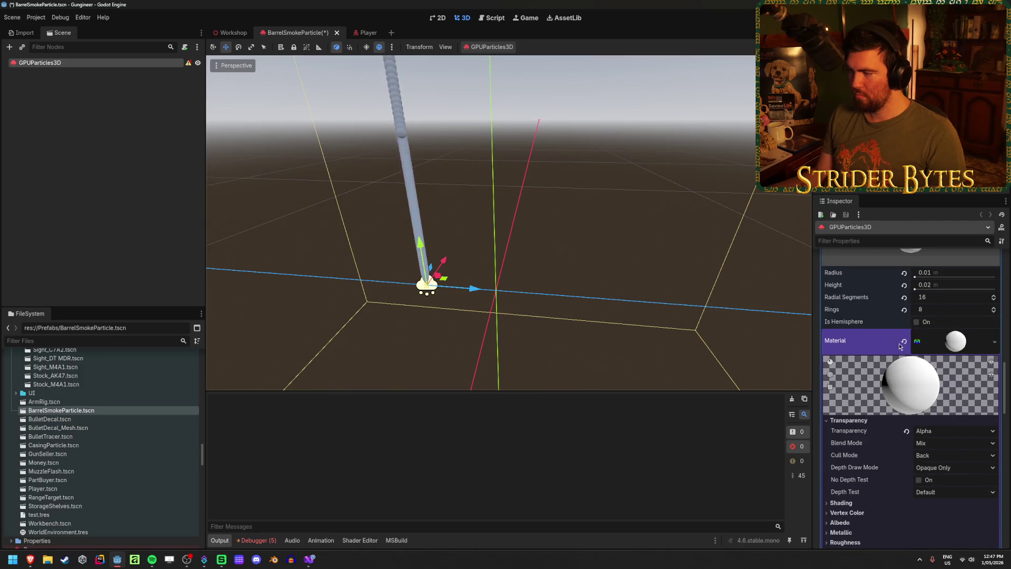
pyautogui.click(902, 342)
pyautogui.moveTo(476, 297)
pyautogui.mouseDown()
pyautogui.moveTo(657, 300)
pyautogui.moveTo(437, 294)
pyautogui.moveTo(557, 297)
pyautogui.mouseUp()
# - Restore the particle Color to opaque white (ffffff)
pyautogui.scroll(10, 932, 420)
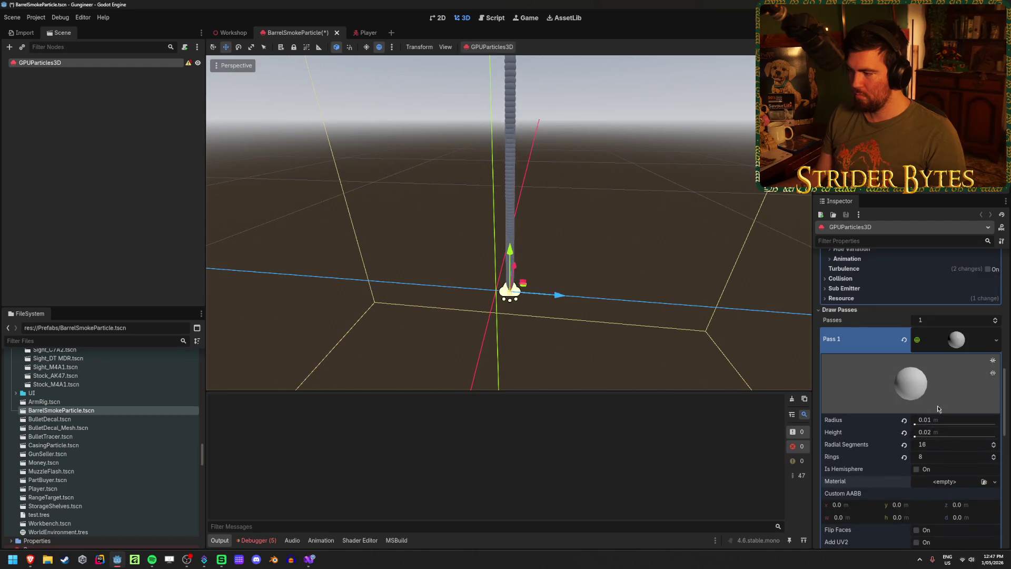
pyautogui.scroll(3, 932, 420)
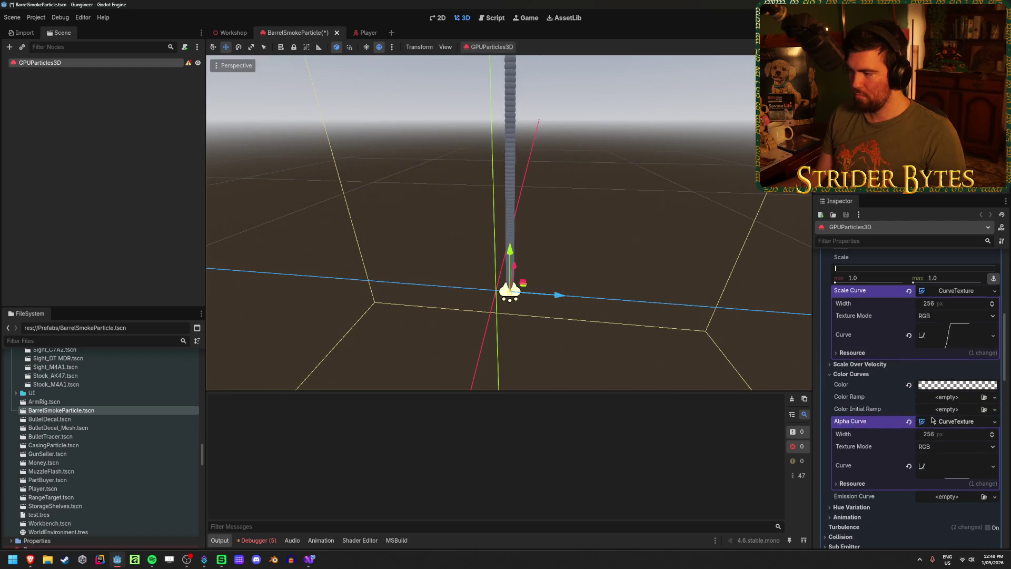
pyautogui.click(948, 384)
pyautogui.moveTo(913, 327); pyautogui.dragTo(971, 323)
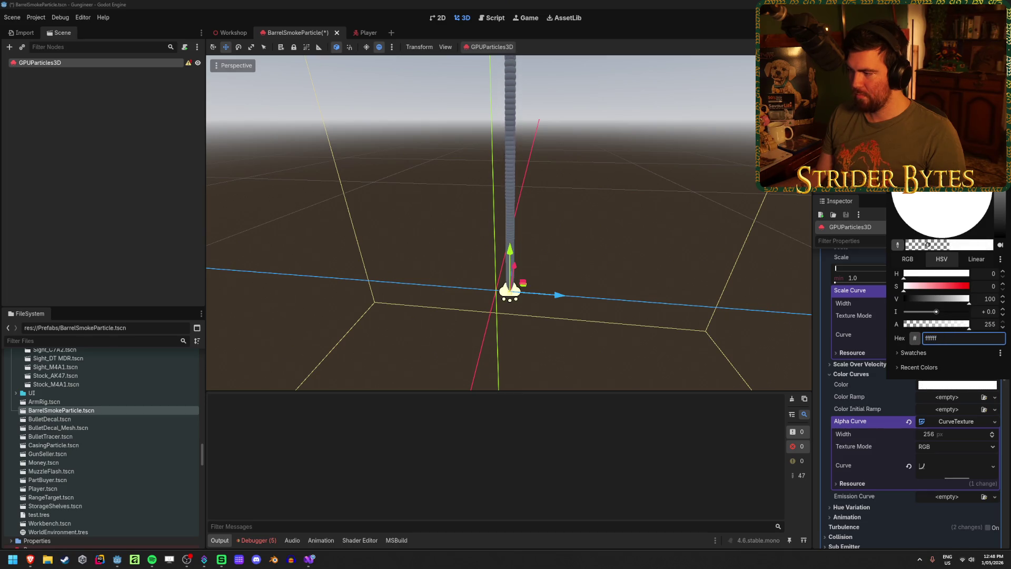
pyautogui.click(853, 393)
pyautogui.scroll(3, 845, 408)
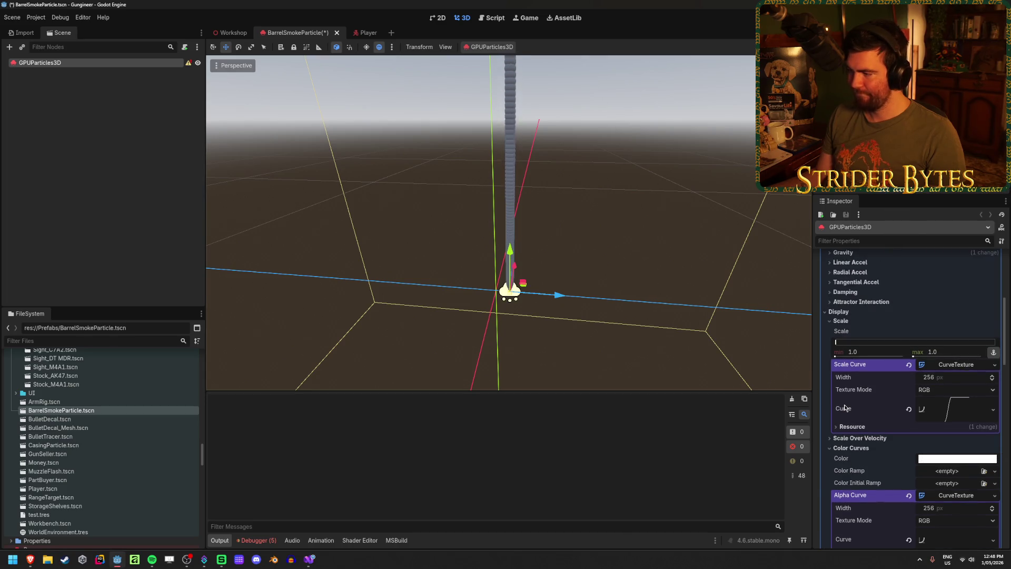
# - Collapse the Scale settings and check the Color Curves section of the Process Material
pyautogui.scroll(3, 845, 408)
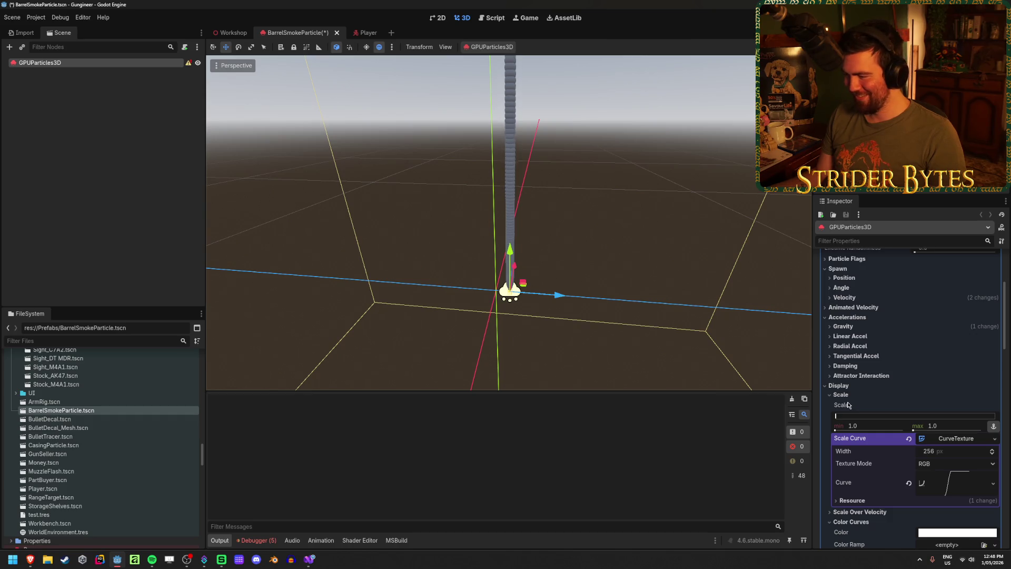
pyautogui.click(847, 395)
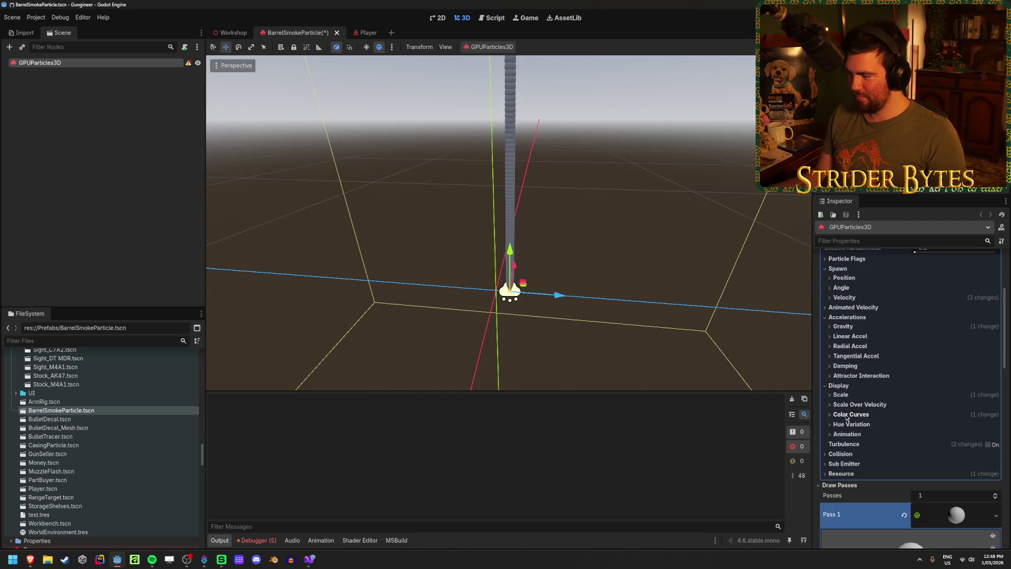
pyautogui.scroll(-3, 894, 415)
pyautogui.click(923, 389)
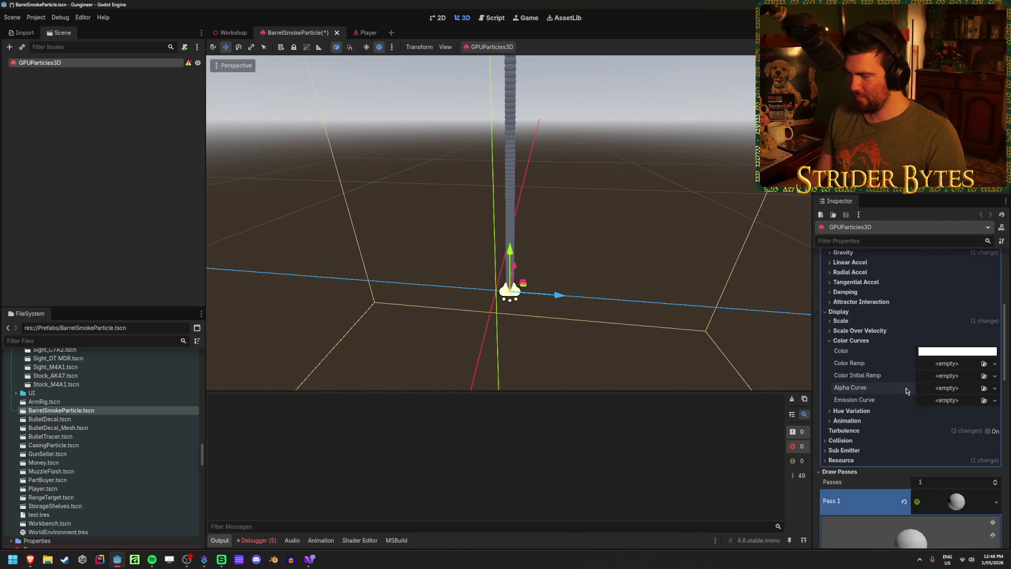
pyautogui.click(851, 340)
# - Revert the Scale Curve to <empty>, collapse Display, and save the BarrelSmokeParticle scene
pyautogui.click(849, 321)
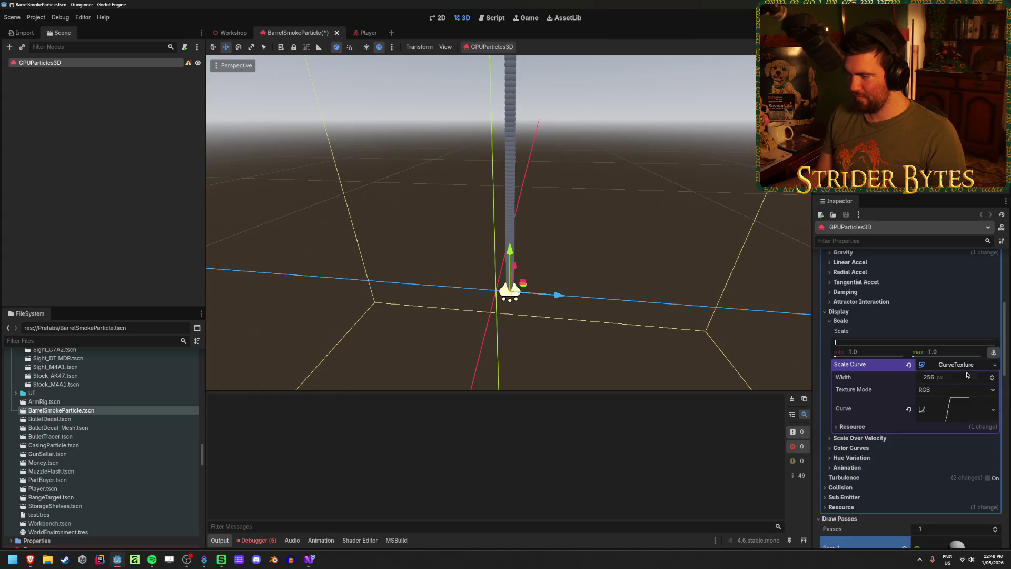
pyautogui.click(907, 366)
pyautogui.click(842, 321)
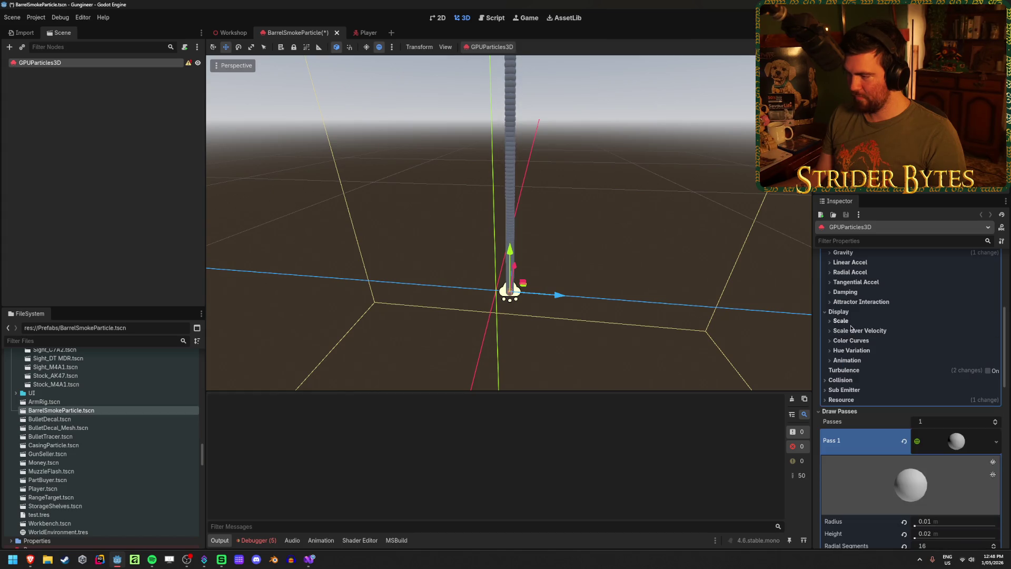
pyautogui.click(839, 348)
pyautogui.scroll(3, 853, 358)
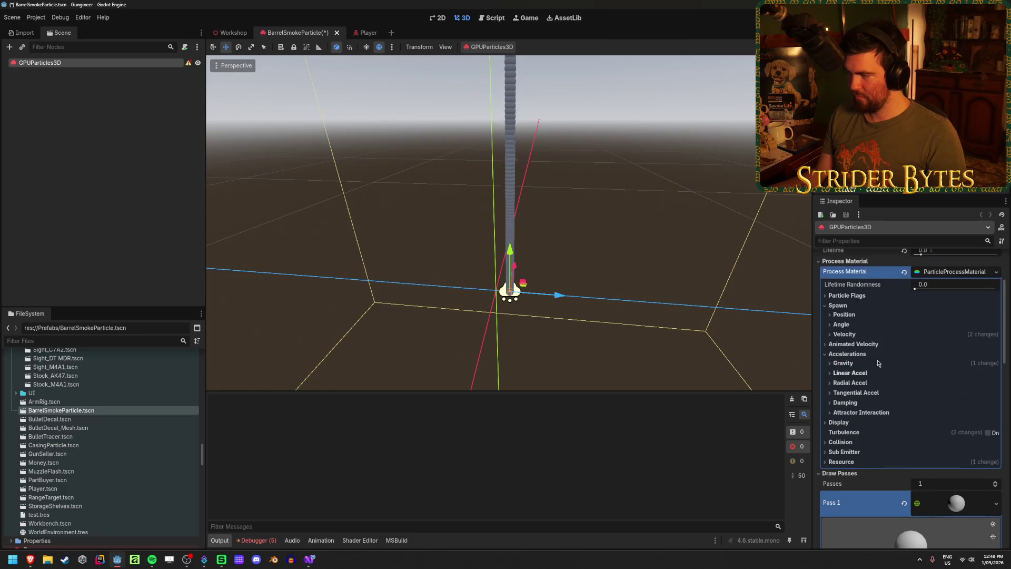
pyautogui.hotkey('ctrl', 's')
# - Toggle the spawn velocity settings and drag the smoke emitter along the Z axis
pyautogui.click(848, 332)
pyautogui.click(849, 334)
pyautogui.click(850, 333)
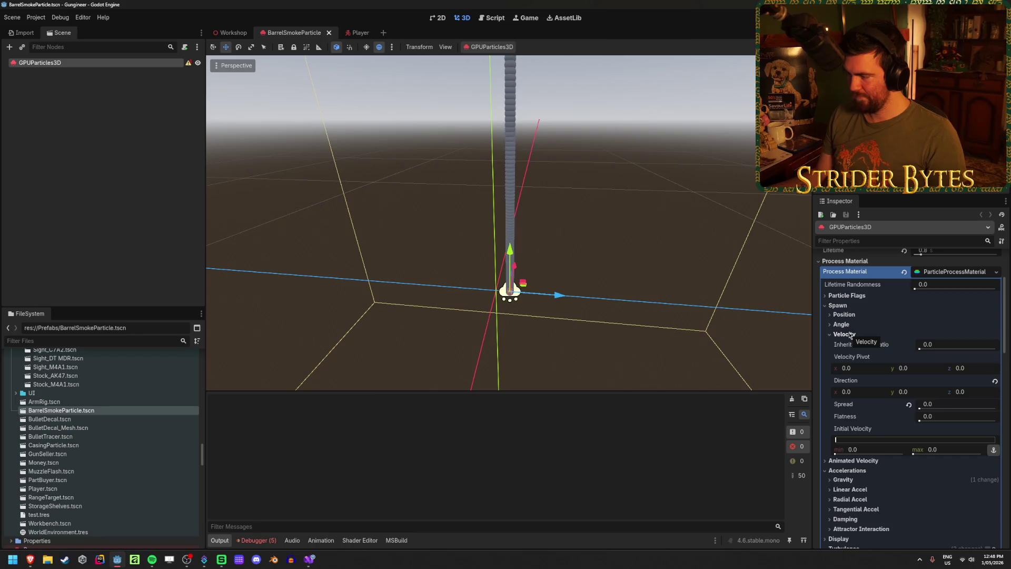
pyautogui.click(850, 335)
pyautogui.moveTo(557, 293)
pyautogui.mouseDown()
pyautogui.moveTo(509, 311)
pyautogui.moveTo(593, 297)
pyautogui.moveTo(450, 316)
pyautogui.moveTo(514, 328)
pyautogui.moveTo(416, 329)
pyautogui.moveTo(488, 316)
pyautogui.moveTo(363, 322)
pyautogui.moveTo(538, 323)
pyautogui.moveTo(413, 311)
pyautogui.mouseUp()
# - Set the emitter's Transform Position Z to 0 and save the scene
pyautogui.scroll(-10, 889, 395)
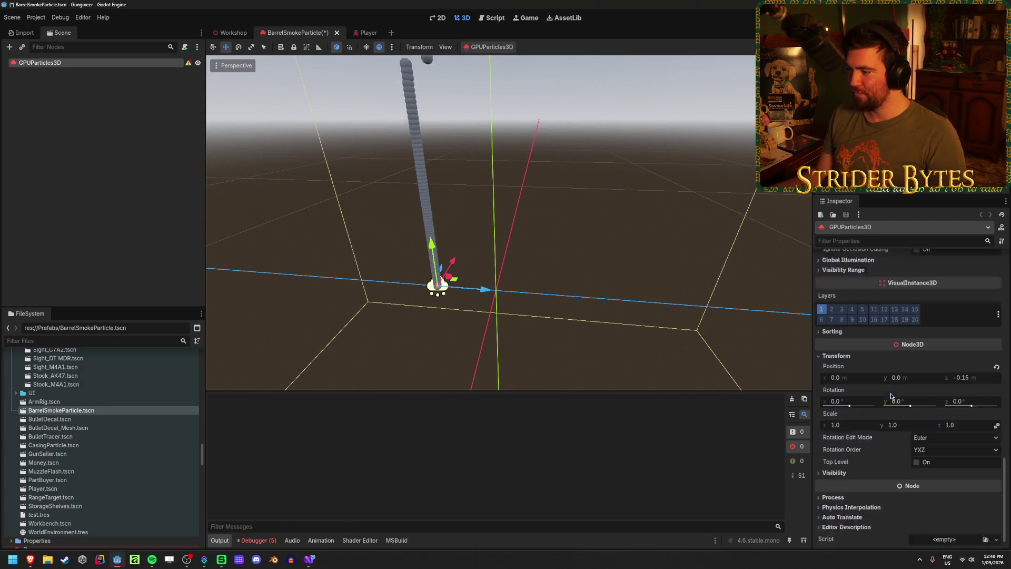
pyautogui.scroll(-1, 889, 395)
pyautogui.click(974, 359)
pyautogui.write('0')
pyautogui.press('Return')
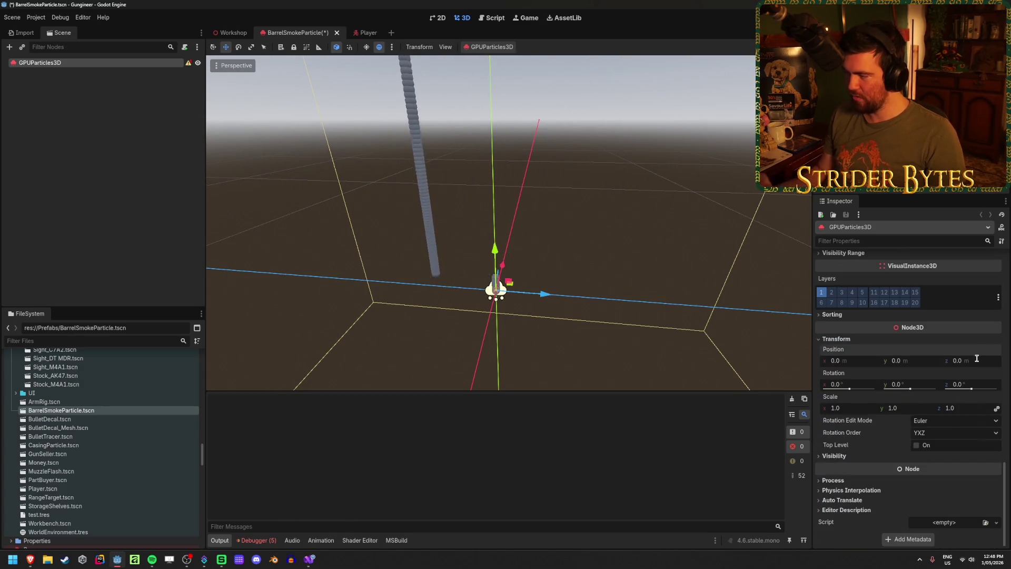
pyautogui.hotkey('ctrl', 's')
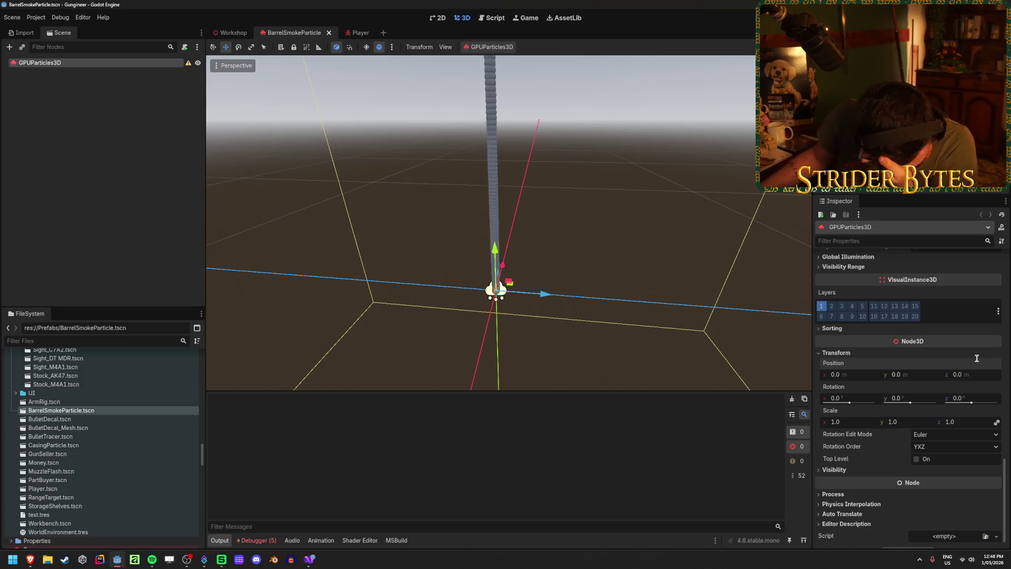
pyautogui.click(122, 156)
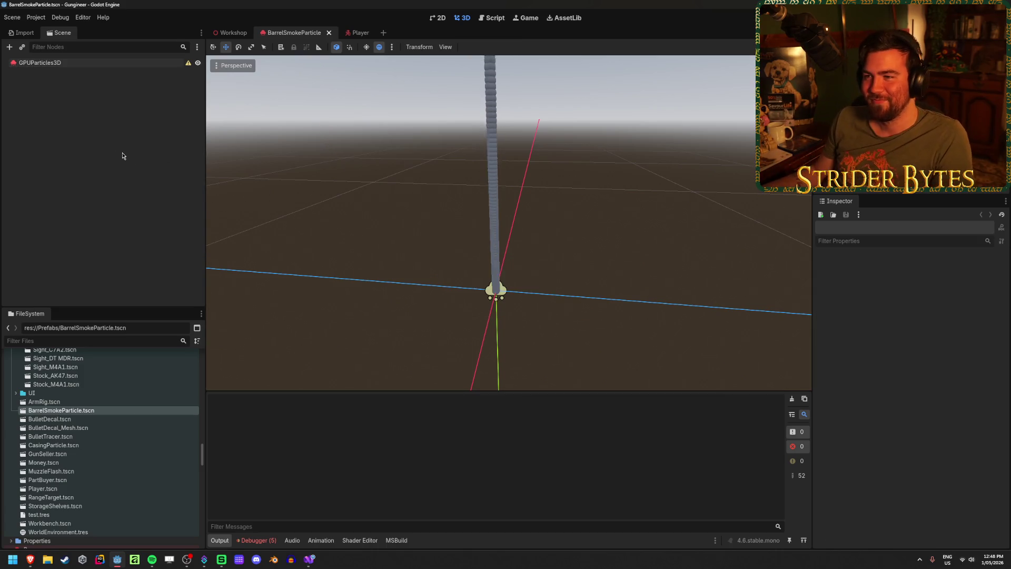
# - Hide the Player scene's GPUParticles3D node and return to the BarrelSmokeParticle scene
pyautogui.click(228, 33)
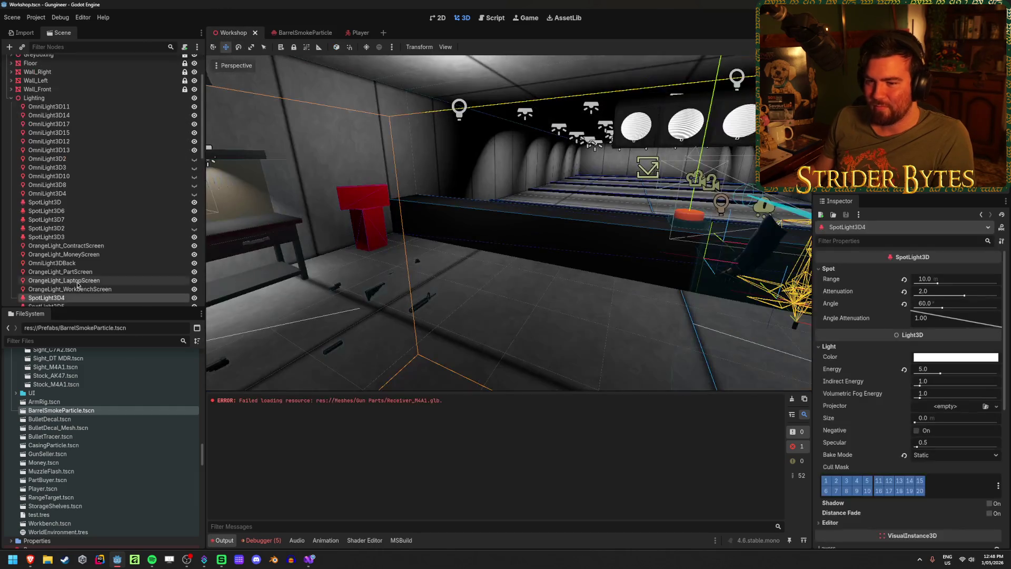
pyautogui.click(351, 33)
pyautogui.click(195, 176)
pyautogui.moveTo(178, 180)
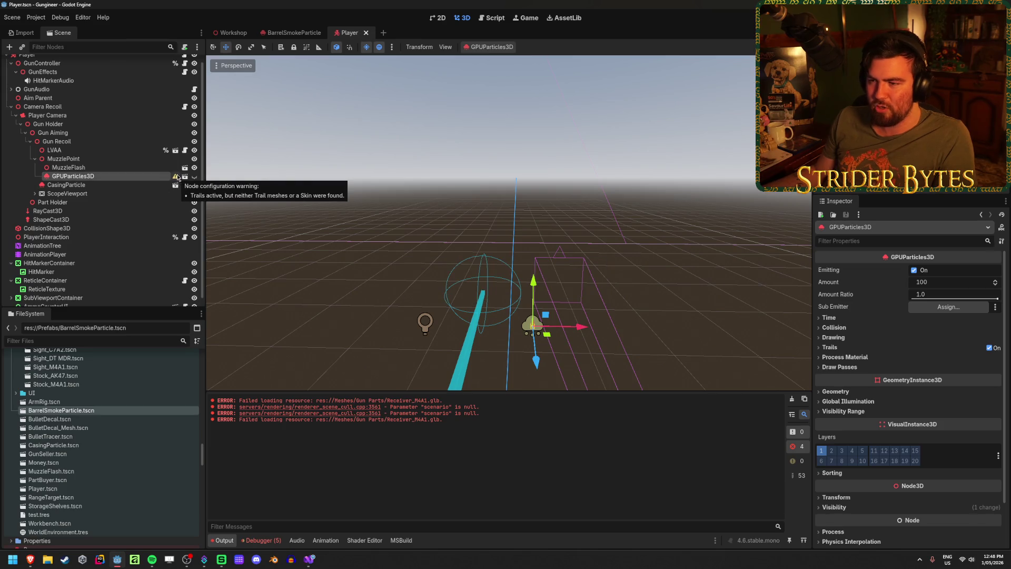
pyautogui.click(293, 32)
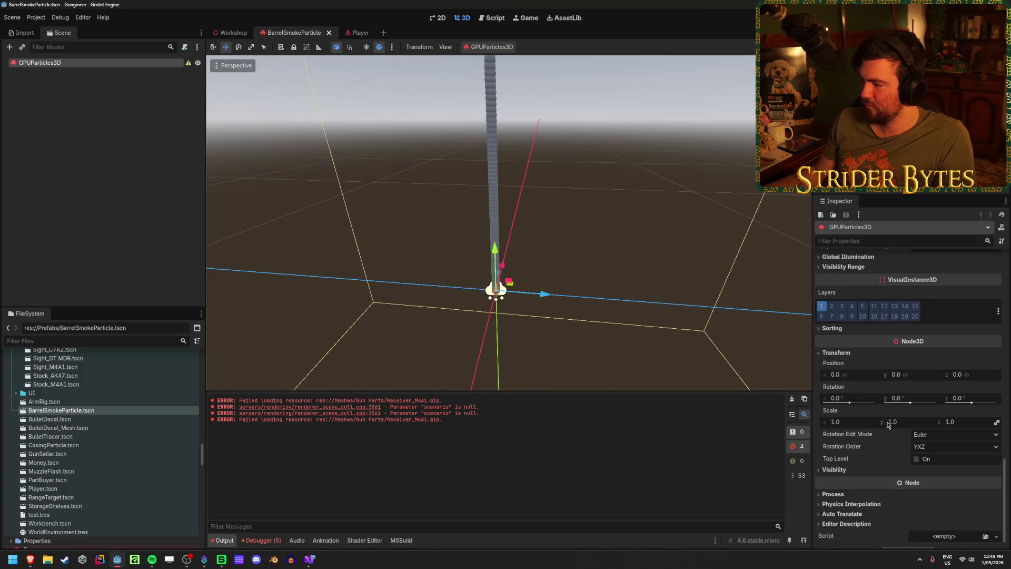
# - Turn off trails for the smoke particles and deselect the emitter
pyautogui.scroll(-10, 887, 425)
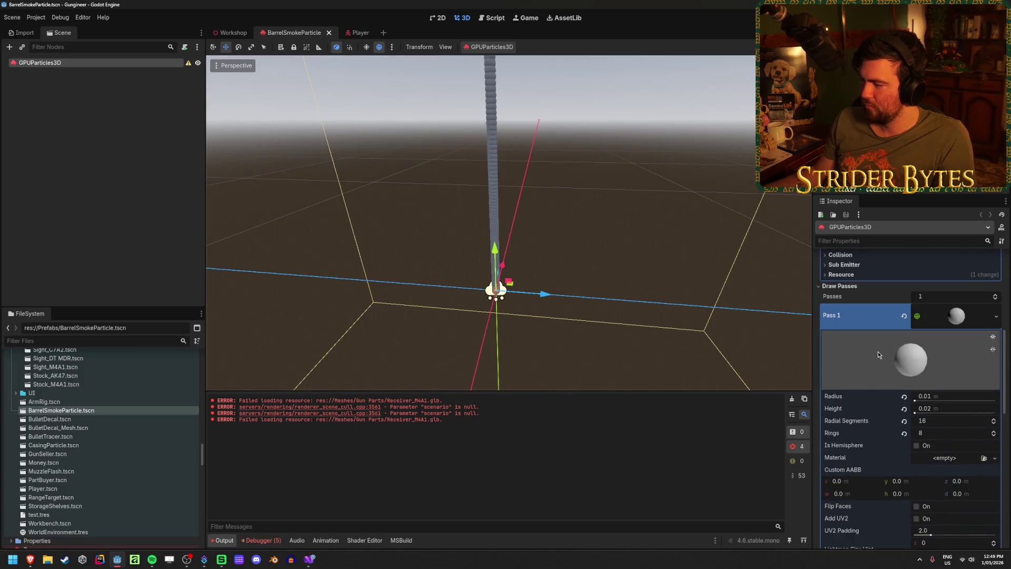
pyautogui.scroll(3, 878, 355)
pyautogui.scroll(3, 850, 413)
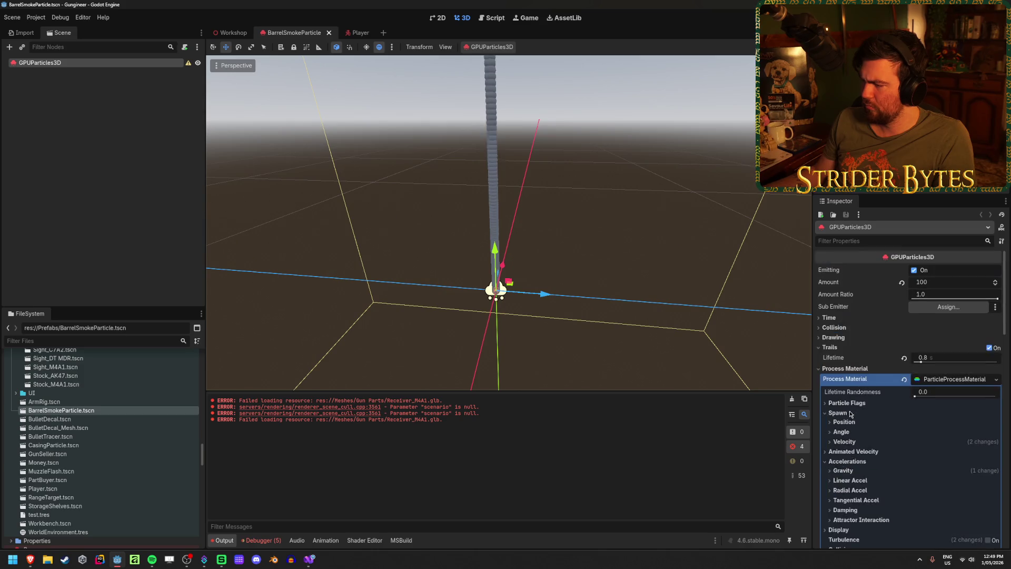
pyautogui.click(989, 348)
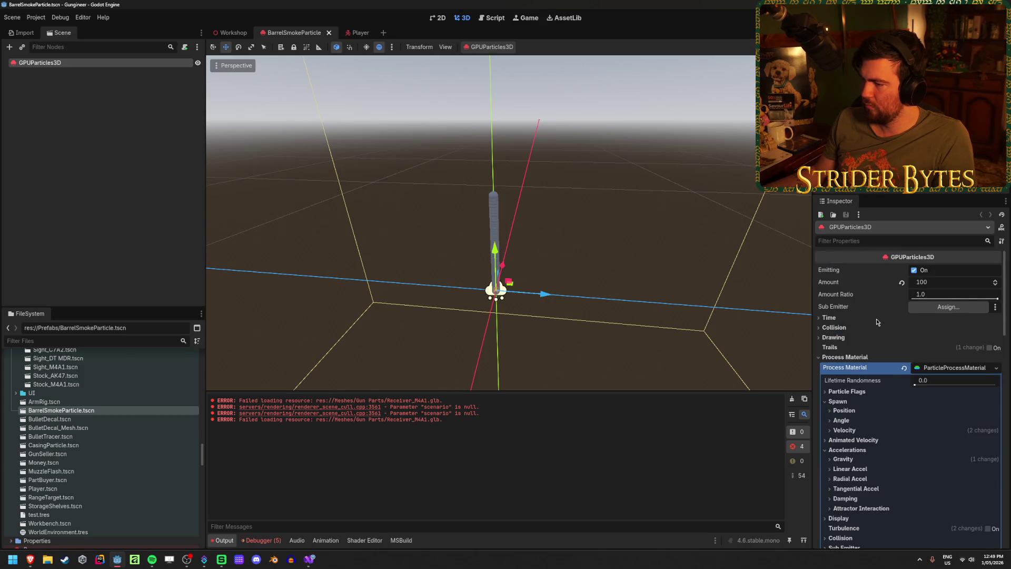
pyautogui.moveTo(545, 293)
pyautogui.mouseDown()
pyautogui.moveTo(798, 315)
pyautogui.moveTo(352, 318)
pyautogui.moveTo(545, 294)
pyautogui.mouseUp()
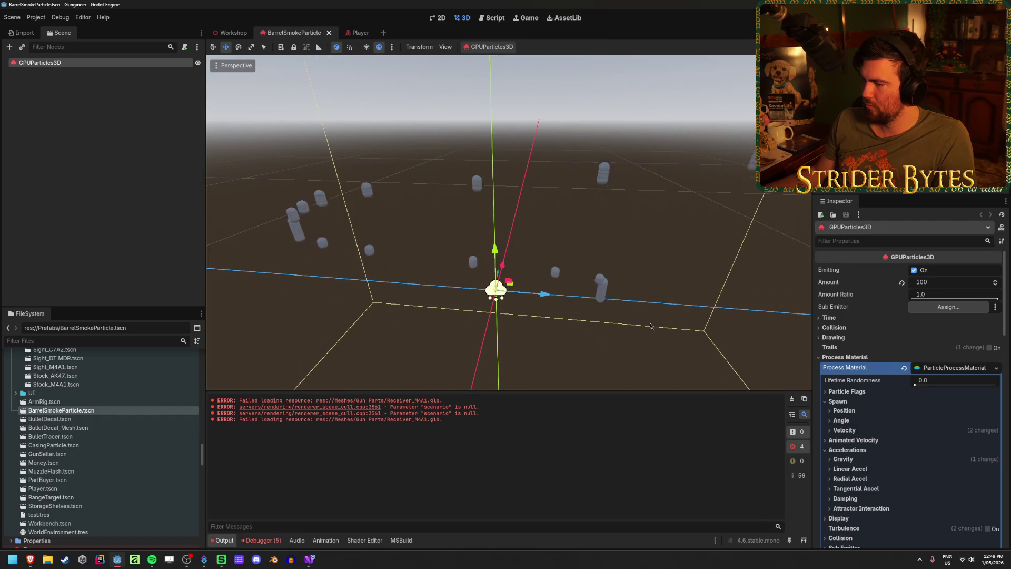
pyautogui.click(99, 195)
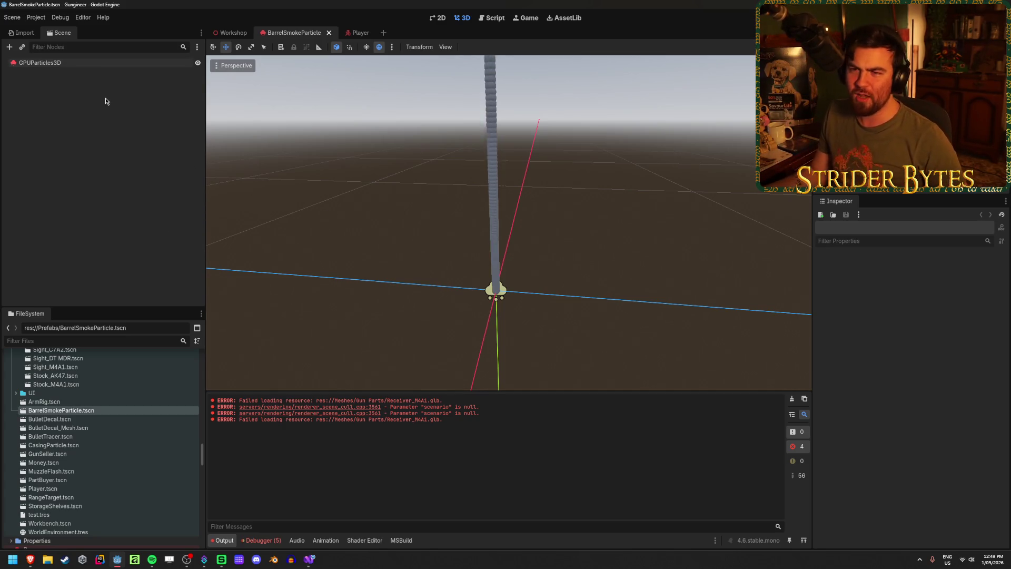
# - Select the GPUParticles3D emitter in the Scene dock
pyautogui.click(85, 62)
pyautogui.click(85, 79)
# - Add a MeshInstance3D child under GPUParticles3D and move it along the X axis
pyautogui.rightClick(88, 66)
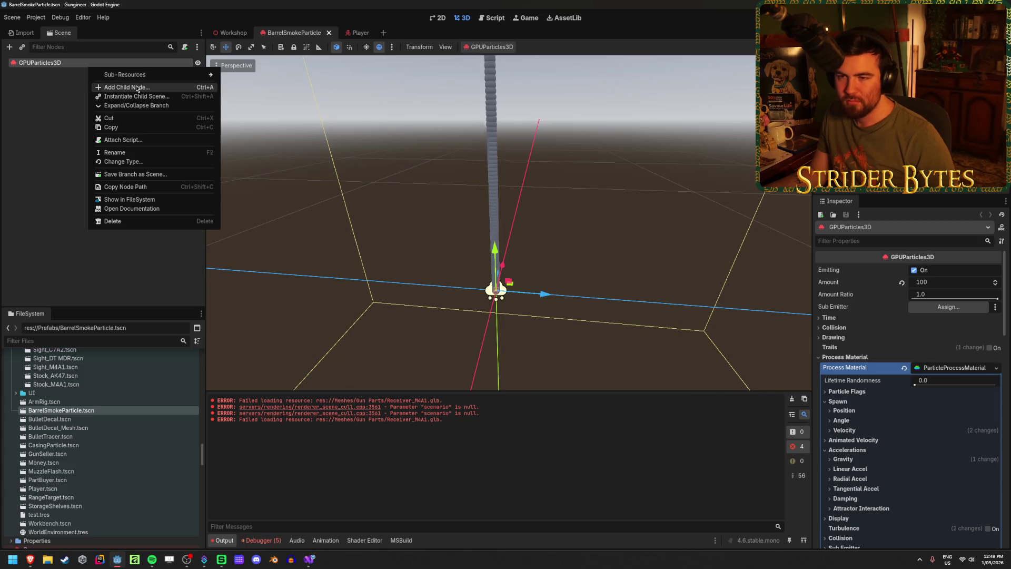
pyautogui.click(137, 88)
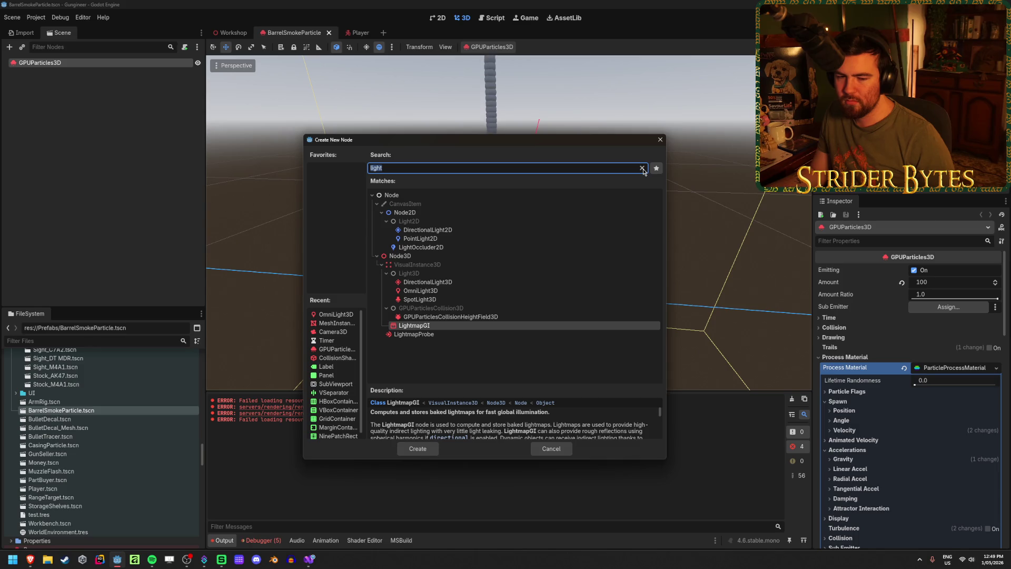
pyautogui.write('mesh')
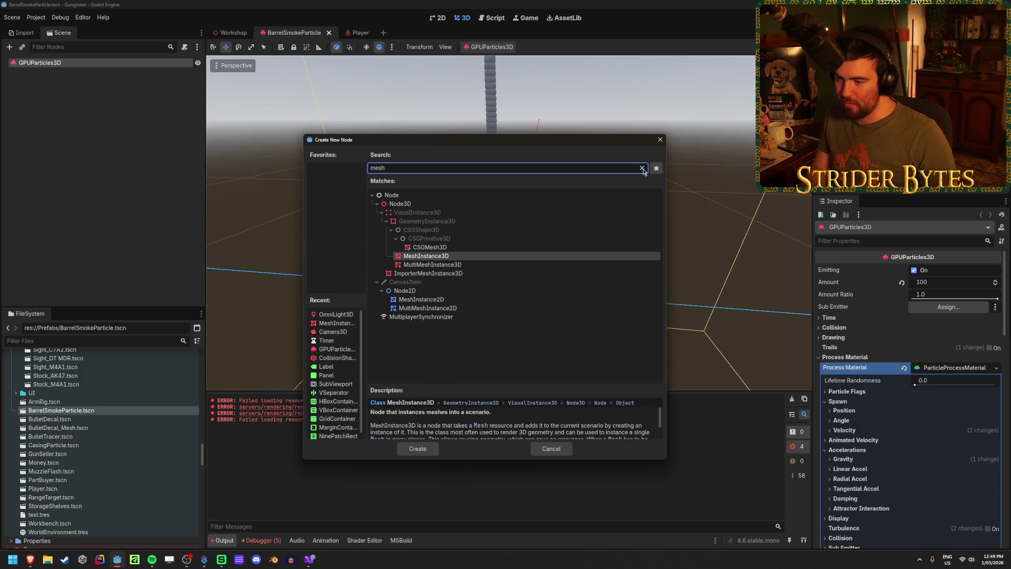
pyautogui.doubleClick(448, 255)
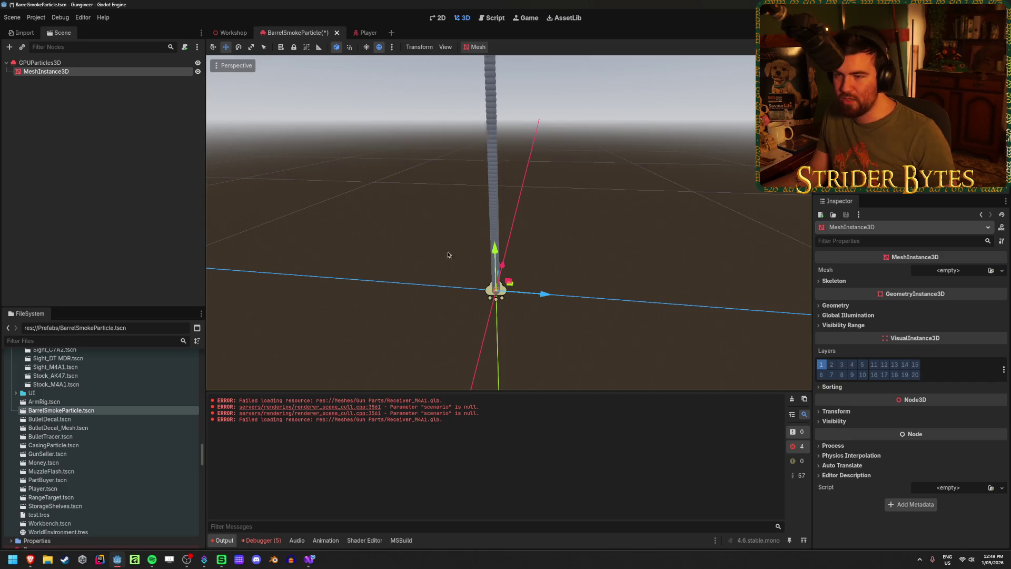
pyautogui.moveTo(544, 298); pyautogui.dragTo(707, 308)
# - Try a RibbonTrailMesh on the mesh node, move it along Z, then clear the Mesh to empty
pyautogui.click(1001, 270)
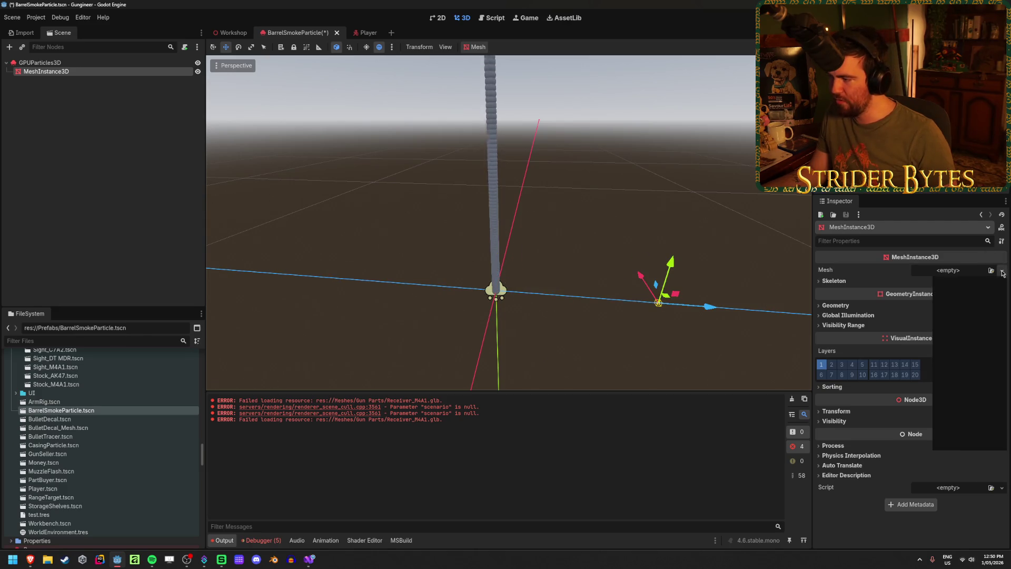
pyautogui.click(967, 411)
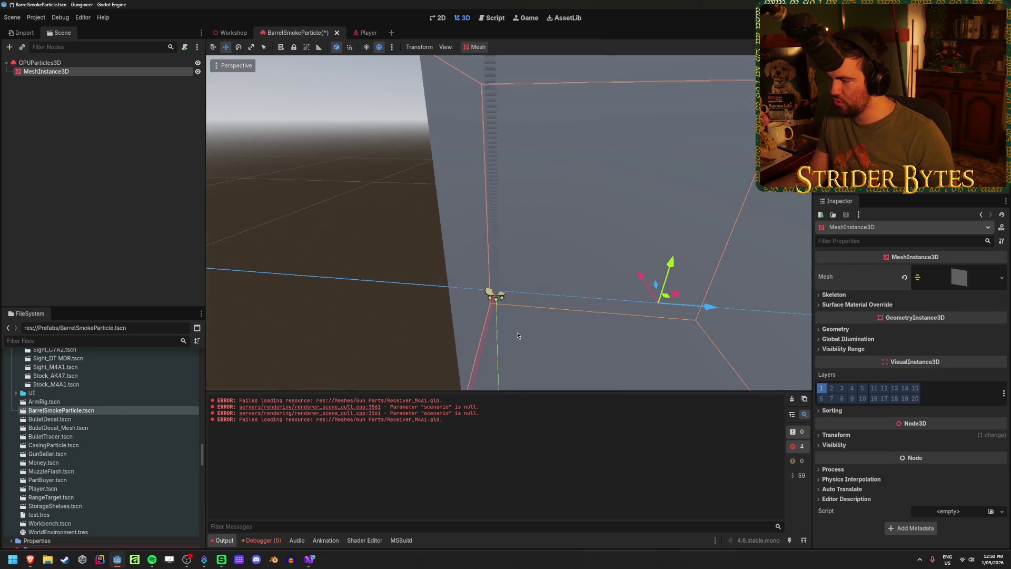
pyautogui.press('f')
pyautogui.moveTo(535, 249)
pyautogui.mouseDown()
pyautogui.moveTo(736, 242)
pyautogui.moveTo(620, 302)
pyautogui.moveTo(730, 329)
pyautogui.moveTo(571, 335)
pyautogui.mouseUp()
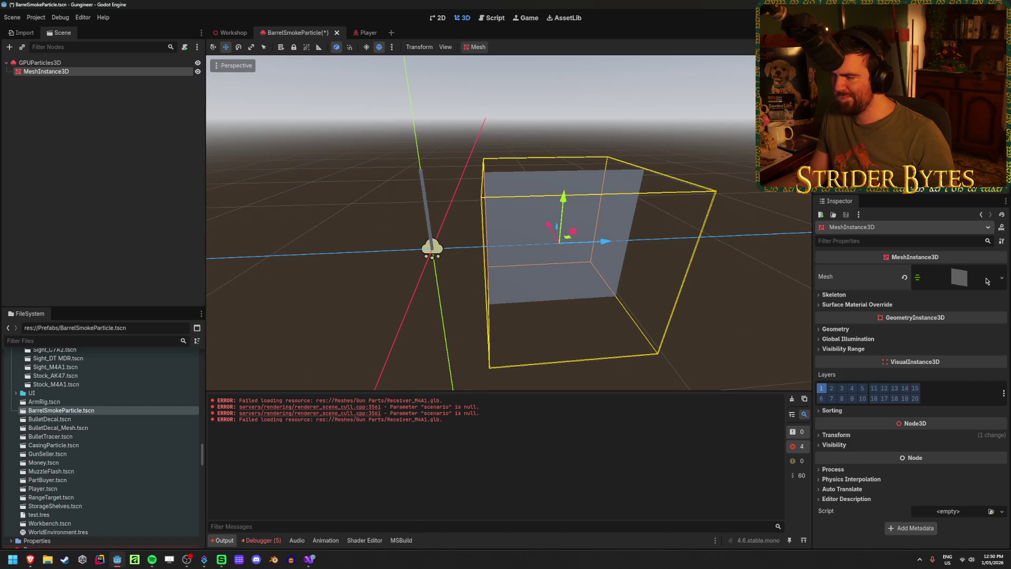
pyautogui.click(987, 280)
pyautogui.click(996, 280)
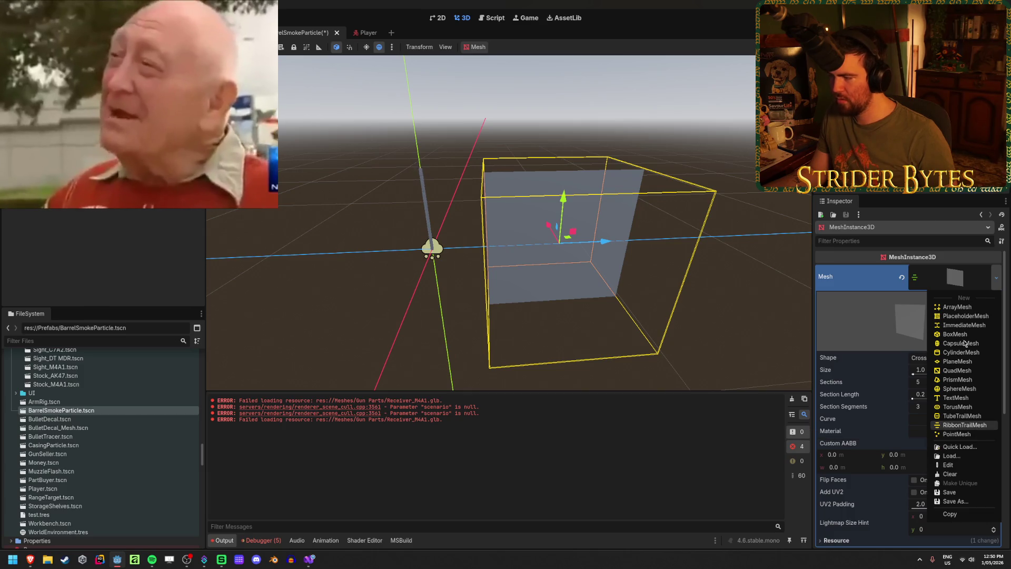
pyautogui.click(973, 425)
pyautogui.click(902, 278)
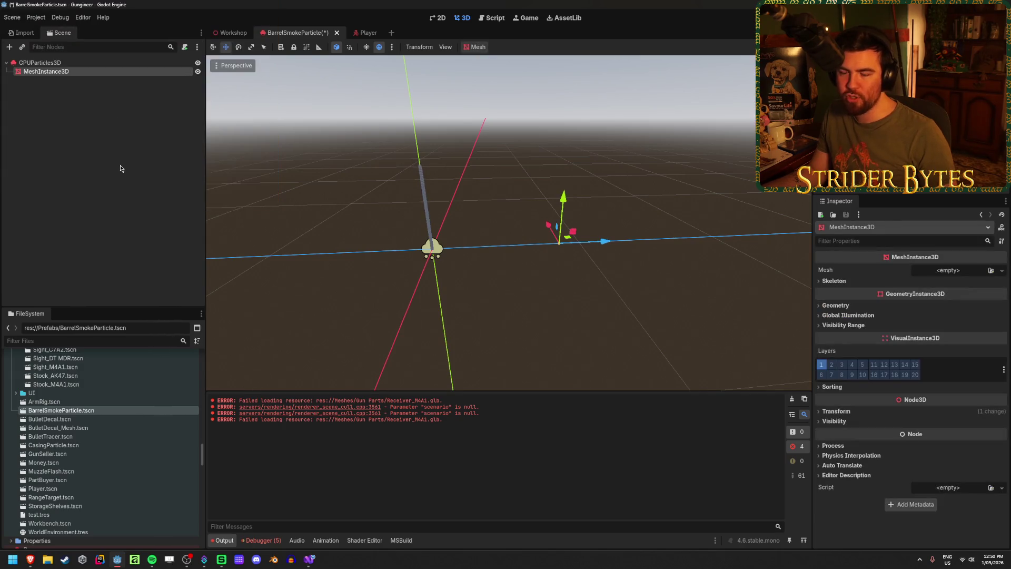
pyautogui.click(94, 167)
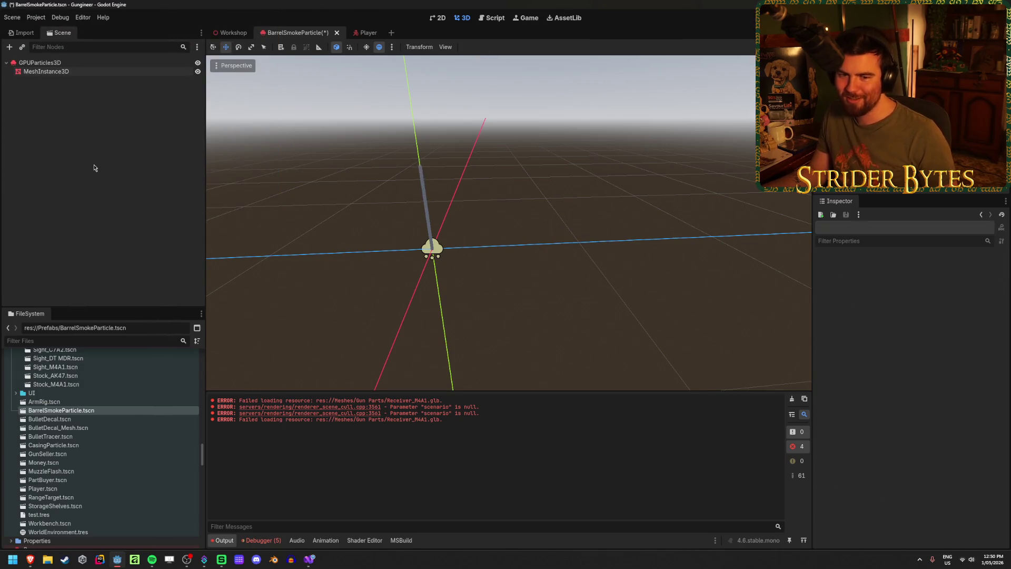
# - Reselect MeshInstance3D and open the Create New Node dialog via Add Child Node
pyautogui.click(136, 73)
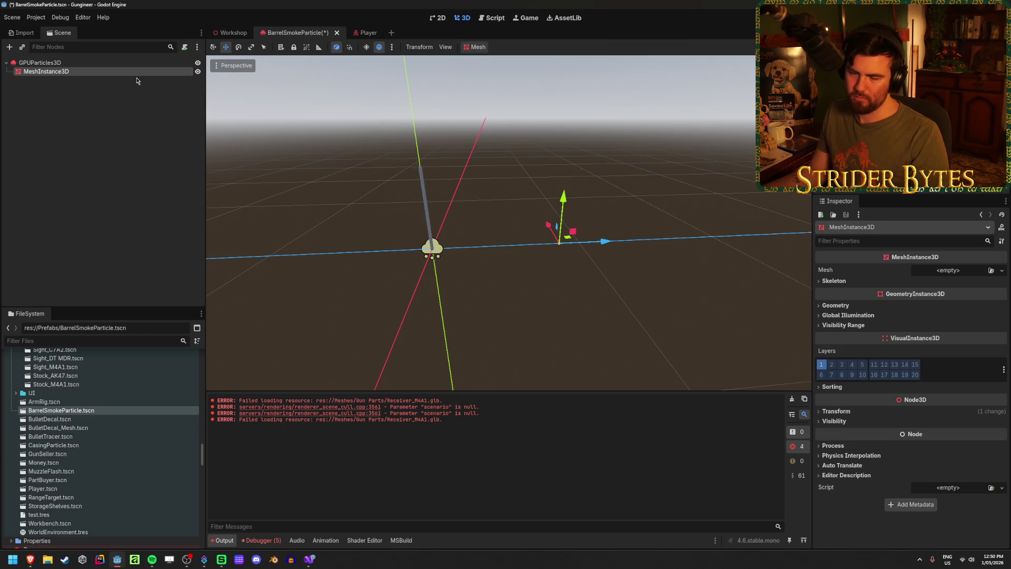
pyautogui.click(107, 170)
pyautogui.rightClick(144, 111)
pyautogui.click(117, 85)
pyautogui.click(118, 72)
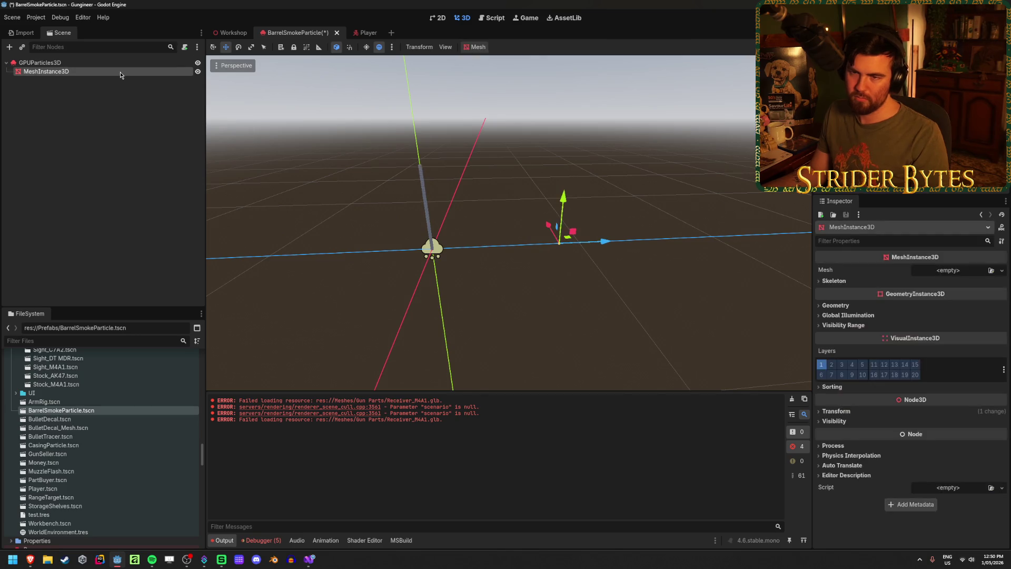
pyautogui.rightClick(114, 92)
pyautogui.click(141, 99)
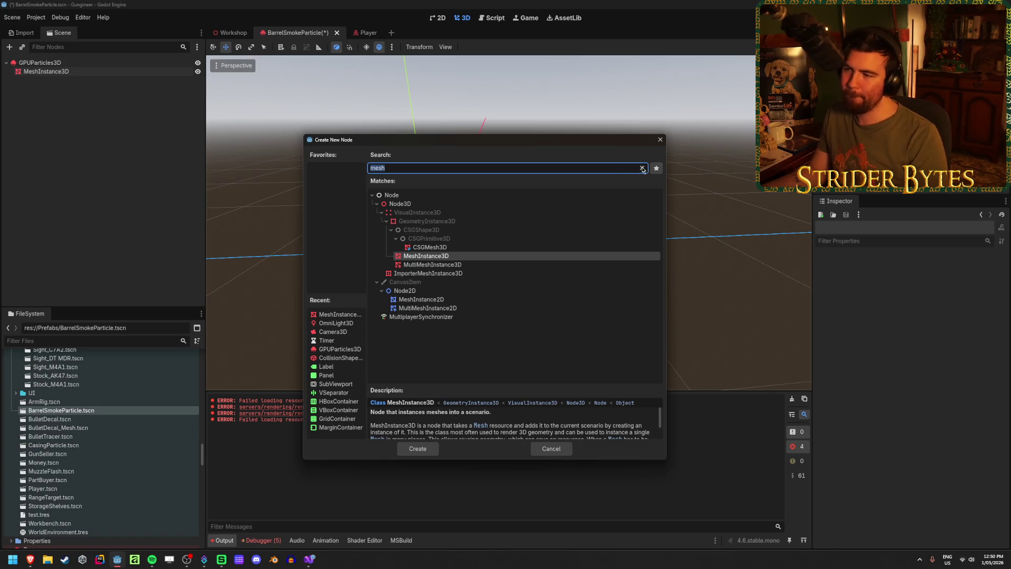
# - Clear the search and expand Node3D > VisualInstance3D > GeometryInstance3D in the node list
pyautogui.click(642, 168)
pyautogui.click(378, 230)
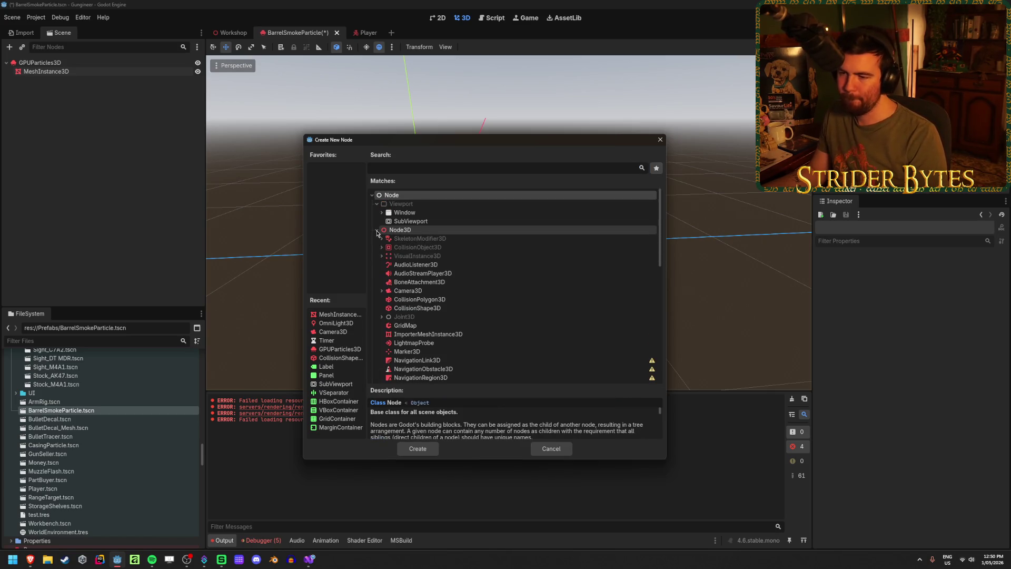
pyautogui.scroll(-3, 441, 233)
pyautogui.scroll(-5, 441, 234)
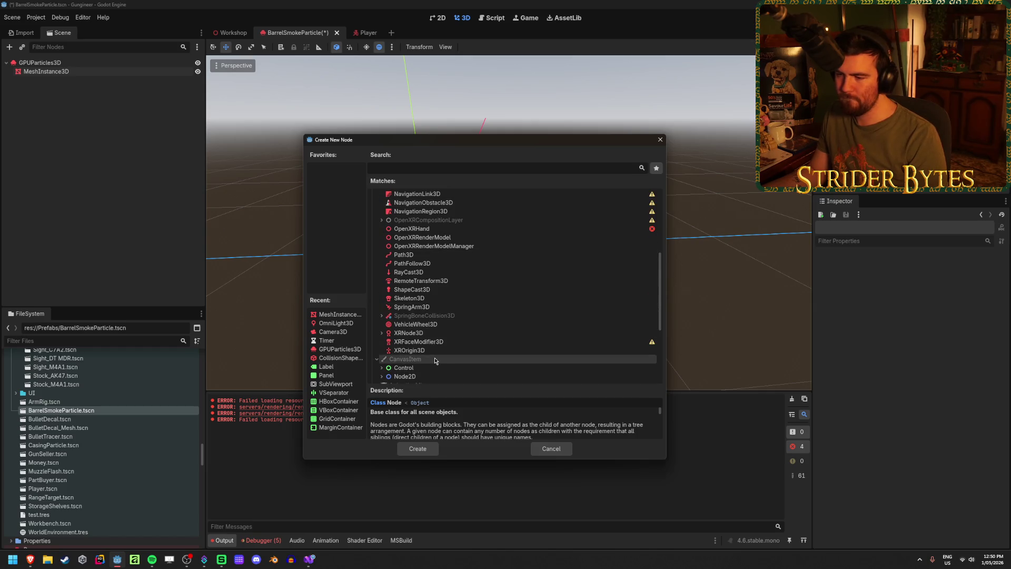
pyautogui.scroll(1, 429, 316)
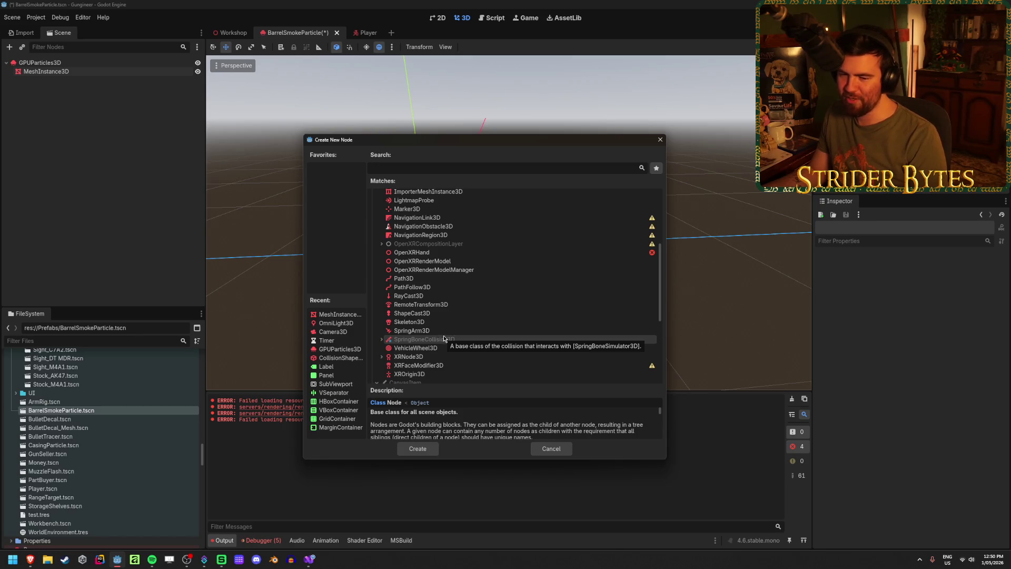
pyautogui.scroll(5, 444, 339)
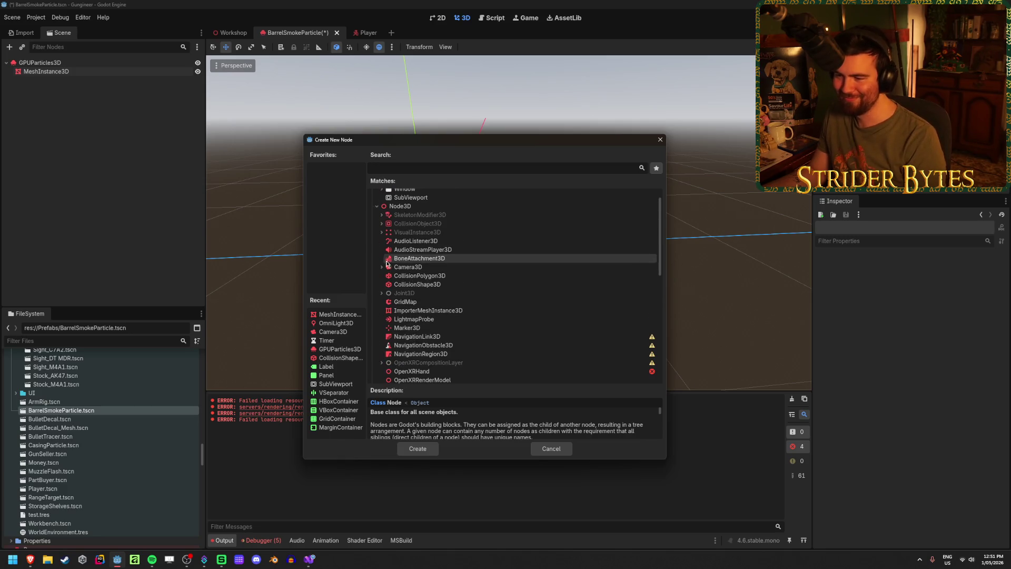
pyautogui.click(381, 231)
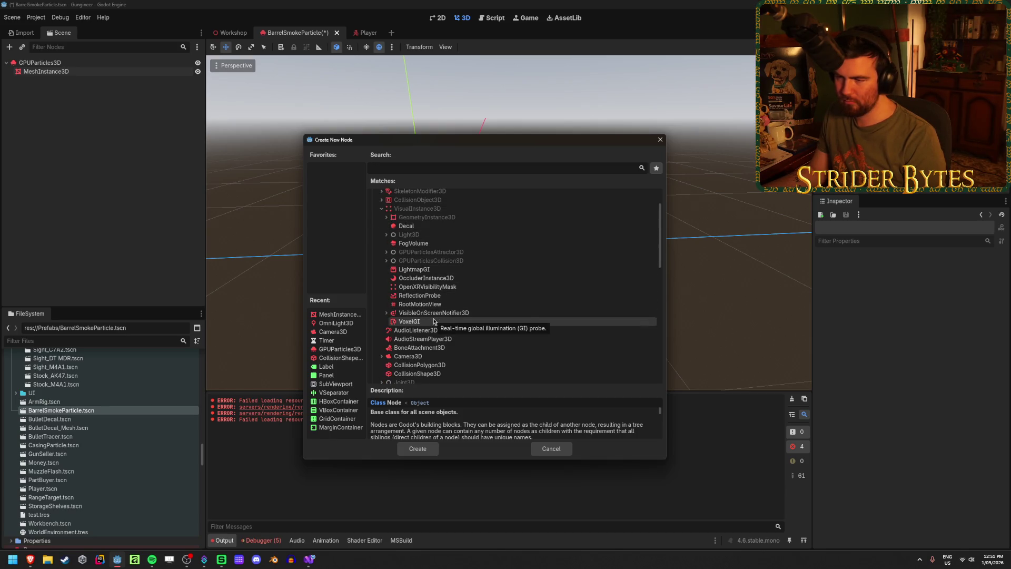
pyautogui.scroll(1, 434, 321)
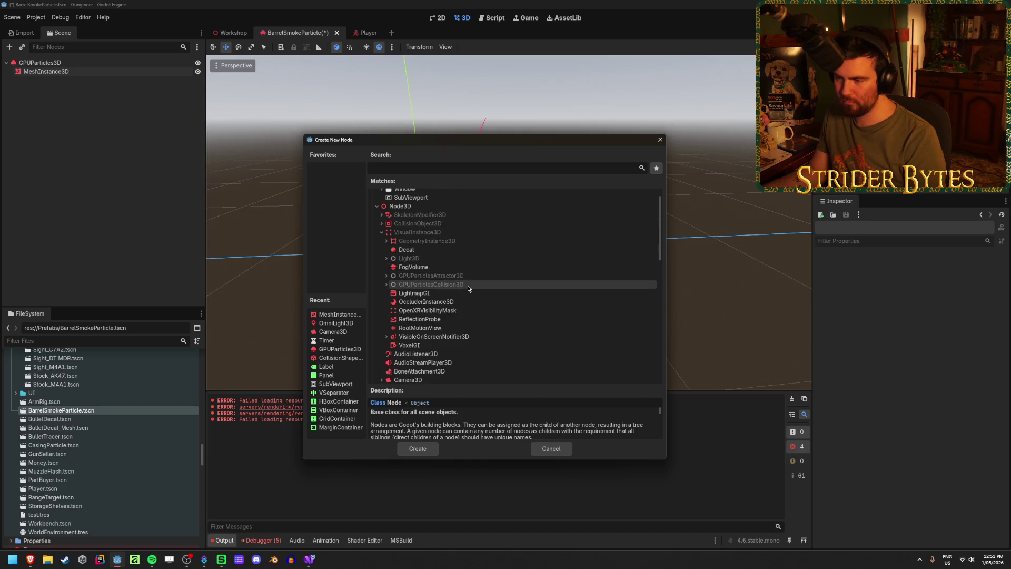
pyautogui.click(386, 241)
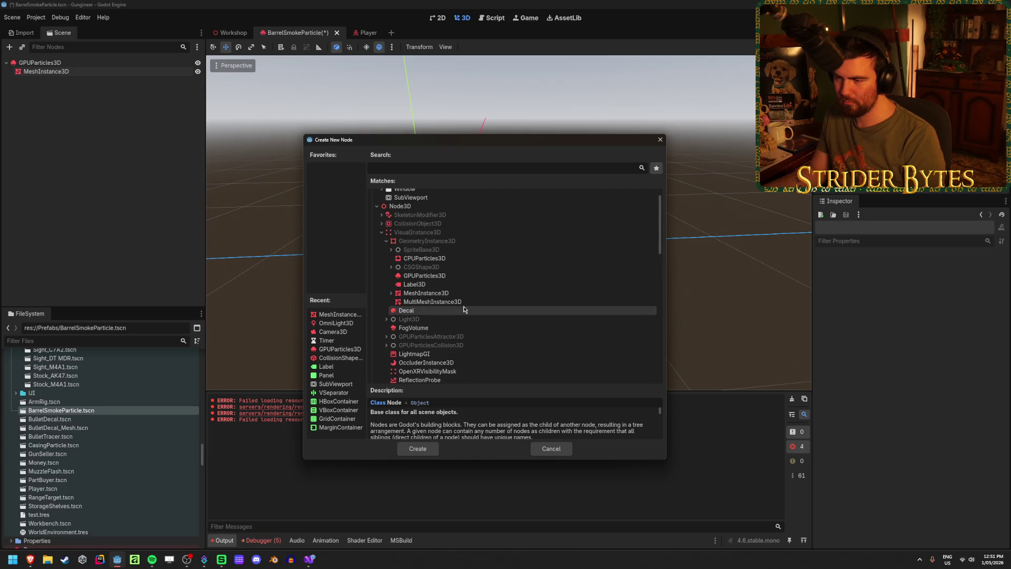
# - Inspect the MeshInstance3D and SpriteBase3D subtypes, then cancel without adding a node
pyautogui.click(406, 293)
pyautogui.click(391, 294)
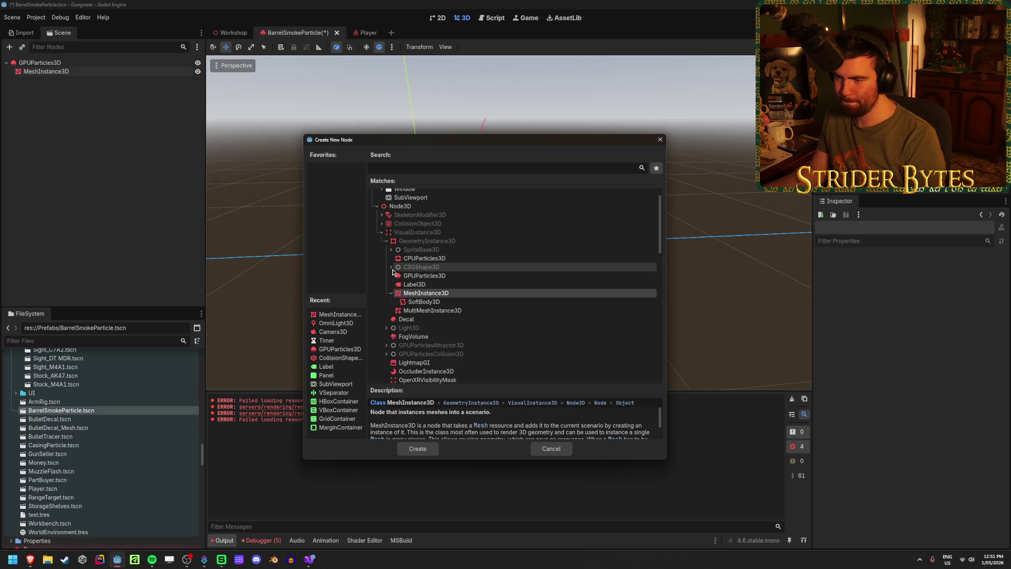
pyautogui.click(391, 250)
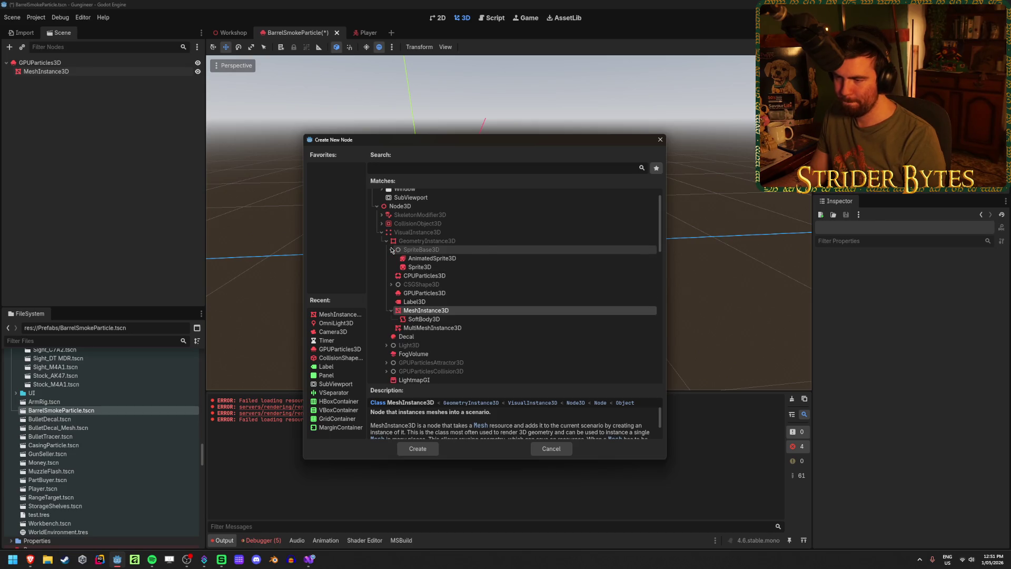
pyautogui.click(391, 250)
pyautogui.scroll(-1, 515, 262)
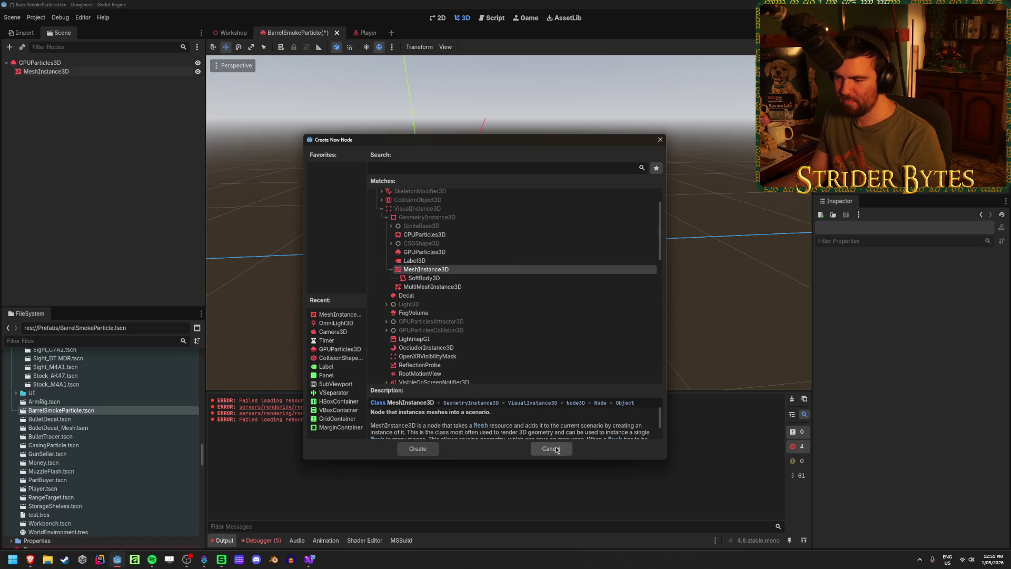
pyautogui.click(556, 449)
pyautogui.click(93, 71)
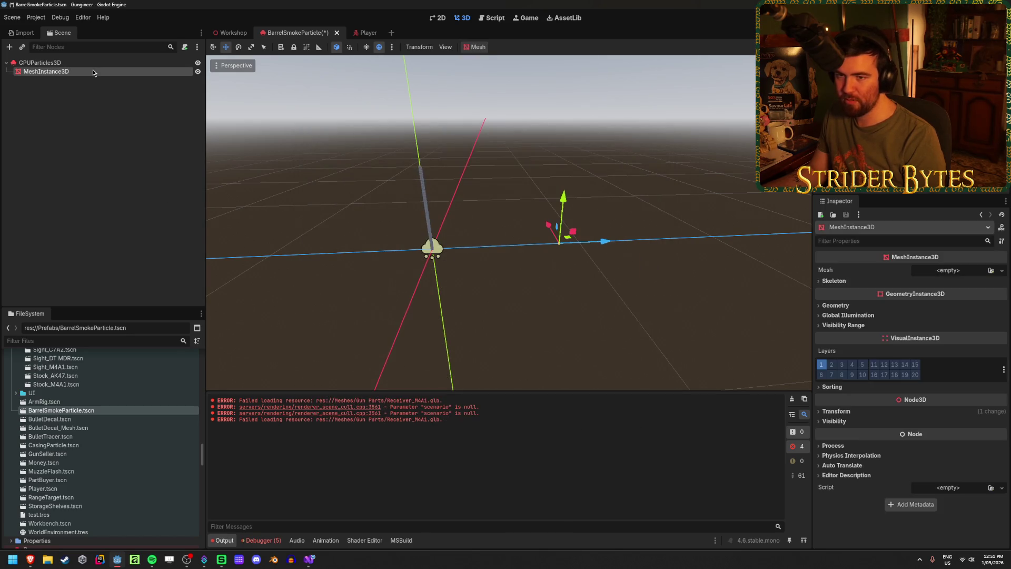
# - Delete the MeshInstance3D node and save the BarrelSmokeParticle scene
pyautogui.press('Delete')
pyautogui.press('Return')
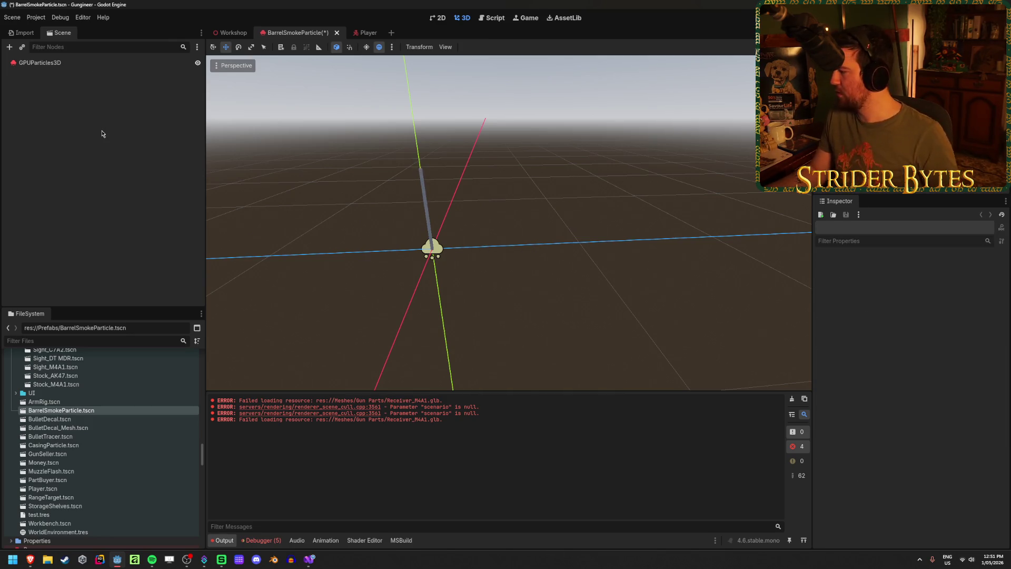
pyautogui.hotkey('ctrl', 's')
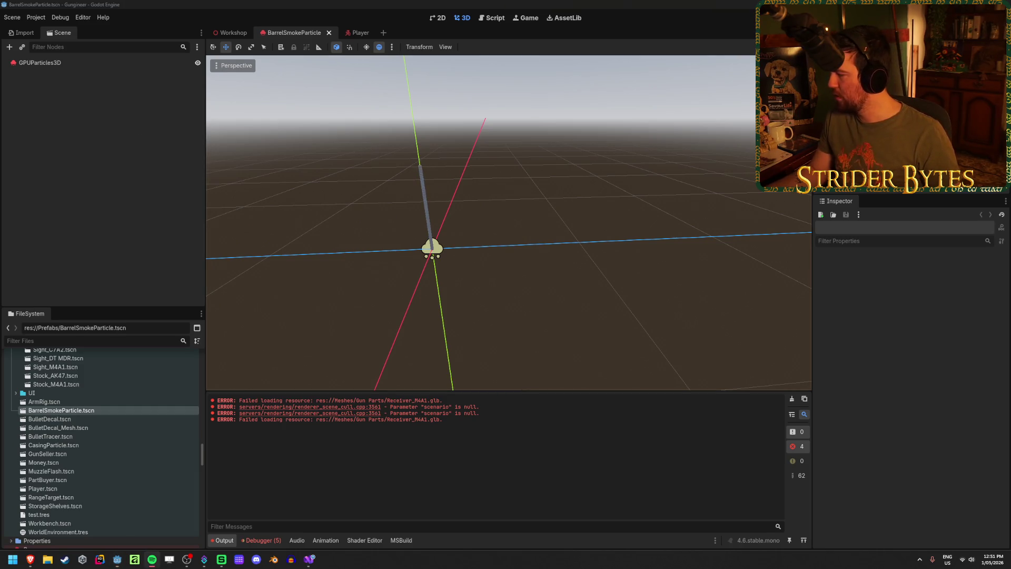
# - Switch to the Workshop level, clear its selection and move the viewport camera
pyautogui.click(241, 33)
pyautogui.click(494, 294)
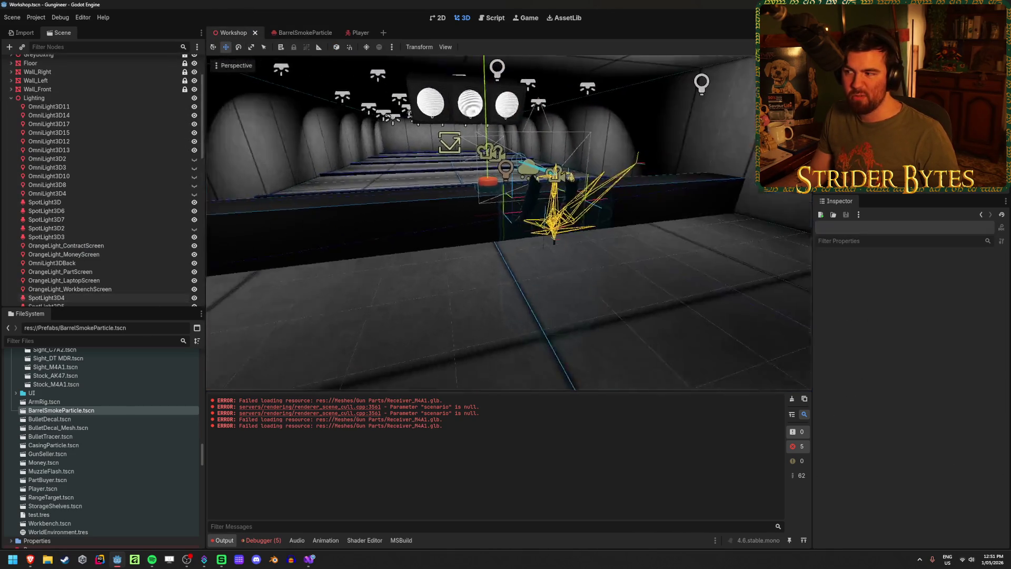
pyautogui.press('a')
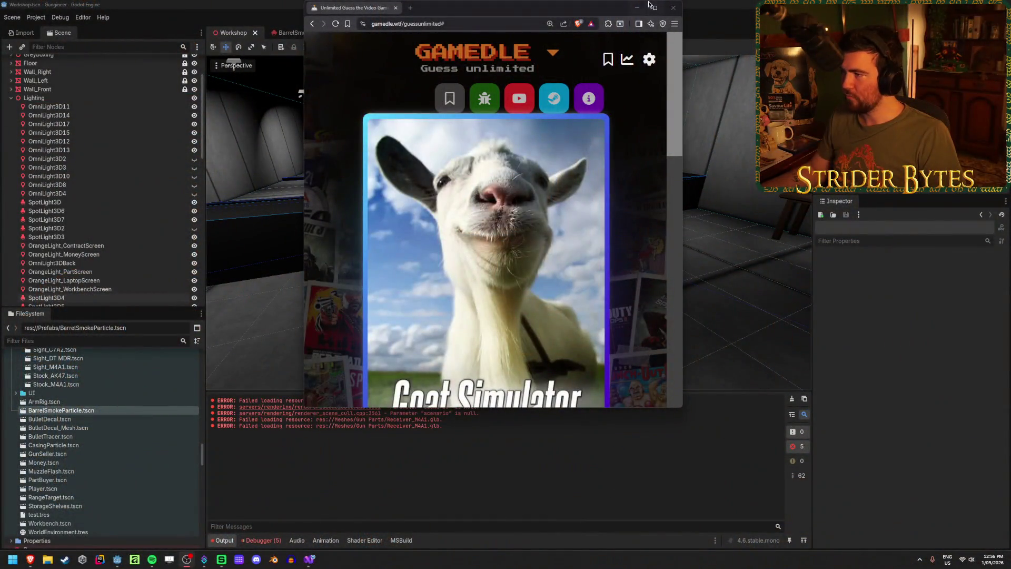
pyautogui.doubleClick(657, 9)
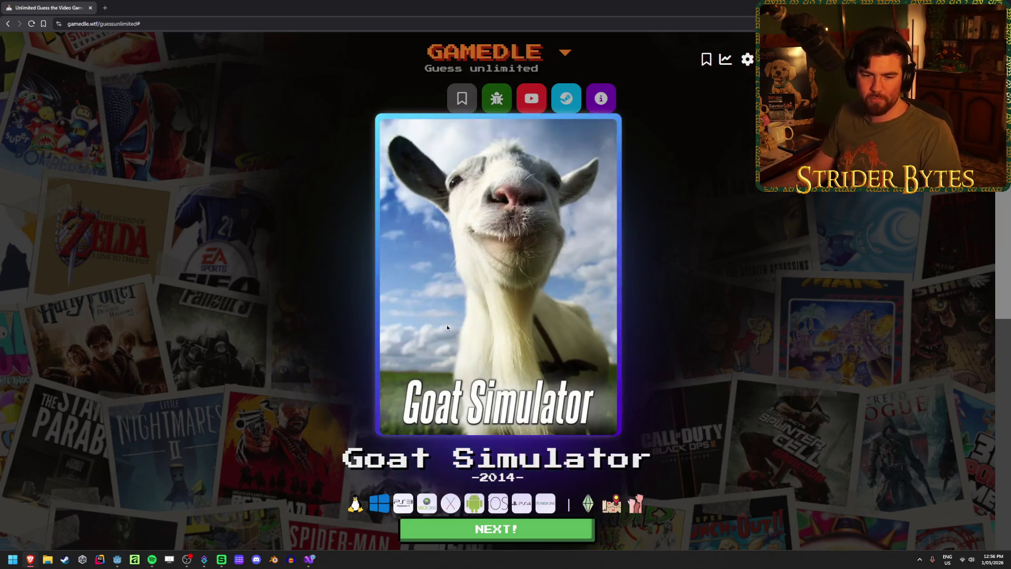
# - Start a new round and guess Baldur's Gate 3
pyautogui.click(504, 528)
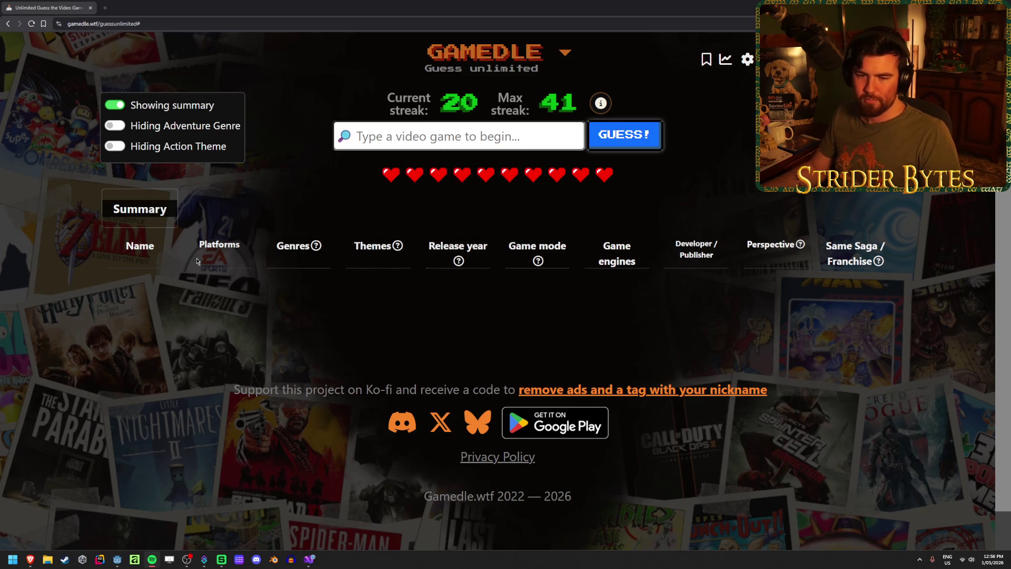
pyautogui.click(458, 141)
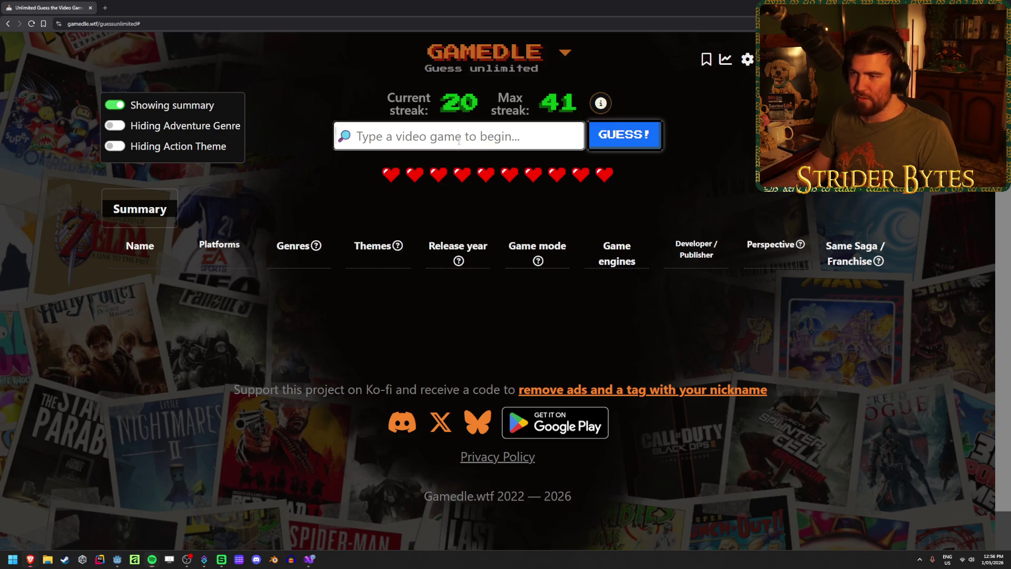
pyautogui.write('curse')
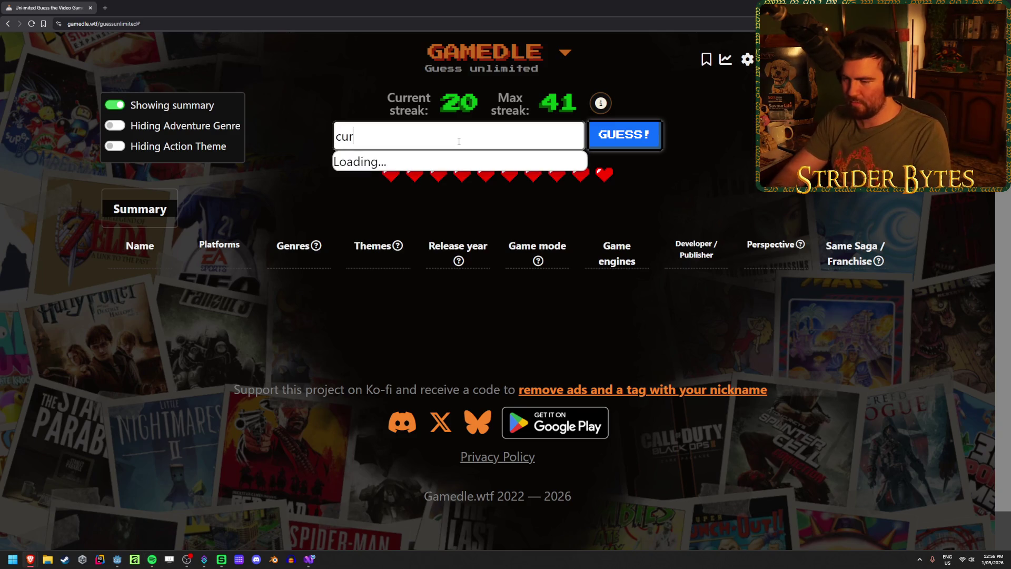
pyautogui.hotkey('ctrl', 'a')
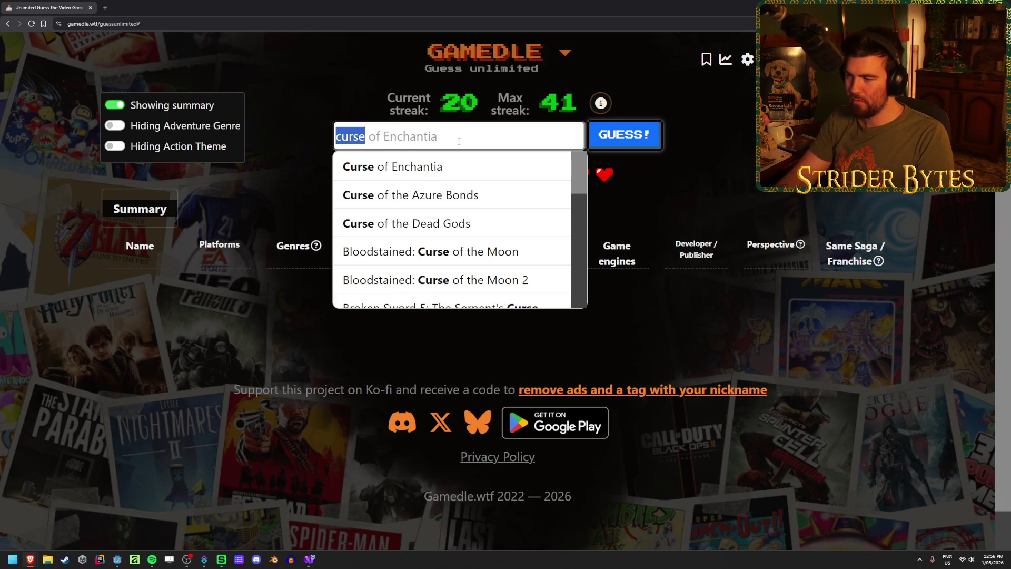
pyautogui.press('BackSpace')
pyautogui.write('baldu')
pyautogui.press('Down')
pyautogui.press('Down')
pyautogui.press('Return')
pyautogui.click(625, 135)
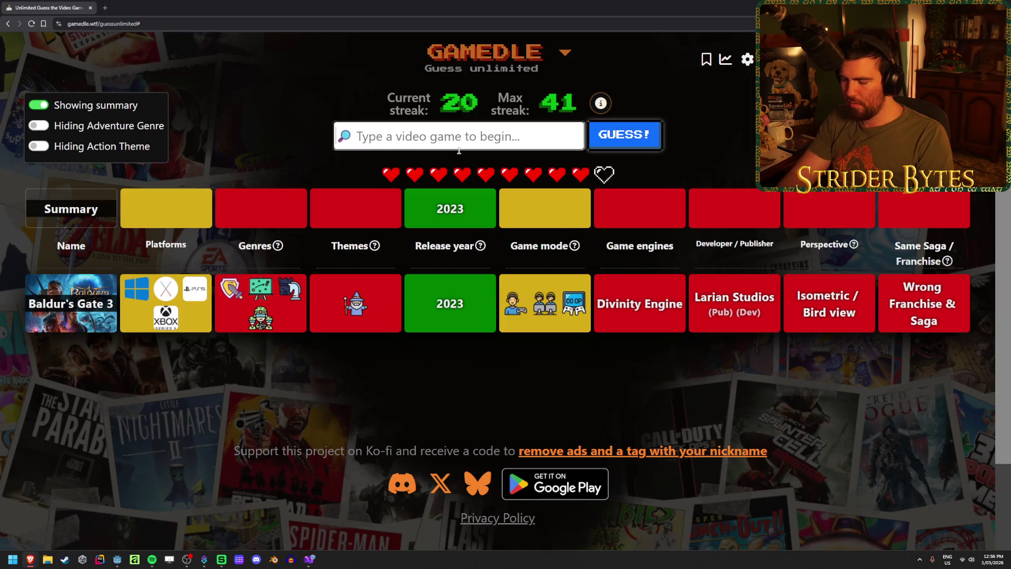
# - Guess The Case of the Golden Idol, then Fall Guys
pyautogui.write('case of')
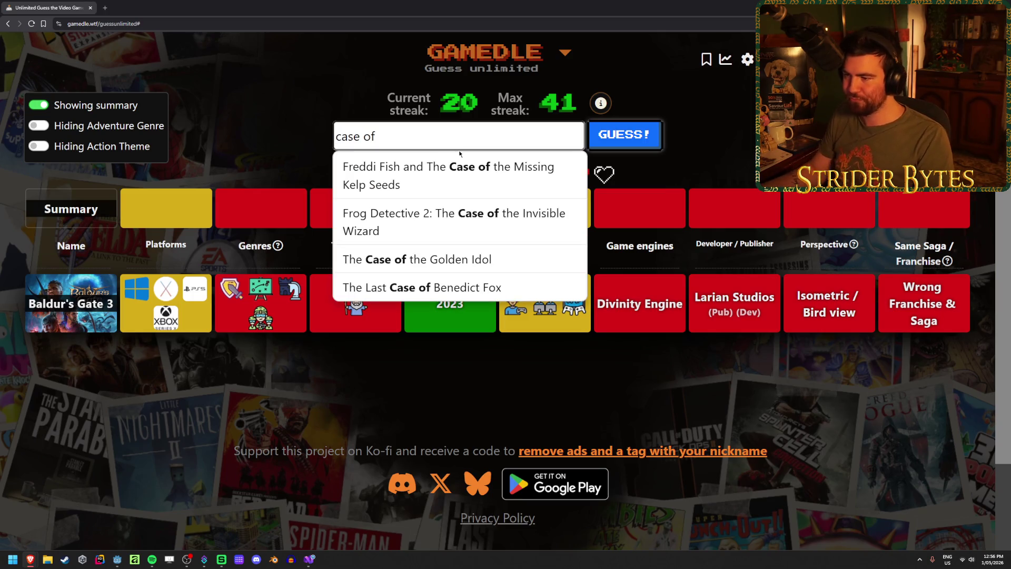
pyautogui.click(453, 258)
pyautogui.click(651, 143)
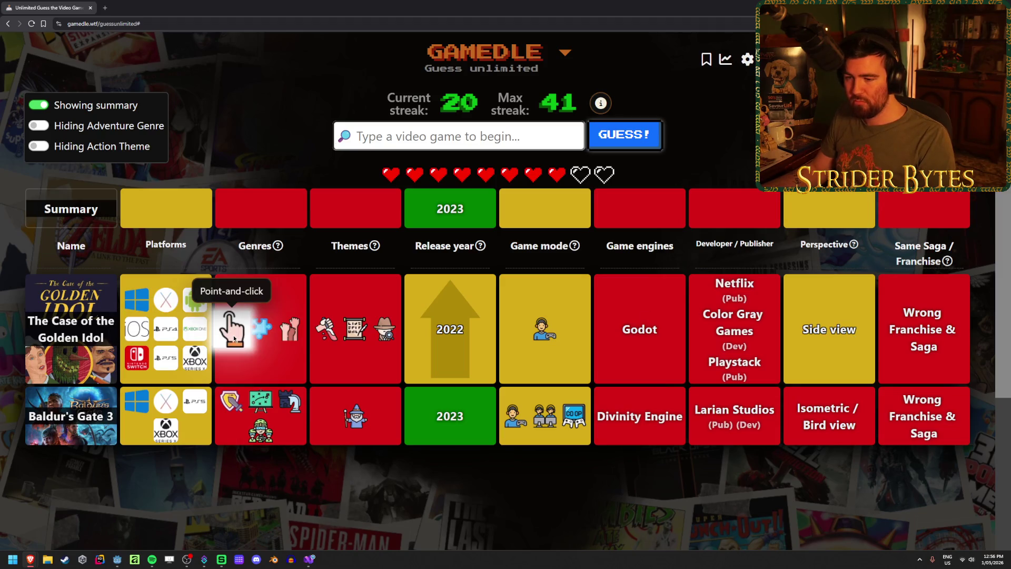
pyautogui.moveTo(290, 330)
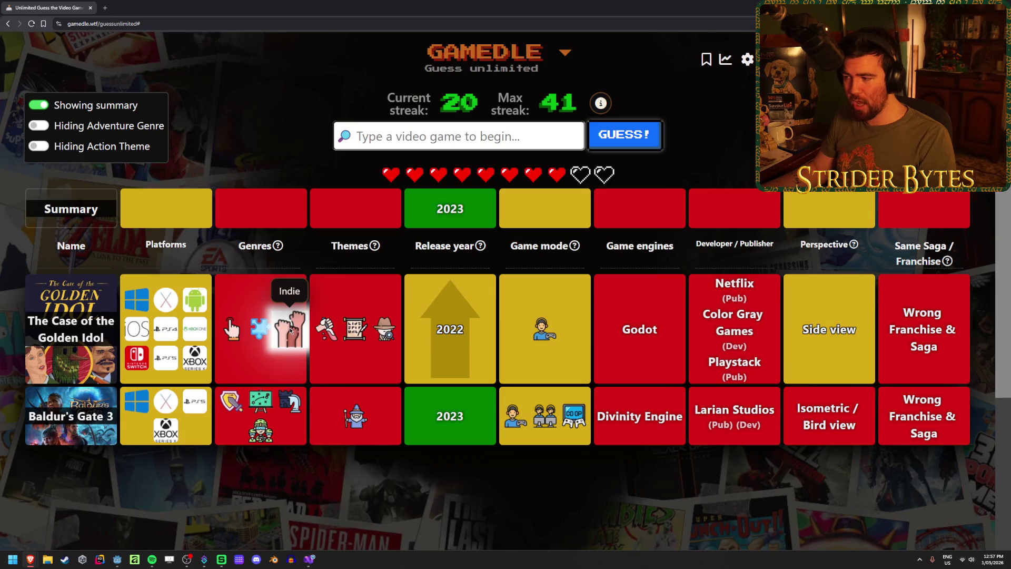
pyautogui.moveTo(361, 333)
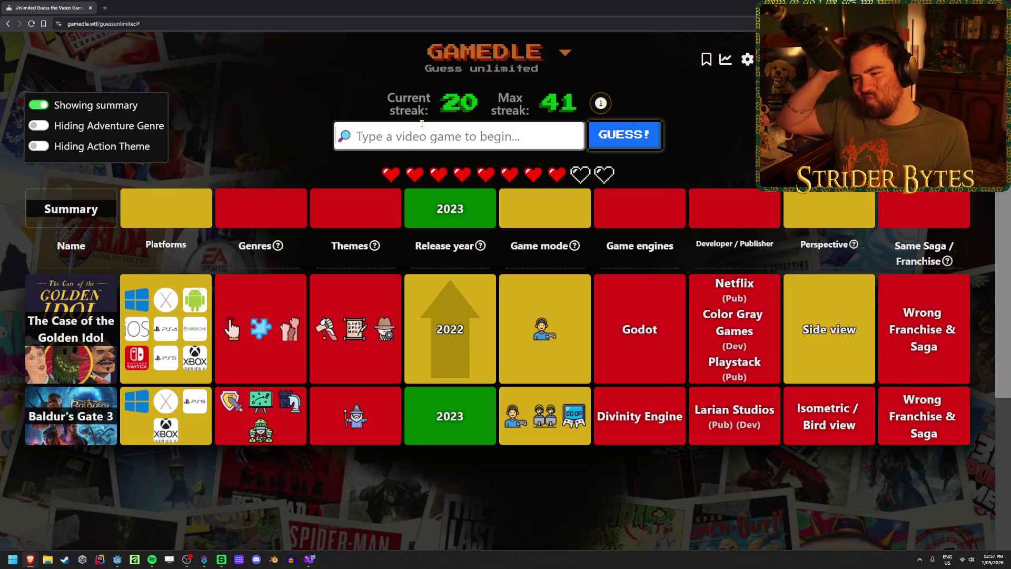
pyautogui.write('fall guys')
pyautogui.click(440, 165)
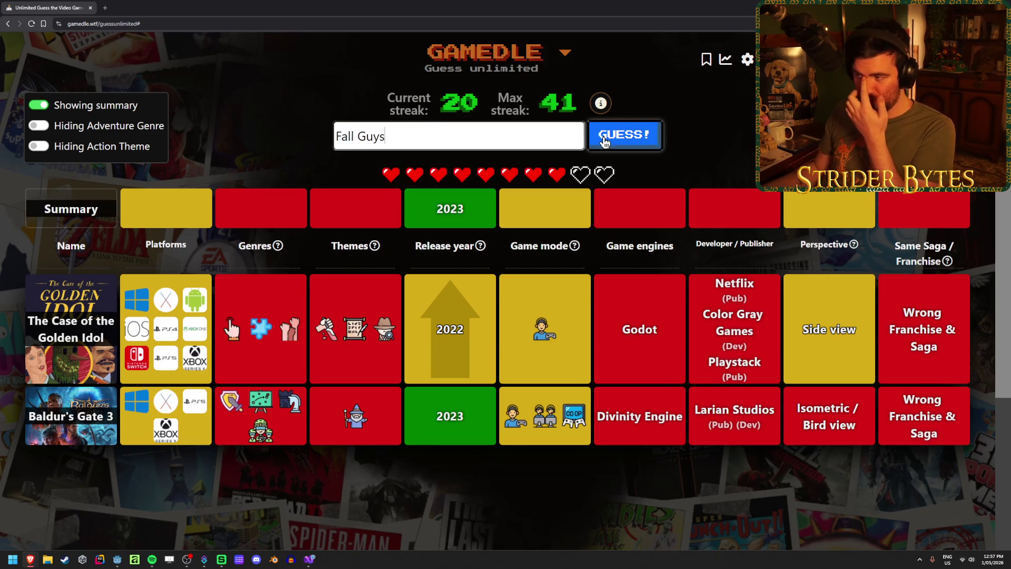
pyautogui.click(605, 138)
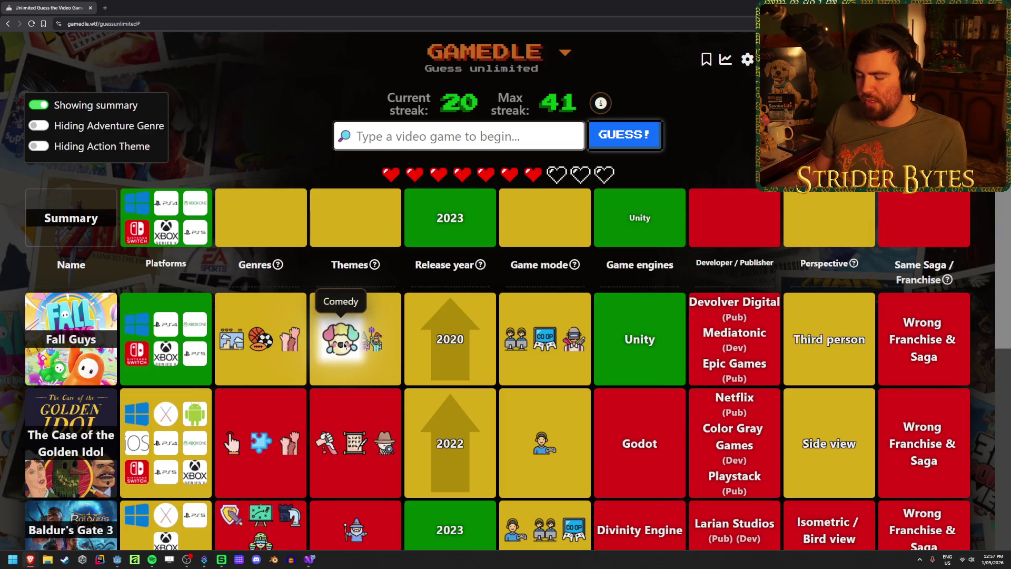
pyautogui.scroll(-1, 280, 318)
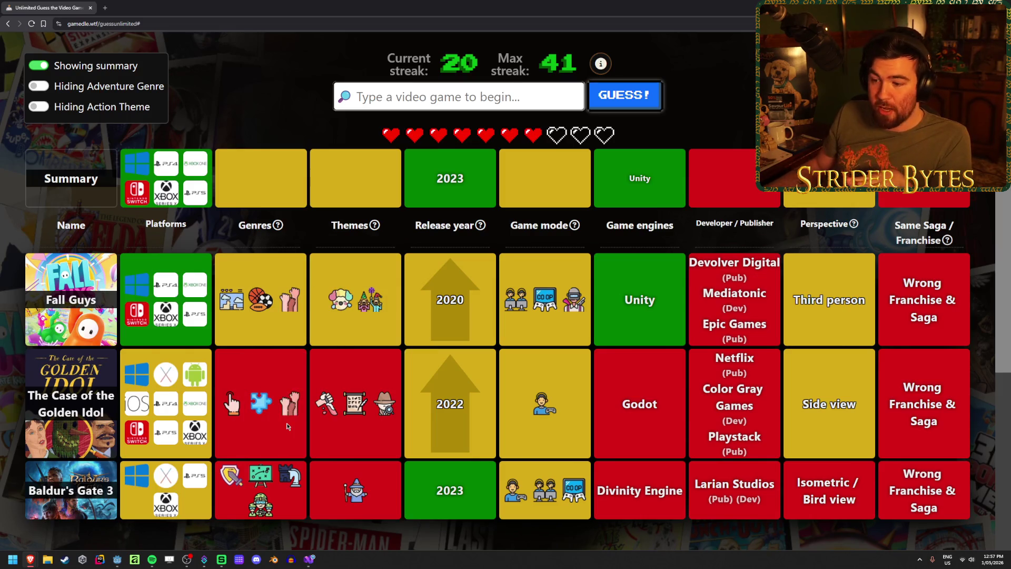
pyautogui.scroll(2, 286, 415)
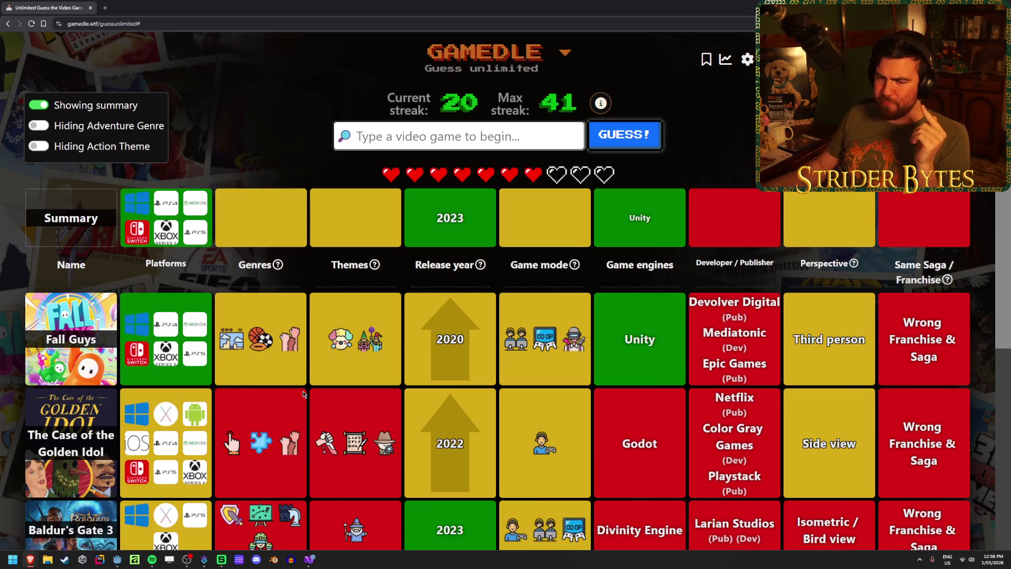
pyautogui.moveTo(360, 342)
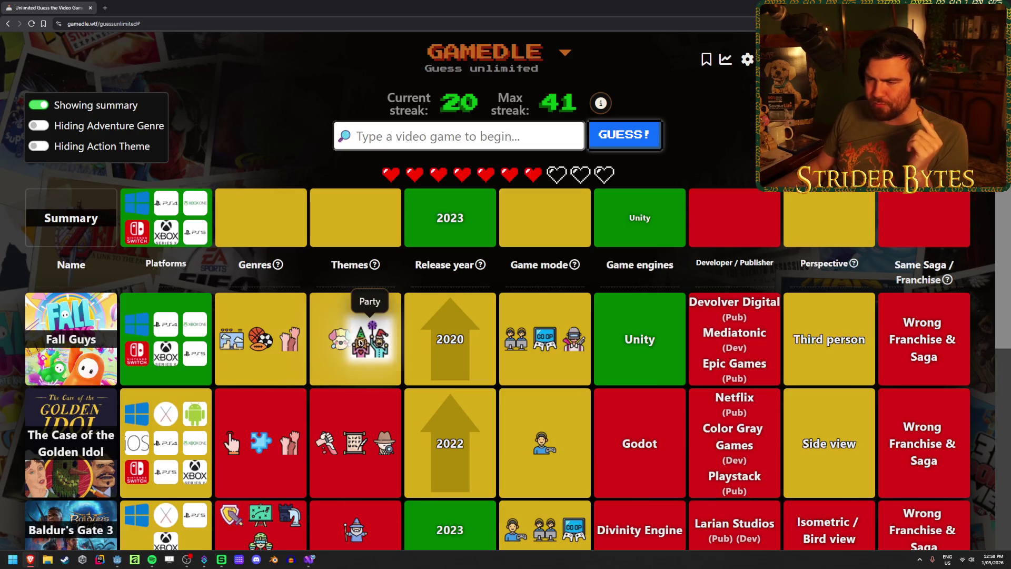
pyautogui.moveTo(232, 344)
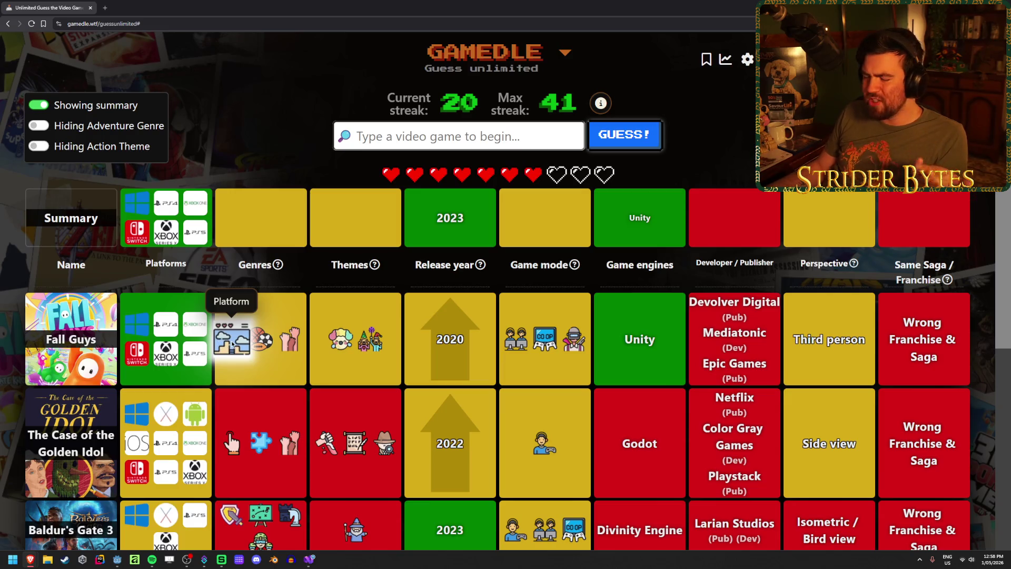
pyautogui.moveTo(291, 334)
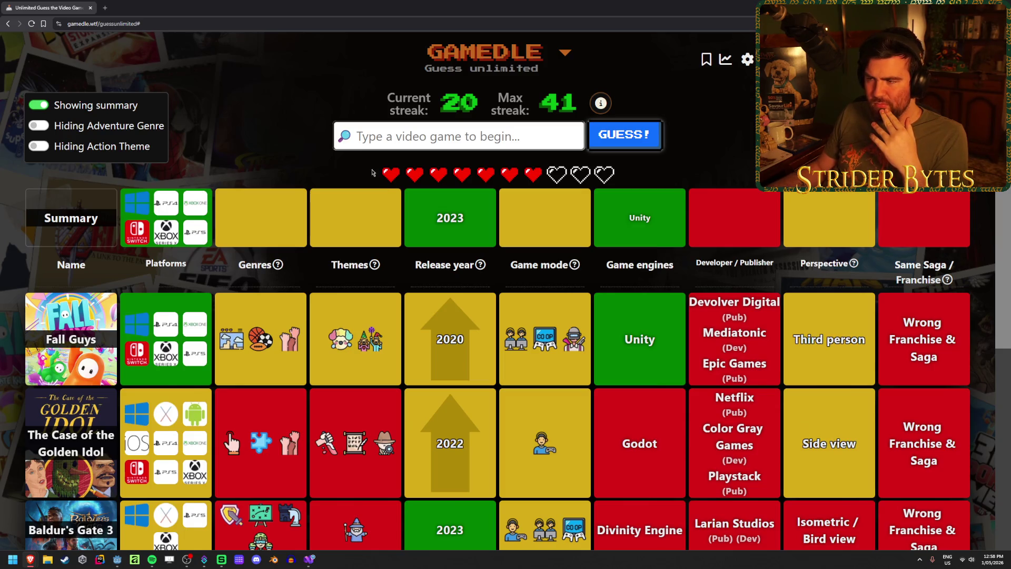
# - Guess SpongeBob SquarePants: The Cosmic Shake and Darkest Dungeon II, then use the one-time developer clue
pyautogui.write('cosmic ')
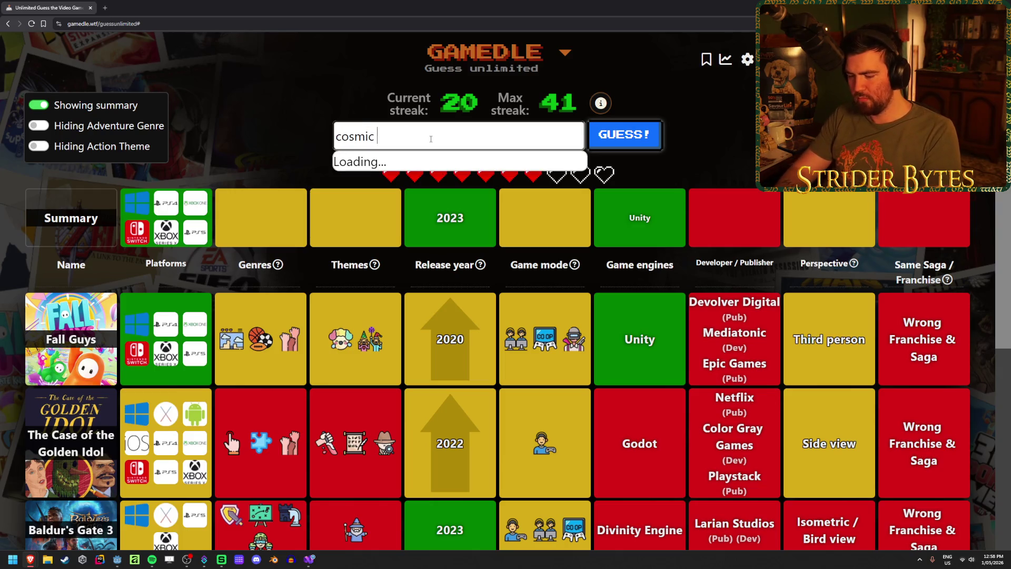
pyautogui.write('shake')
pyautogui.press('Return')
pyautogui.press('Return')
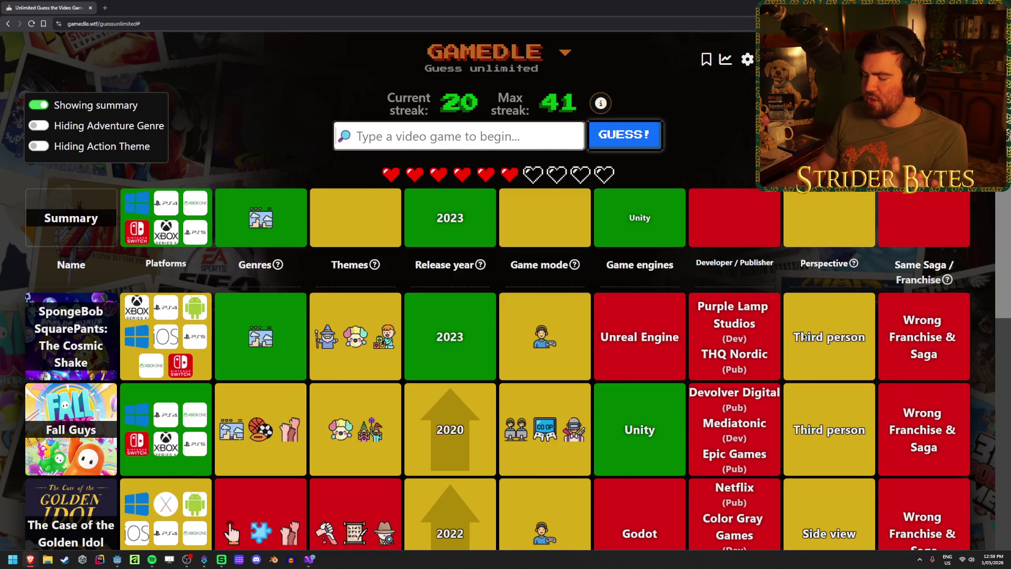
pyautogui.write('darke')
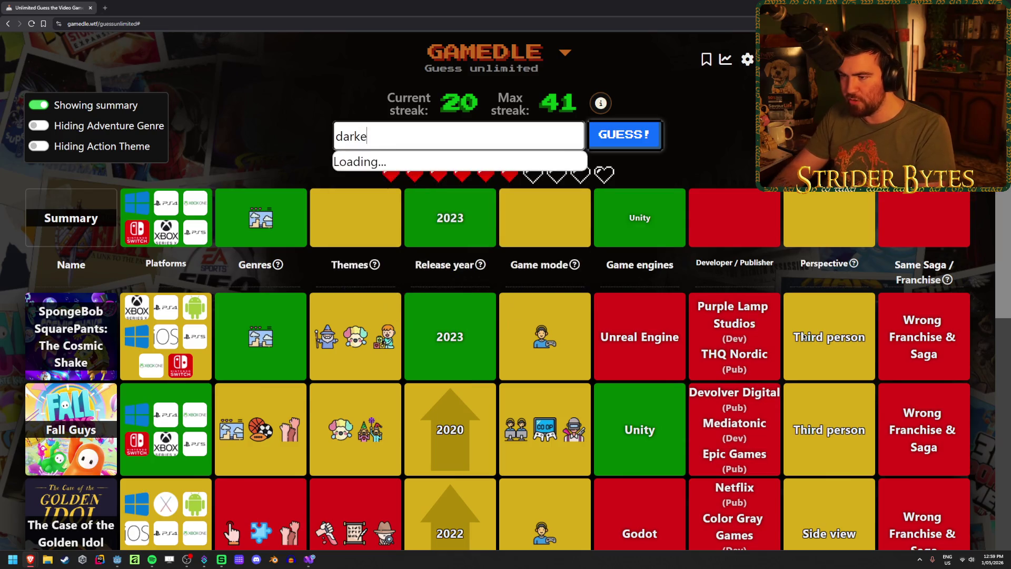
pyautogui.write('st dungeon')
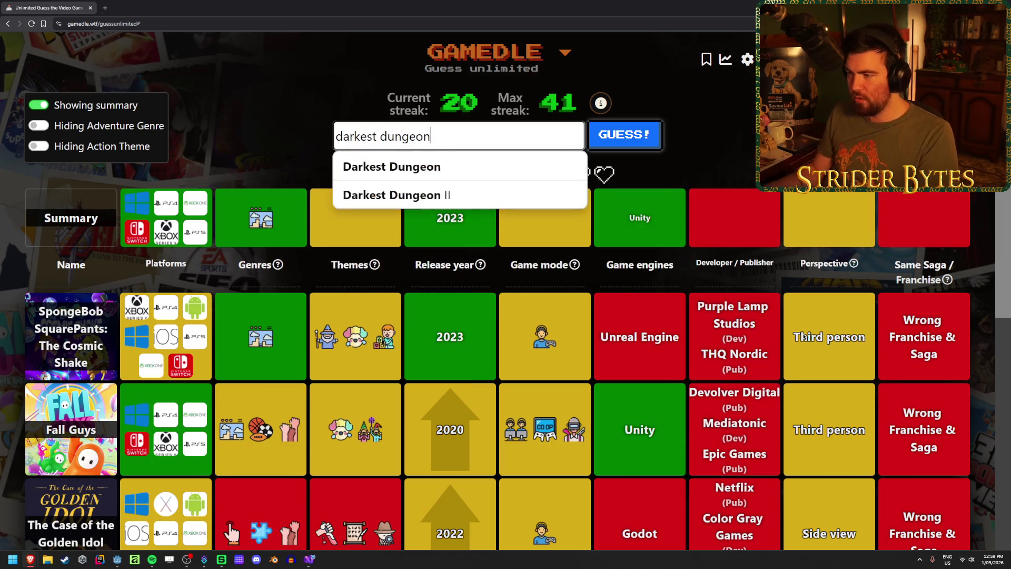
pyautogui.press('Down')
pyautogui.press('Down')
pyautogui.press('Return')
pyautogui.press('Return')
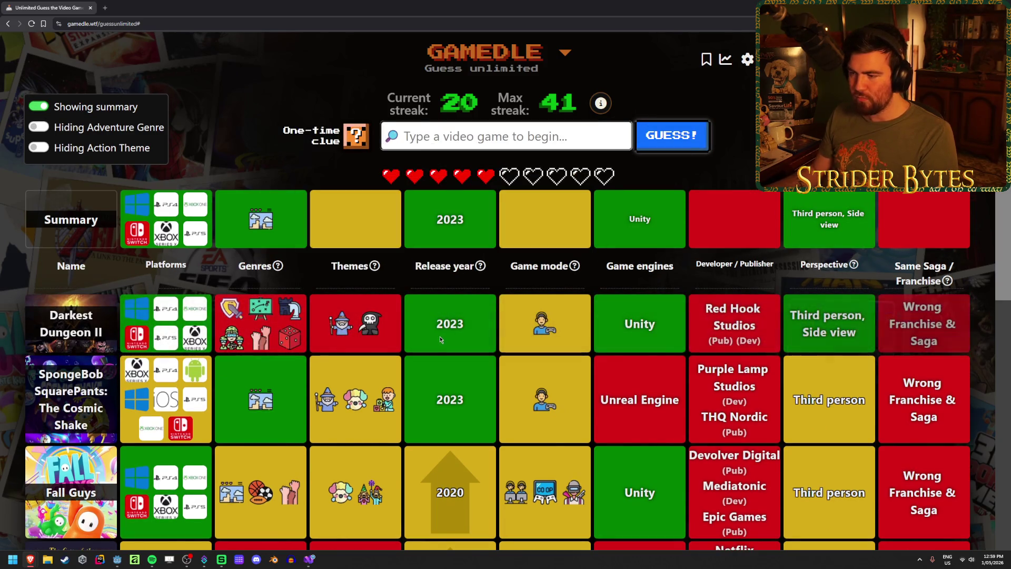
pyautogui.click(364, 138)
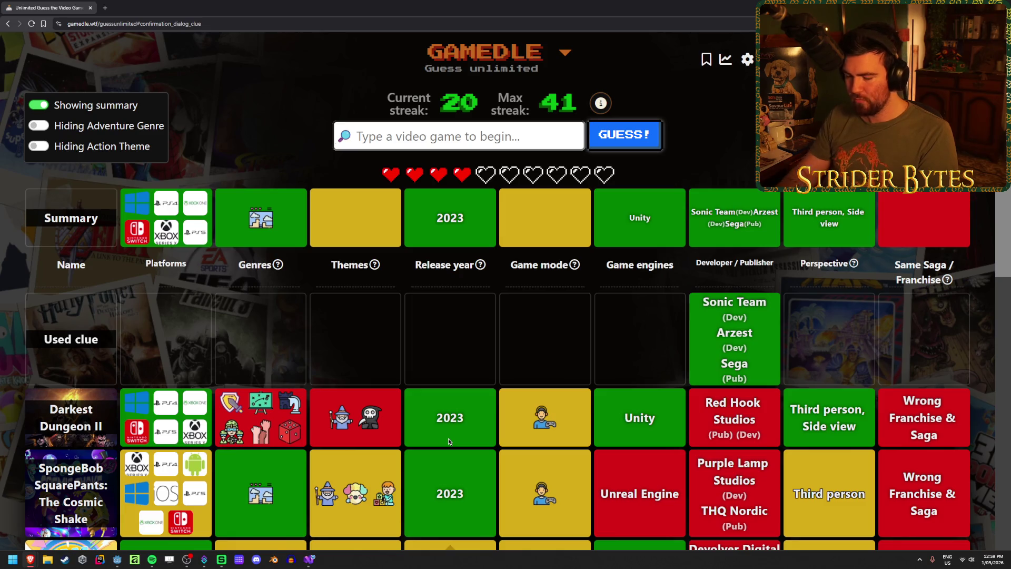
# - Search 'sonic' and guess Sonic X Shadow Generations
pyautogui.write('sonic')
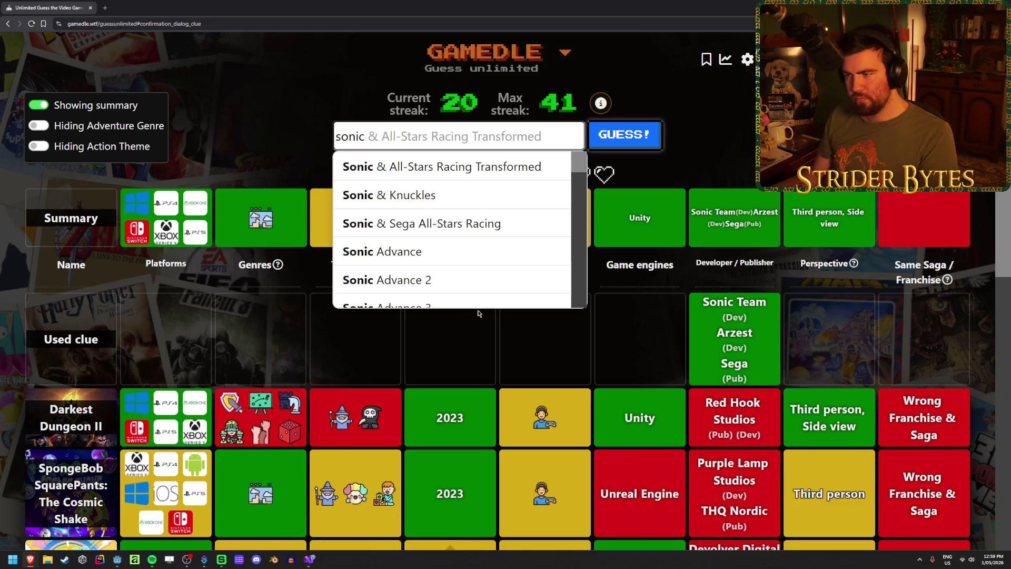
pyautogui.scroll(-5, 489, 233)
pyautogui.scroll(-5, 490, 233)
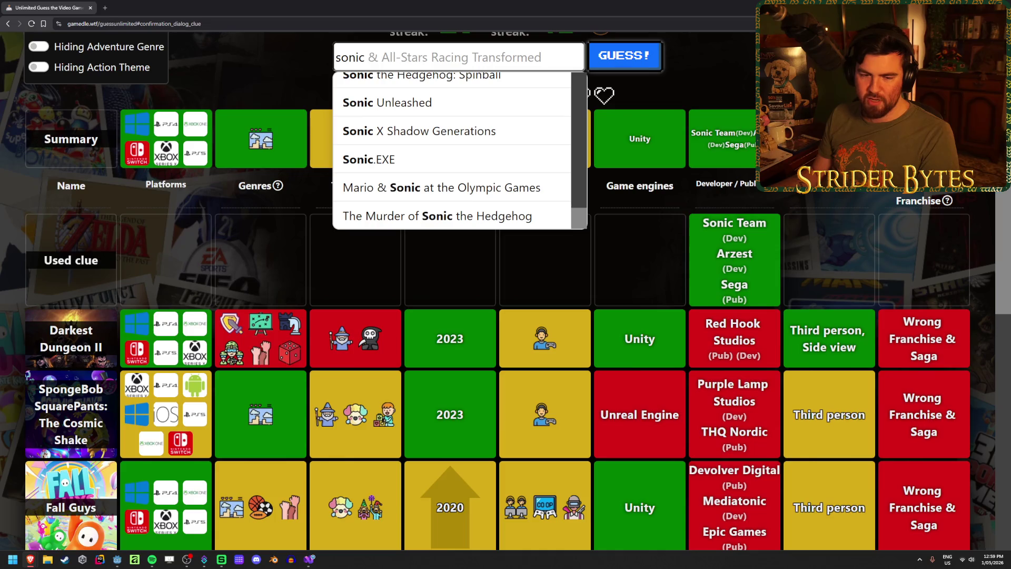
pyautogui.scroll(2, 340, 325)
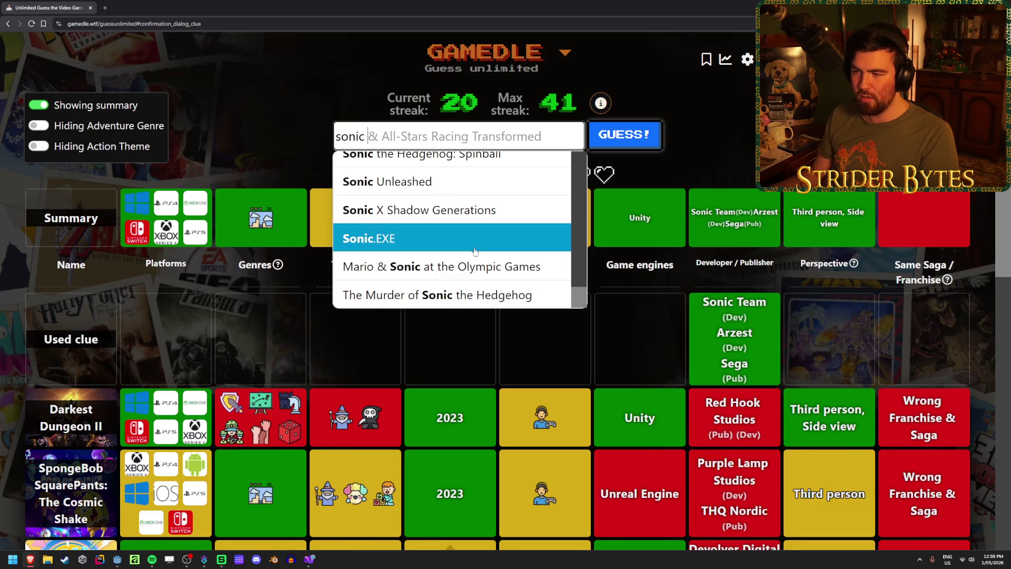
pyautogui.scroll(1, 475, 251)
pyautogui.click(521, 249)
pyautogui.press('Return')
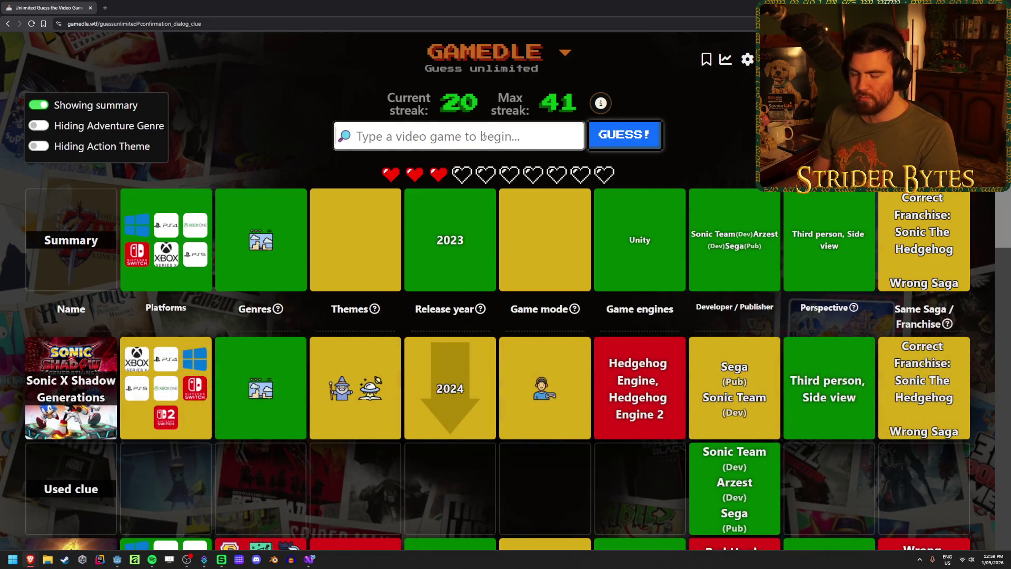
# - Search 'sonic front' and guess Sonic Frontiers
pyautogui.write('sonic')
pyautogui.scroll(-3, 489, 237)
pyautogui.scroll(-10, 490, 237)
pyautogui.scroll(1, 500, 240)
pyautogui.scroll(2, 504, 242)
pyautogui.scroll(6, 504, 241)
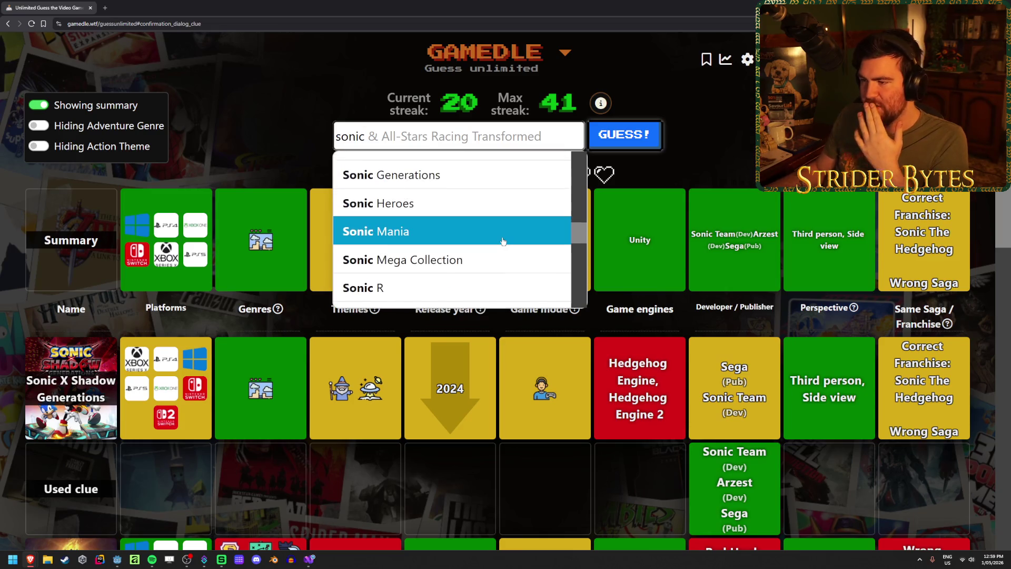
pyautogui.write('front')
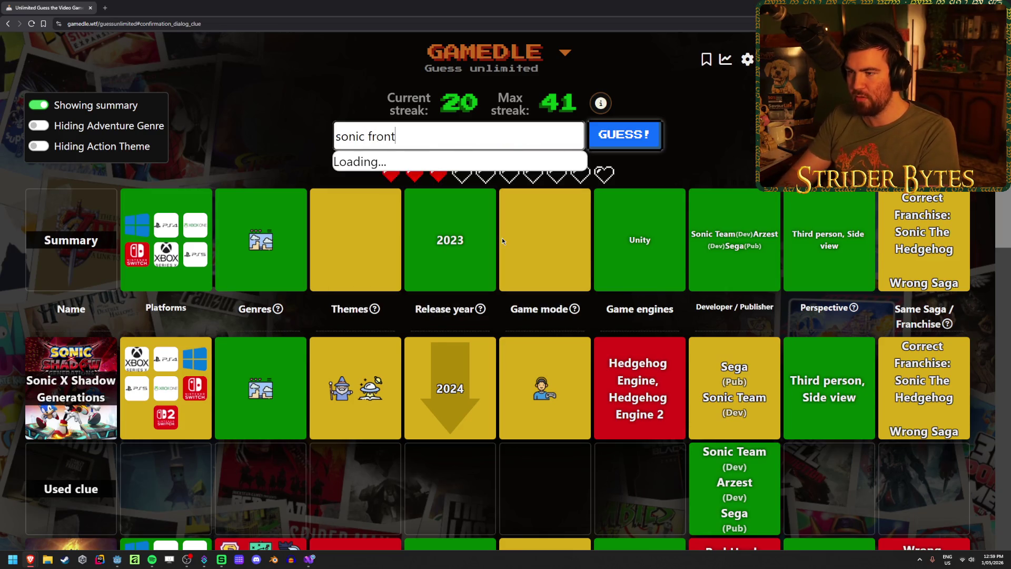
pyautogui.press('Down')
pyautogui.press('Return')
pyautogui.press('Return')
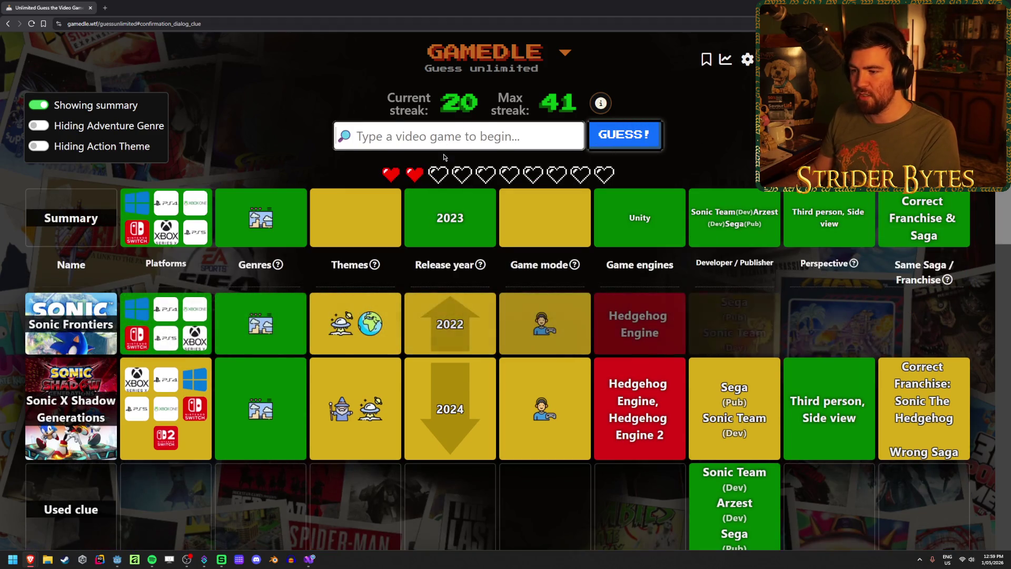
# - Browse the 'sonic' suggestion list, then search 'sonic super' and select Sonic Superstars
pyautogui.write('sonic')
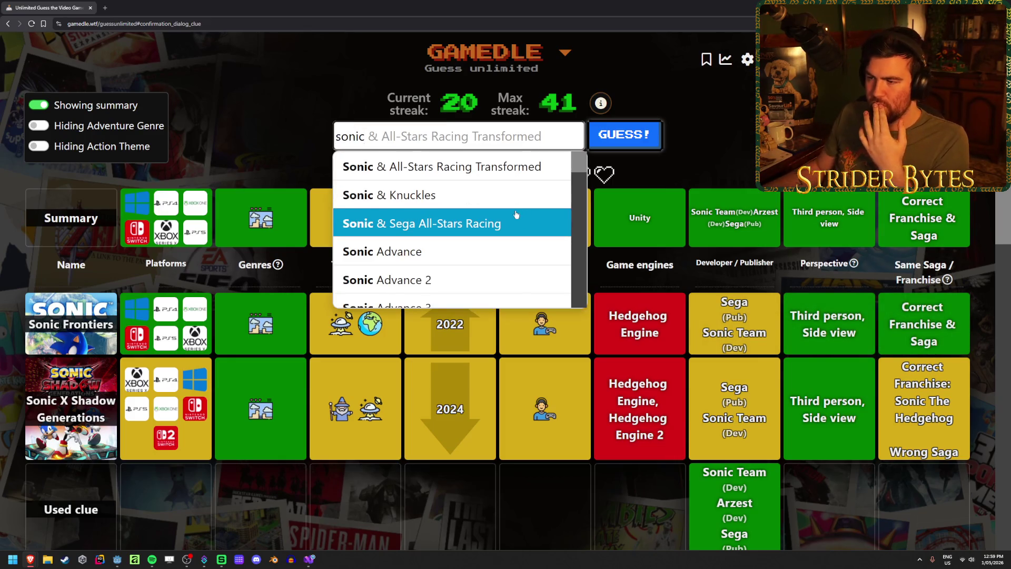
pyautogui.scroll(-6, 516, 214)
pyautogui.scroll(-3, 516, 214)
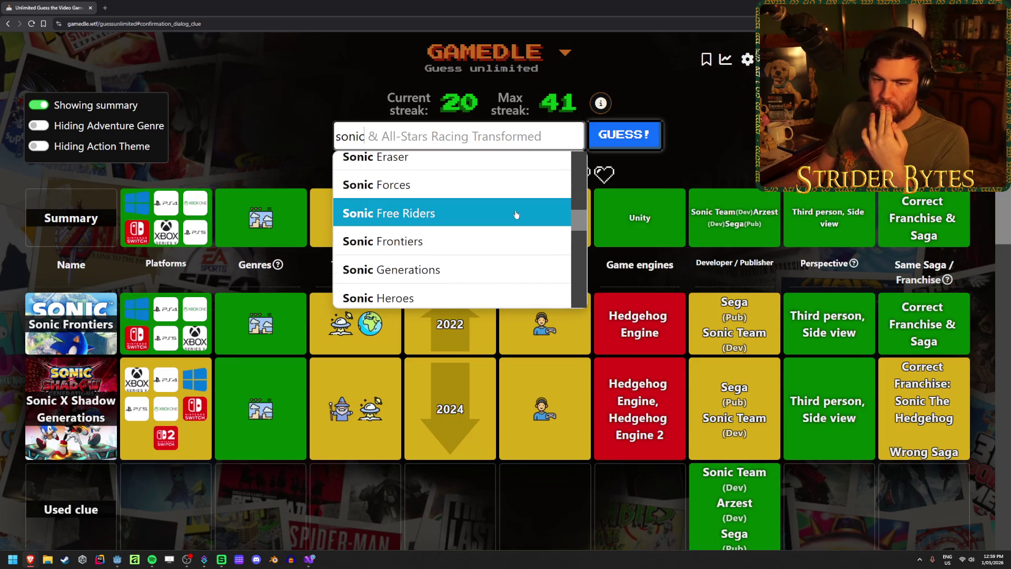
pyautogui.write('dream')
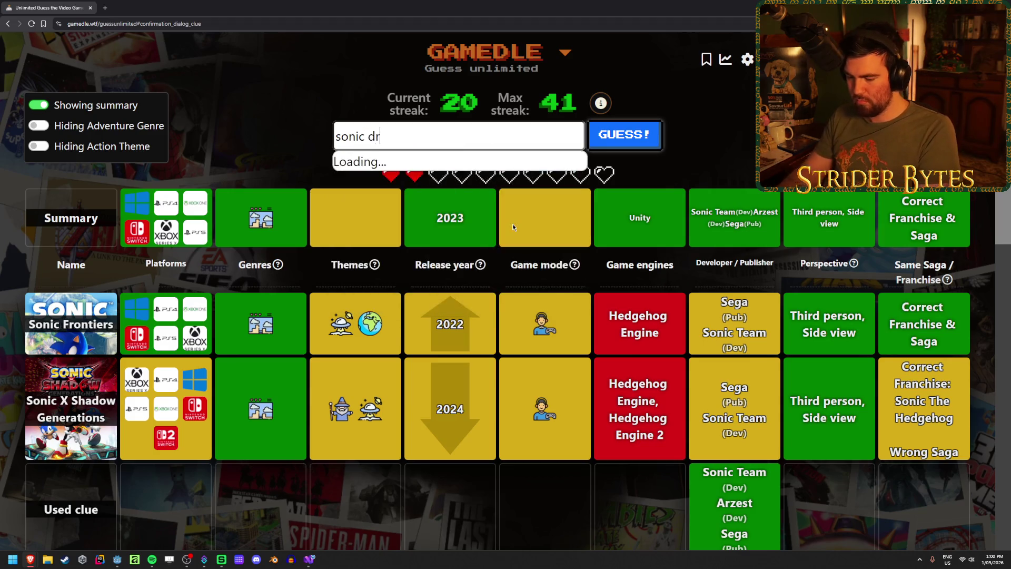
pyautogui.press('BackSpace')
pyautogui.press('BackSpace')
pyautogui.press('BackSpace')
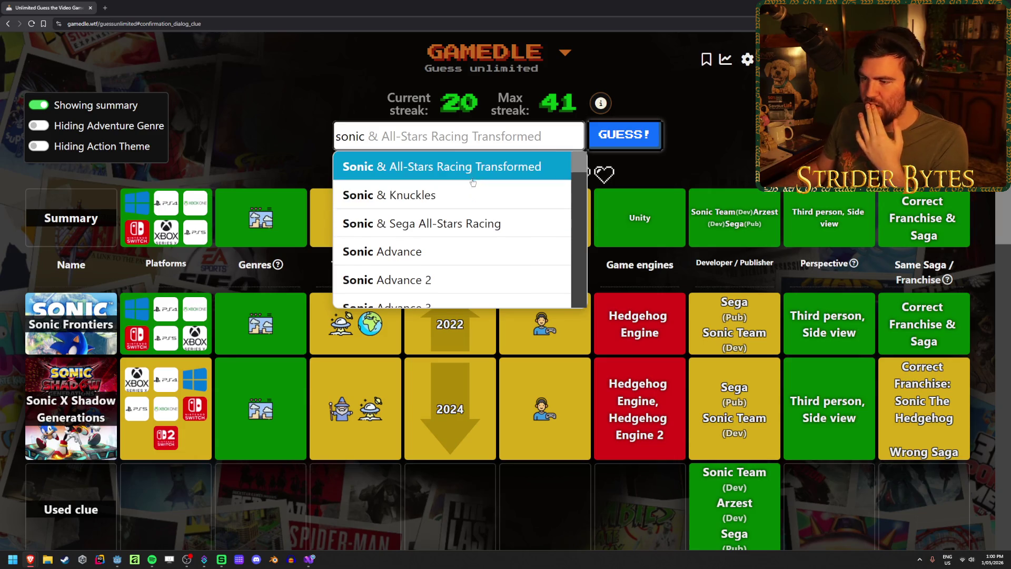
pyautogui.scroll(-4, 472, 183)
pyautogui.scroll(-7, 472, 183)
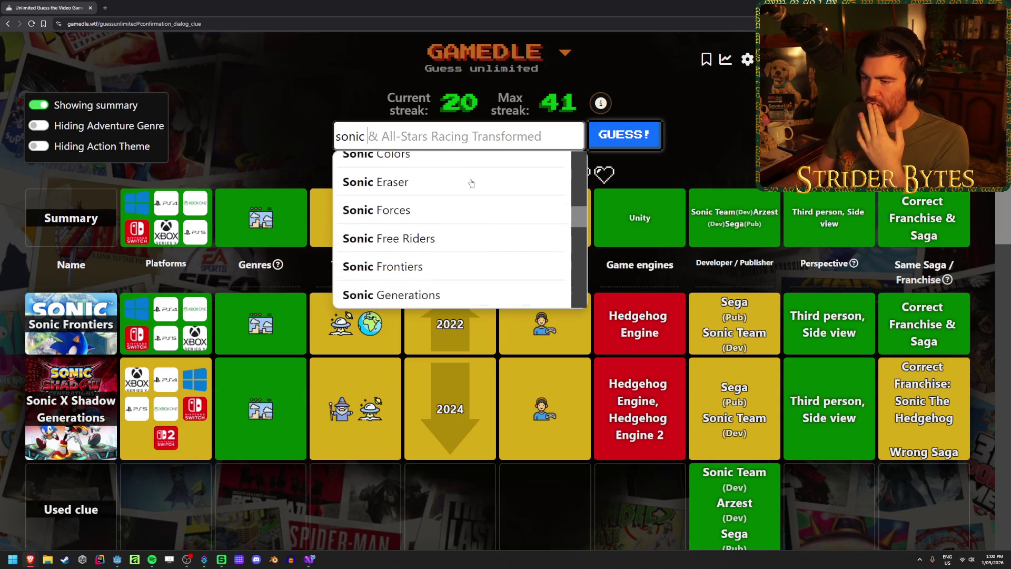
pyautogui.scroll(-1, 472, 183)
pyautogui.scroll(2, 472, 183)
pyautogui.scroll(-3, 472, 183)
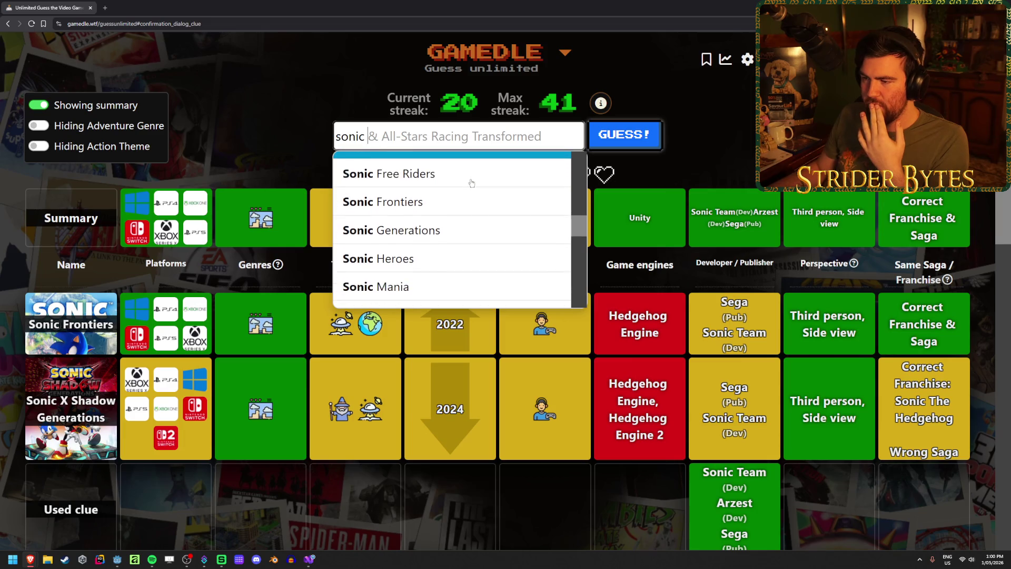
pyautogui.scroll(-3, 474, 181)
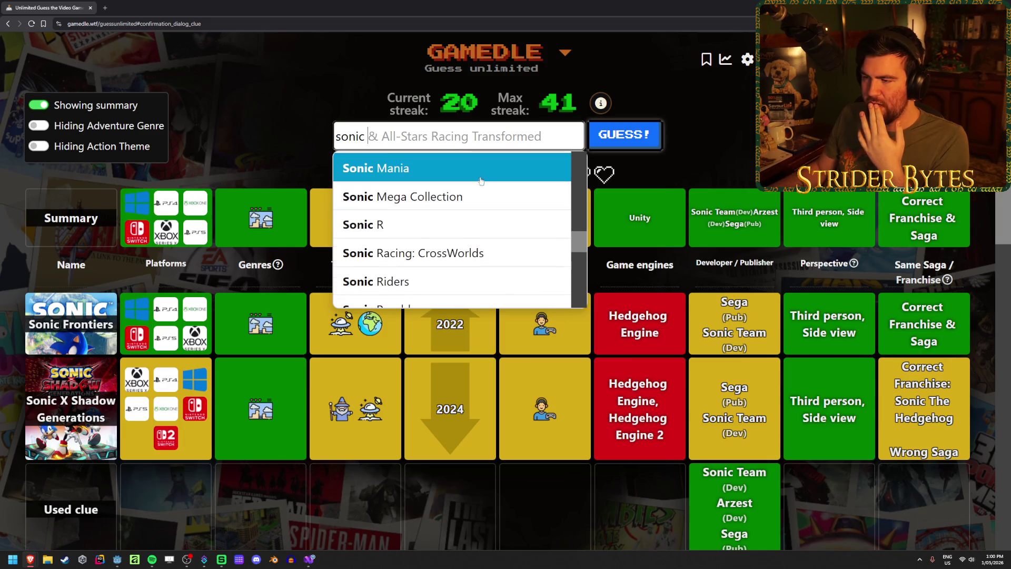
pyautogui.scroll(-4, 482, 176)
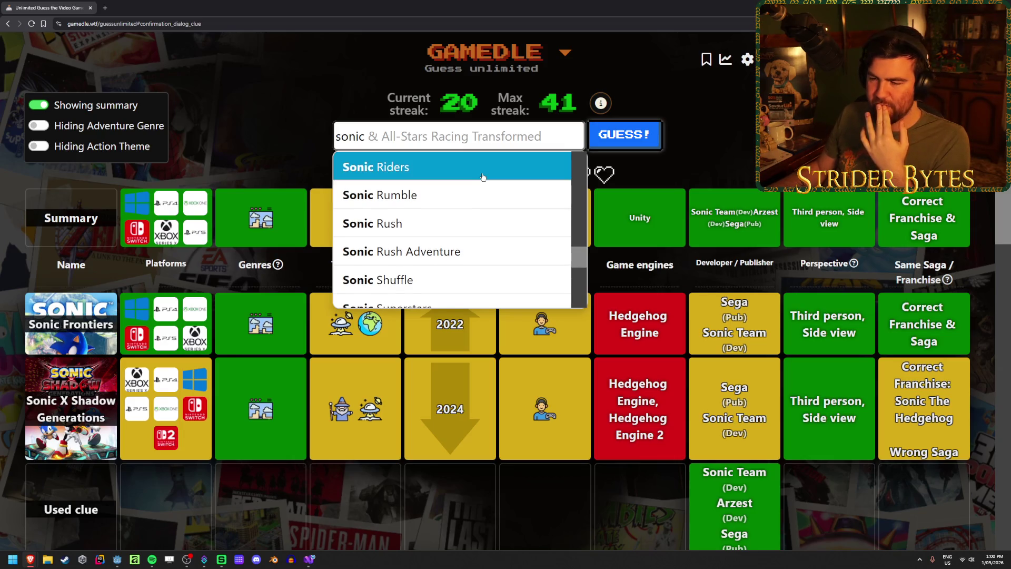
pyautogui.scroll(-3, 483, 176)
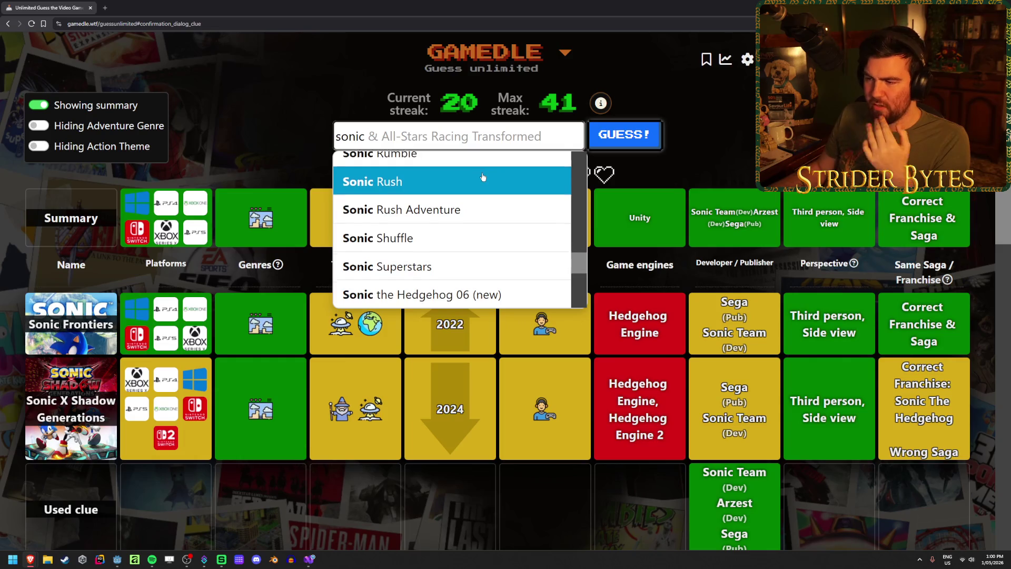
pyautogui.scroll(-3, 483, 177)
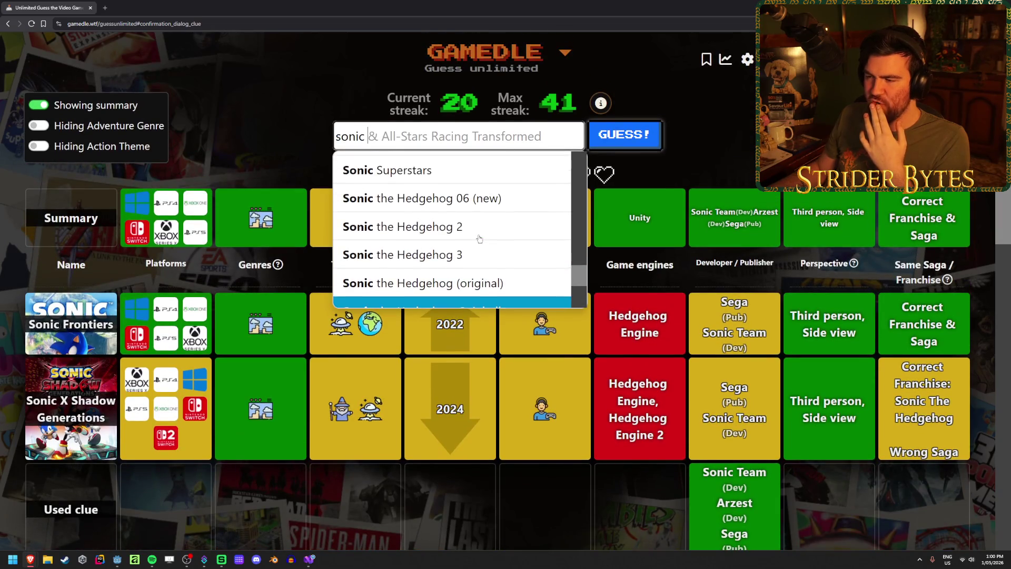
pyautogui.scroll(-5, 479, 238)
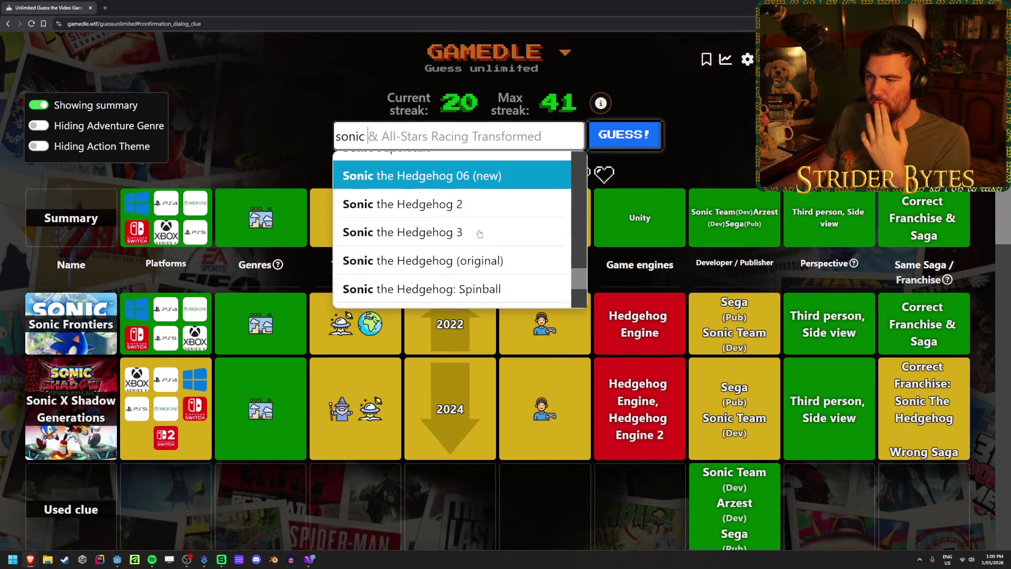
pyautogui.scroll(3, 479, 234)
pyautogui.scroll(4, 480, 233)
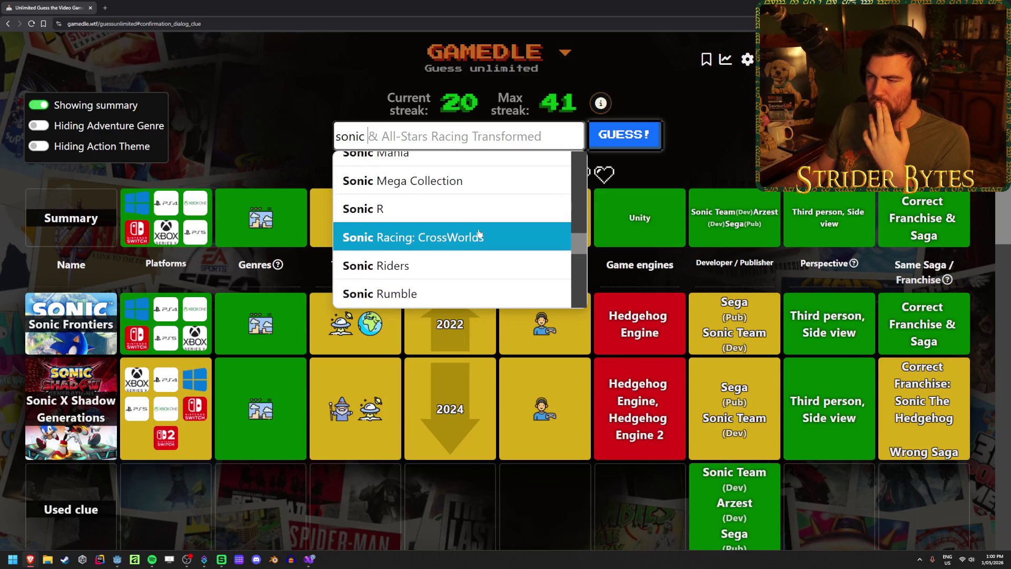
pyautogui.scroll(7, 479, 233)
pyautogui.scroll(8, 479, 233)
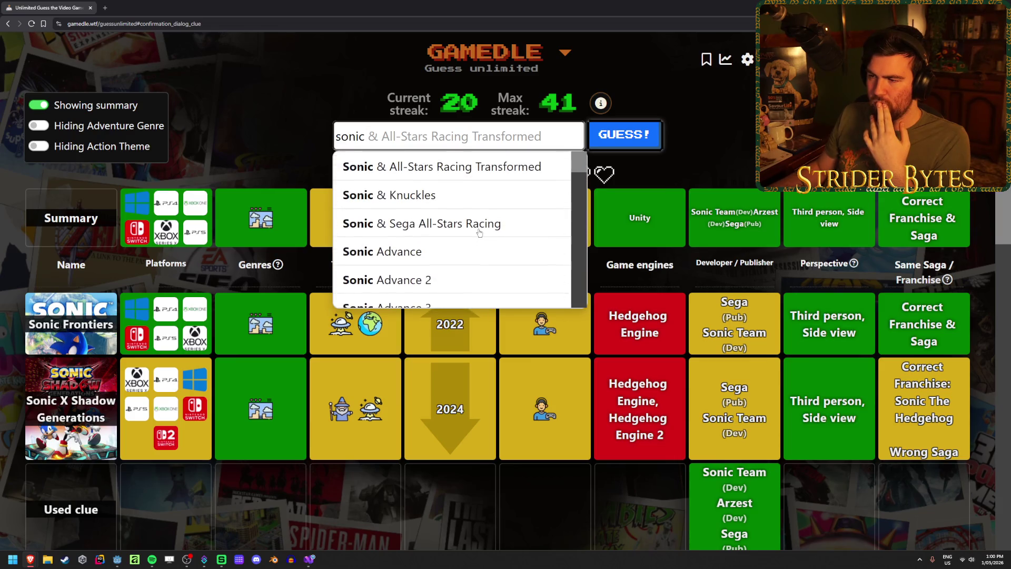
pyautogui.scroll(-2, 505, 205)
pyautogui.scroll(3, 506, 206)
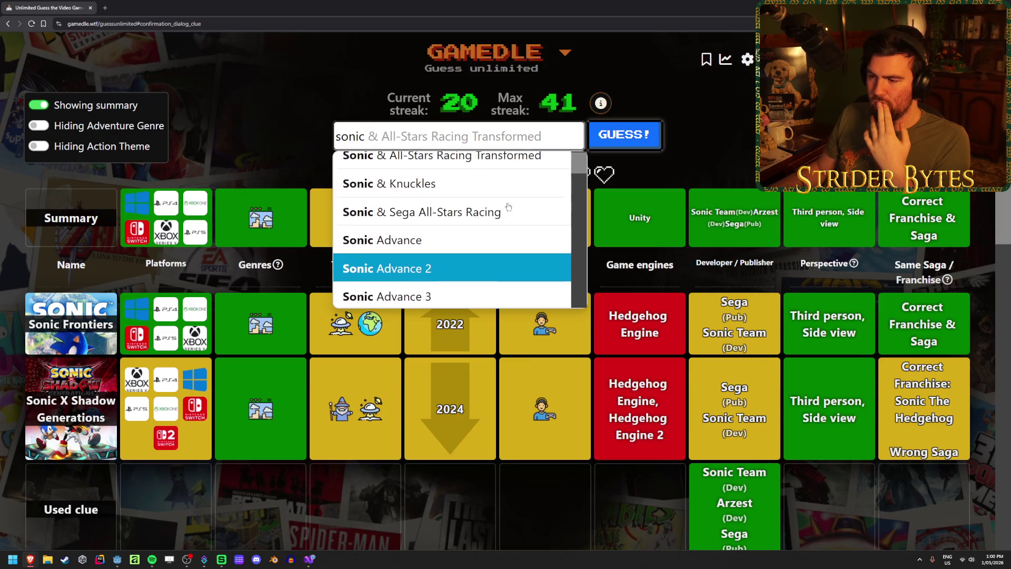
pyautogui.scroll(-8, 508, 206)
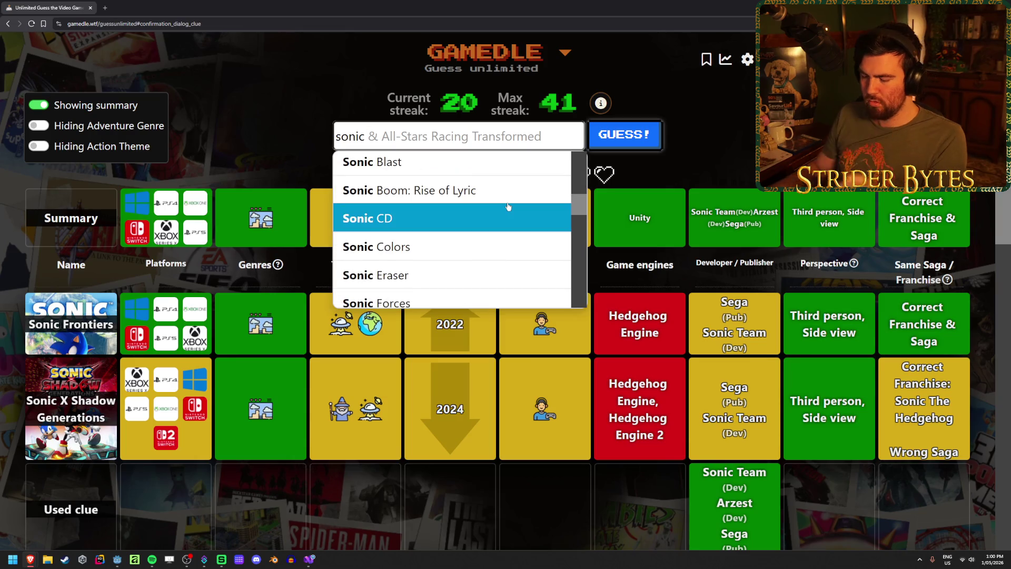
pyautogui.write('super')
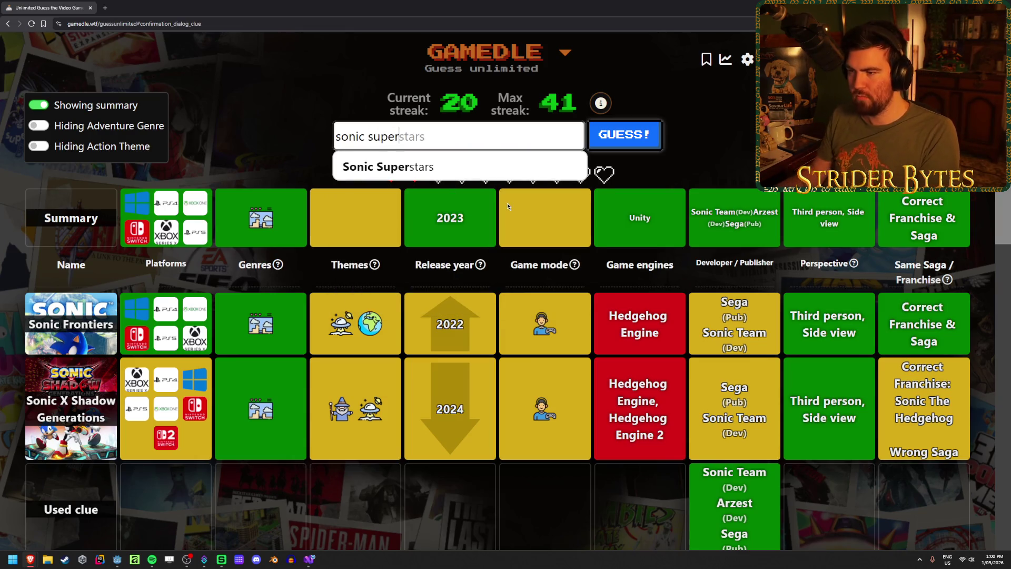
pyautogui.click(546, 161)
# - Submit Sonic Superstars to solve the round at streak 21, then start a fresh round
pyautogui.click(632, 138)
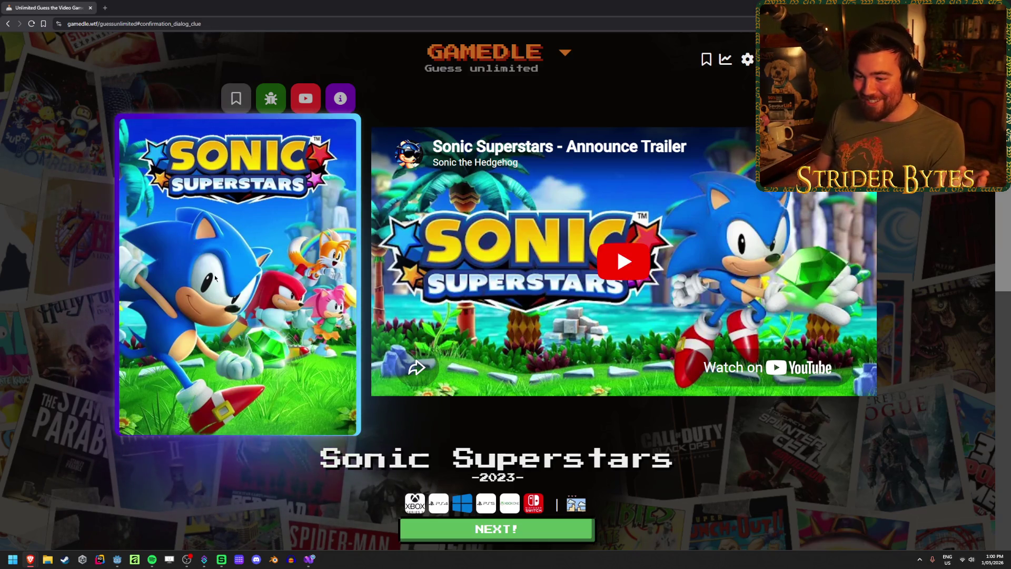
pyautogui.scroll(-2, 232, 389)
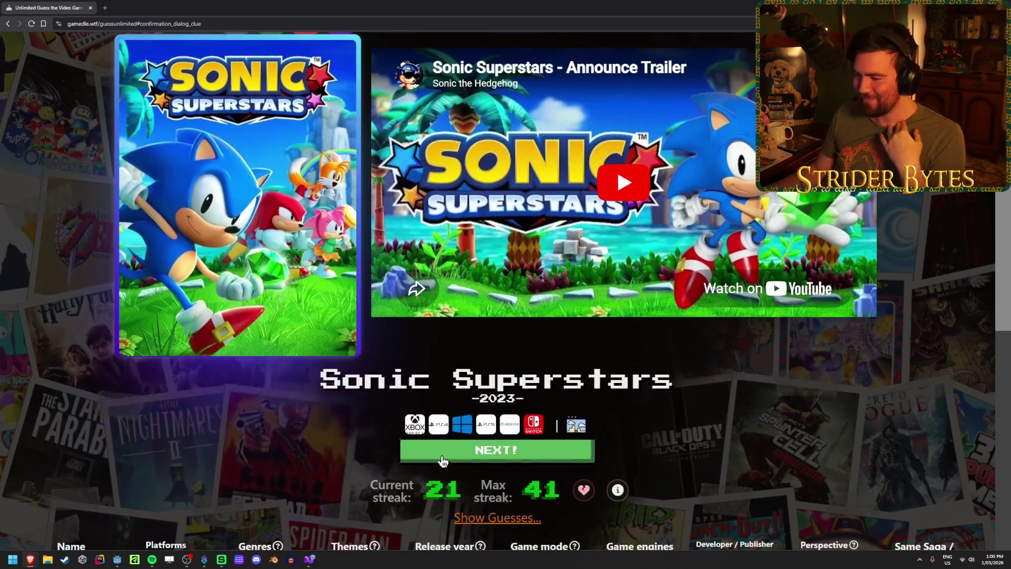
pyautogui.click(442, 460)
pyautogui.click(373, 125)
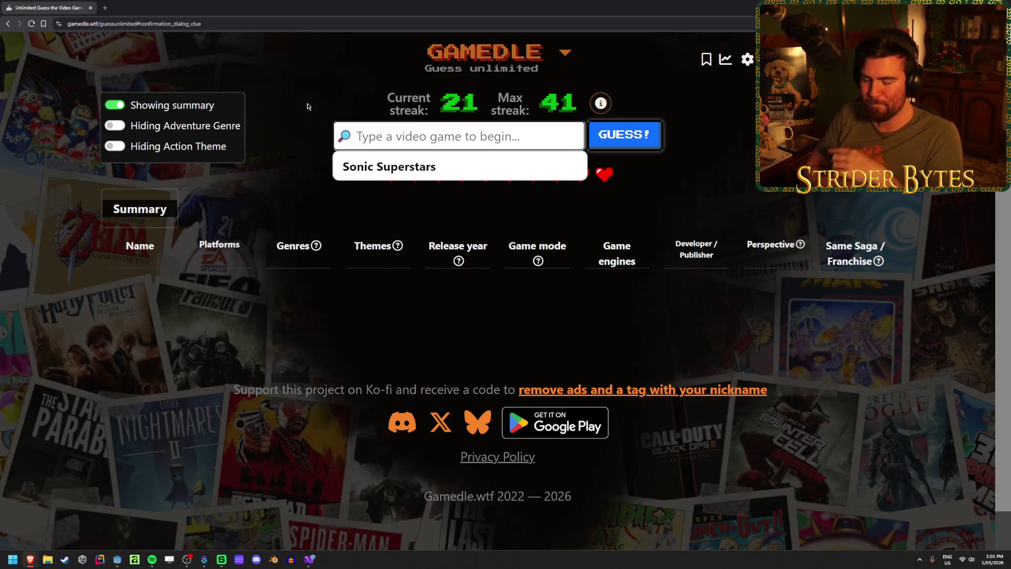
# - Search 'fall' and submit Fall Guys as the first guess
pyautogui.write('fall')
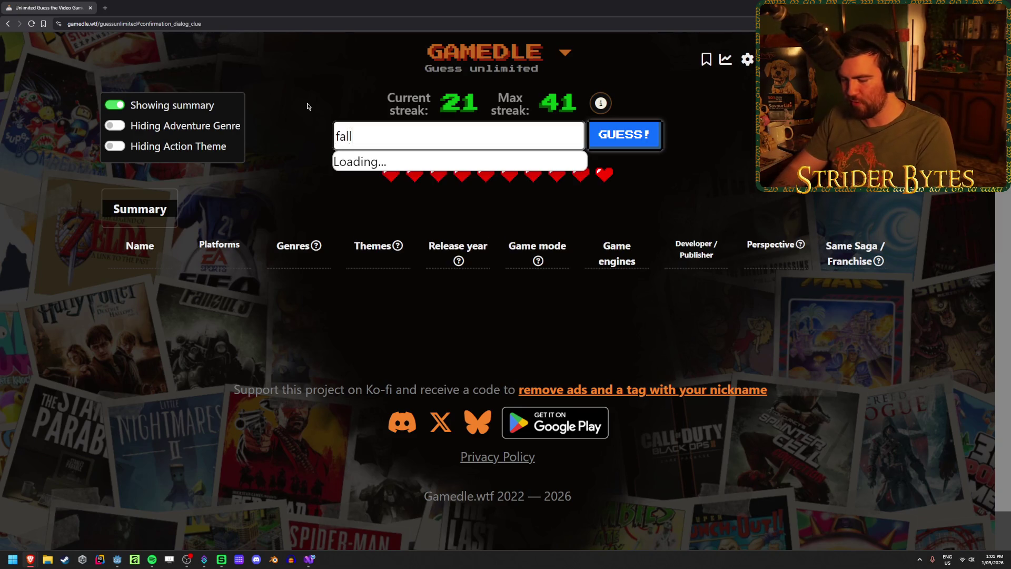
pyautogui.click(406, 161)
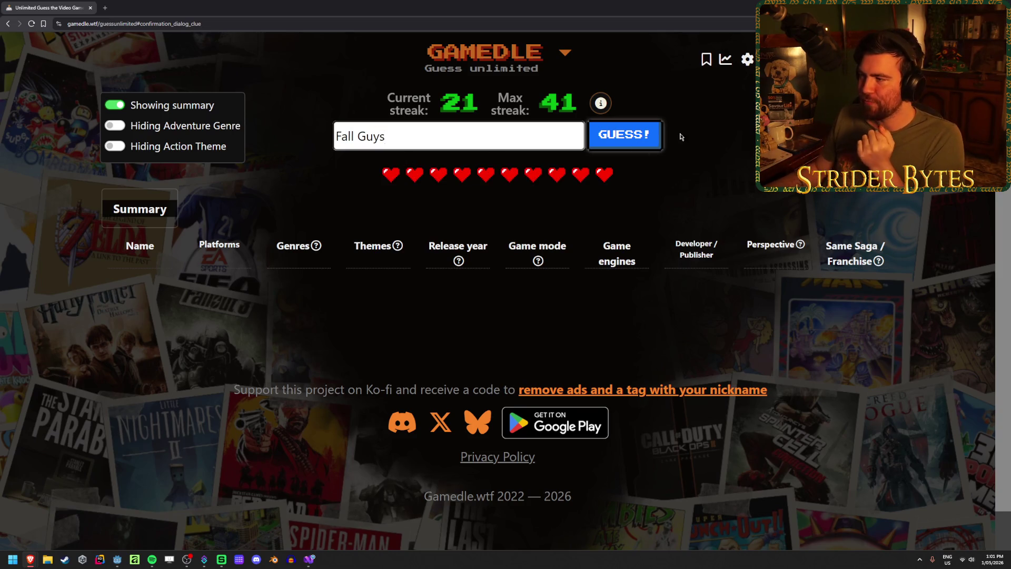
pyautogui.click(632, 138)
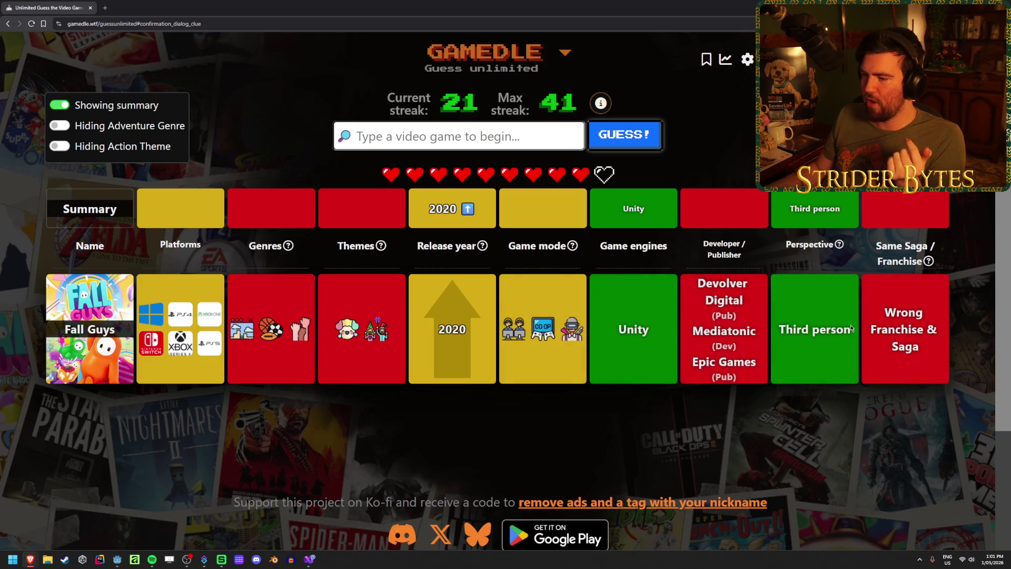
pyautogui.moveTo(297, 334)
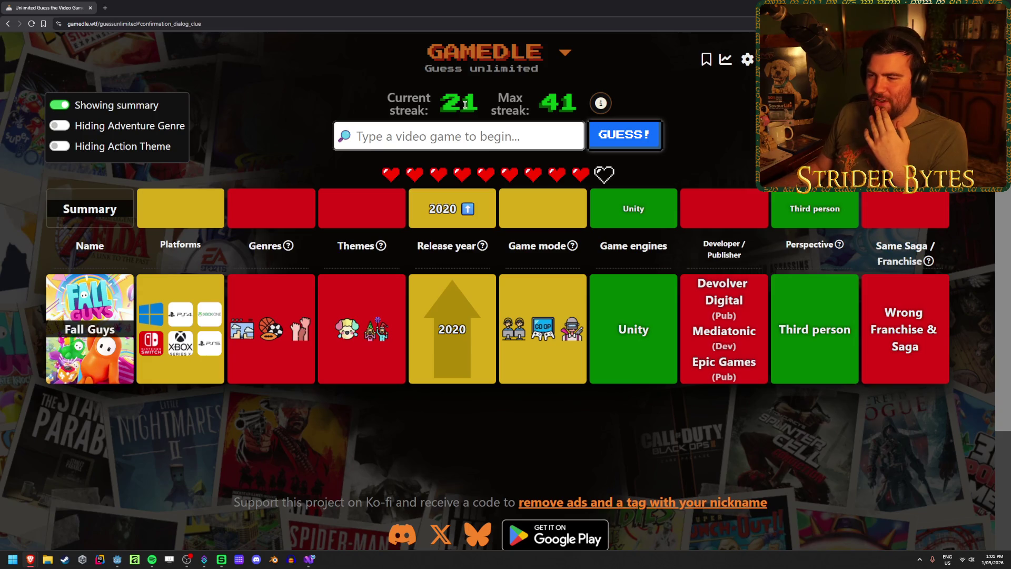
# - Guess Sonic Superstars and Teamfight Tactics, noting the 2021–2022 release year range
pyautogui.write('sonic ')
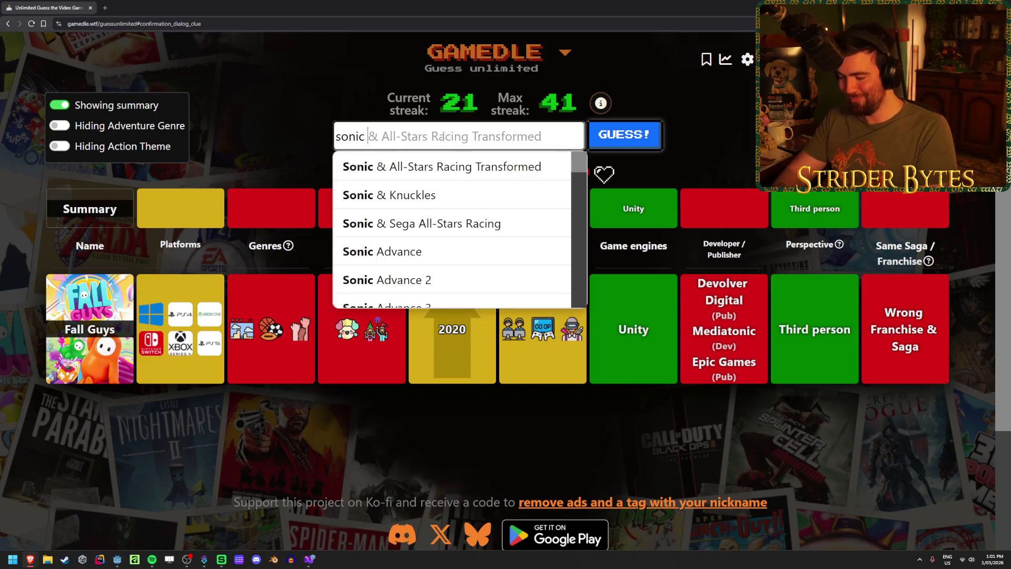
pyautogui.write('superstars')
pyautogui.press('Return')
pyautogui.click(624, 134)
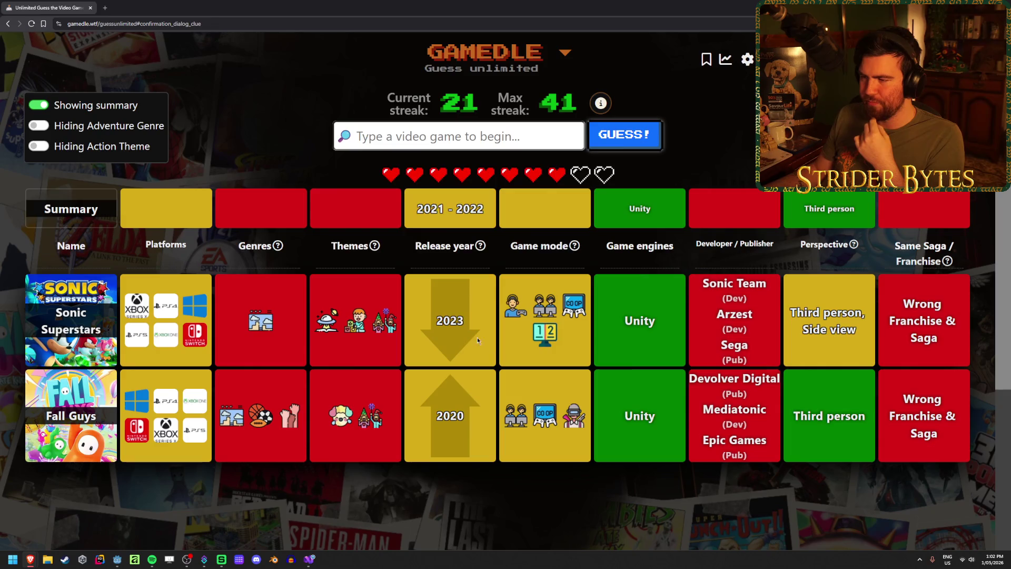
pyautogui.moveTo(416, 210); pyautogui.dragTo(539, 215)
pyautogui.click(538, 215)
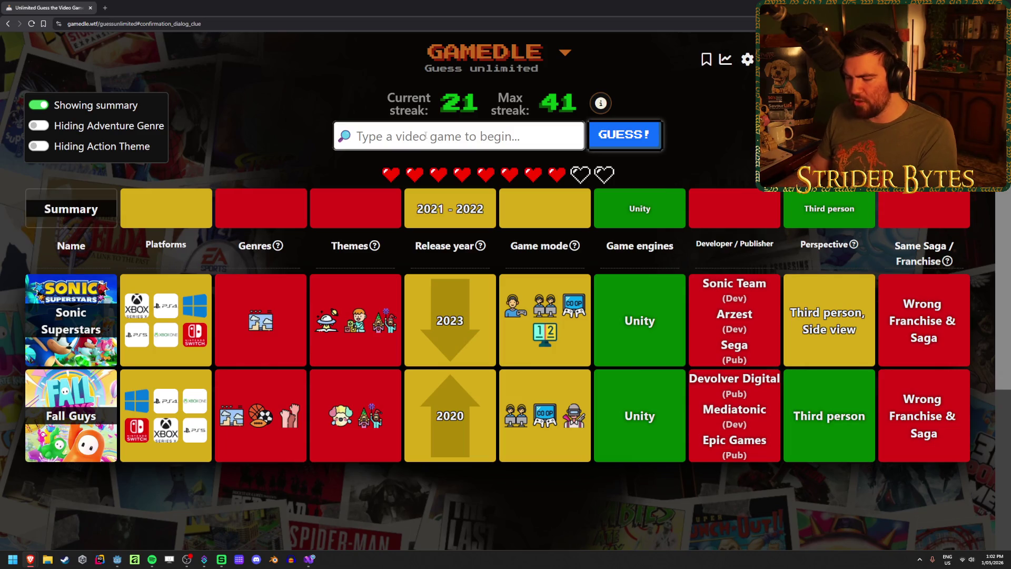
pyautogui.write('teamfight')
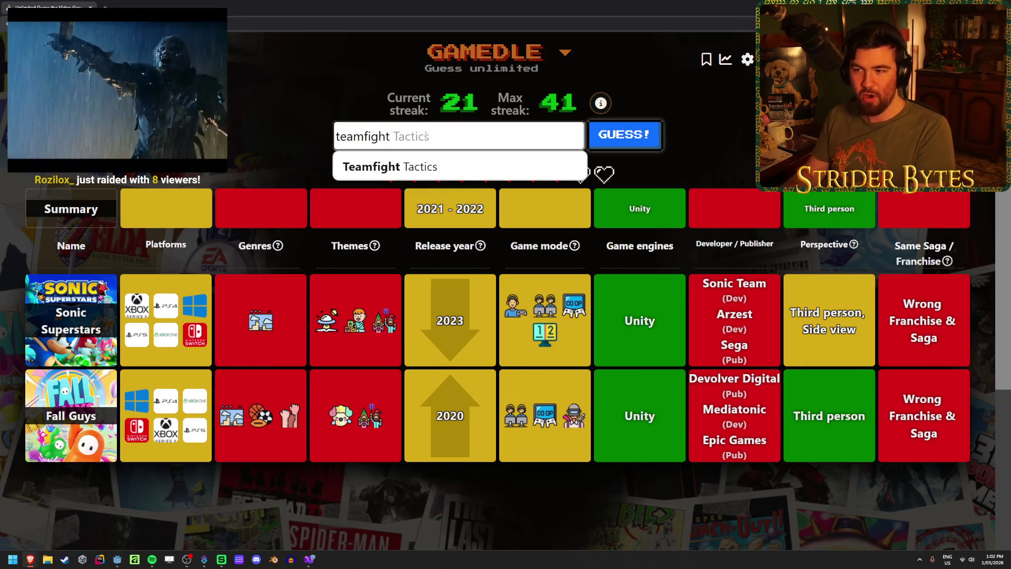
pyautogui.press('Return')
pyautogui.click(625, 135)
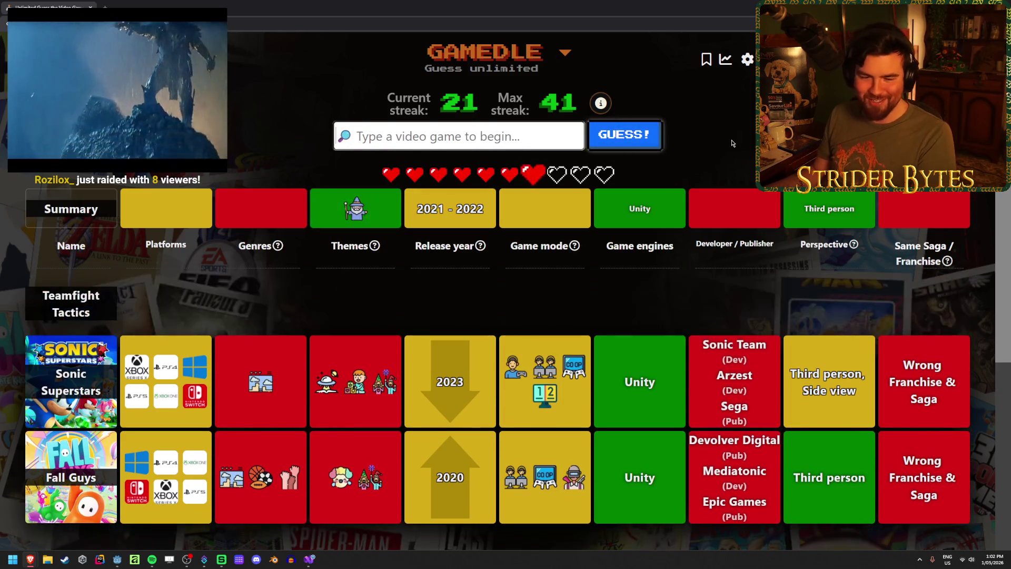